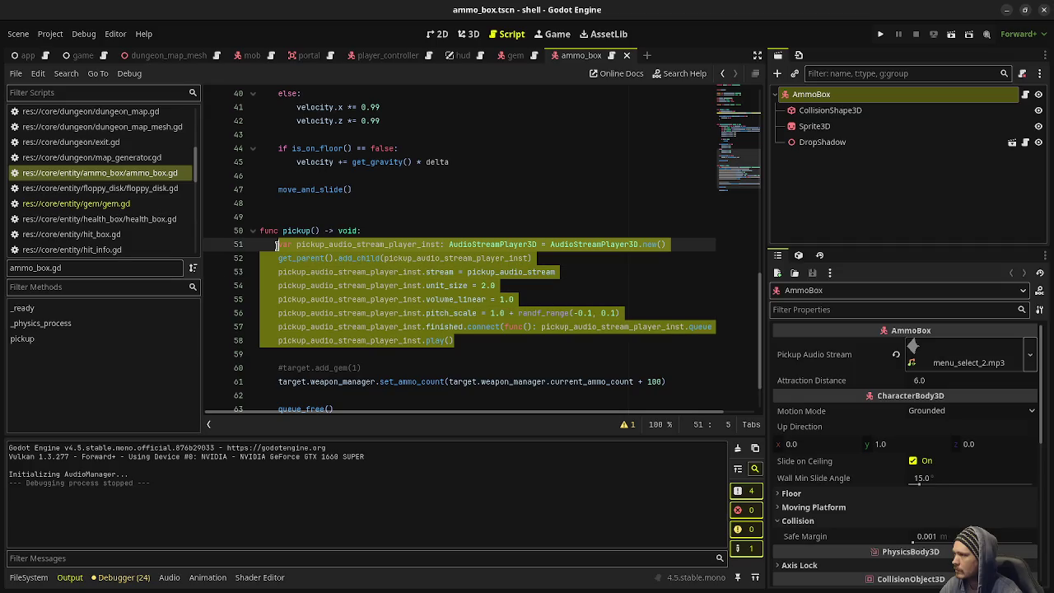
- In ammo_box.gd, comment out the old audio player lines and paste the audio_manager sfx_gem_pickup call
key("ctrl+k")
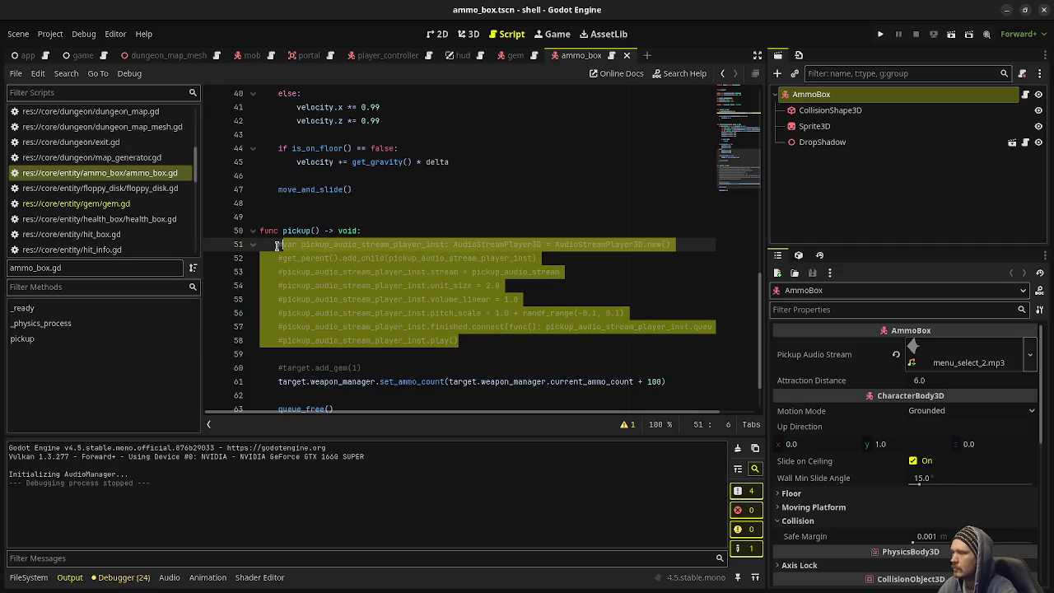
left_click(469, 338)
key("Down")
type("Game.instance.audio_manager.play_sound_effect_at(\"sfx_gem_pickup\", global_position)")
key("ctrl+s")
- Delete the commented audio lines and the pickup_audio_stream export from ammo_box.gd and save
scroll(472, 235, "up", 5)
scroll(472, 235, "up", 5)
scroll(472, 236, "down", 11)
left_click_drag(474, 295, 475, 191)
key("BackSpace")
scroll(474, 192, "up", 14)
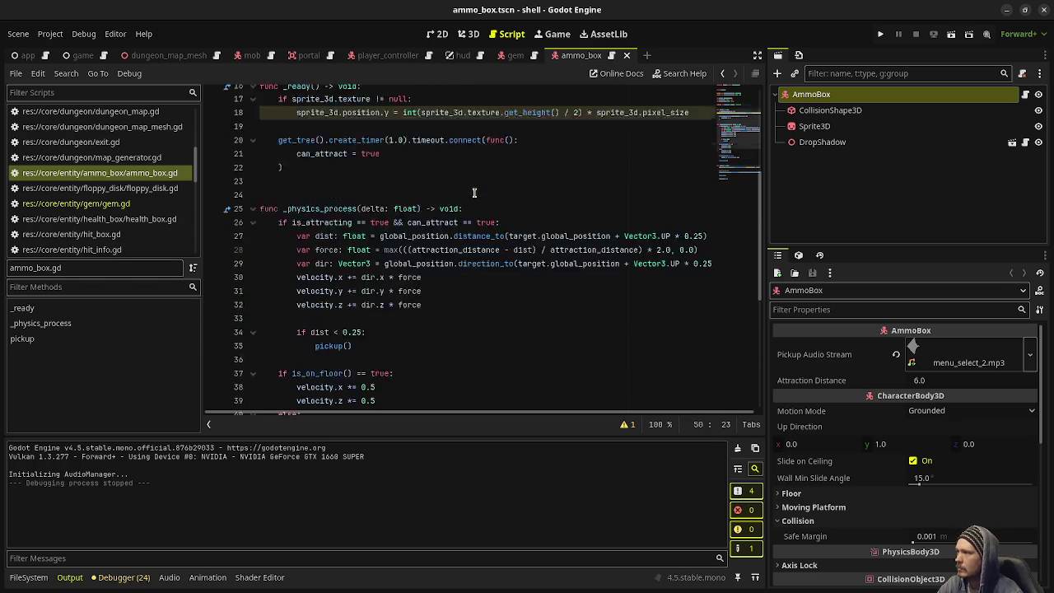
left_click(486, 159)
key("shift+Home")
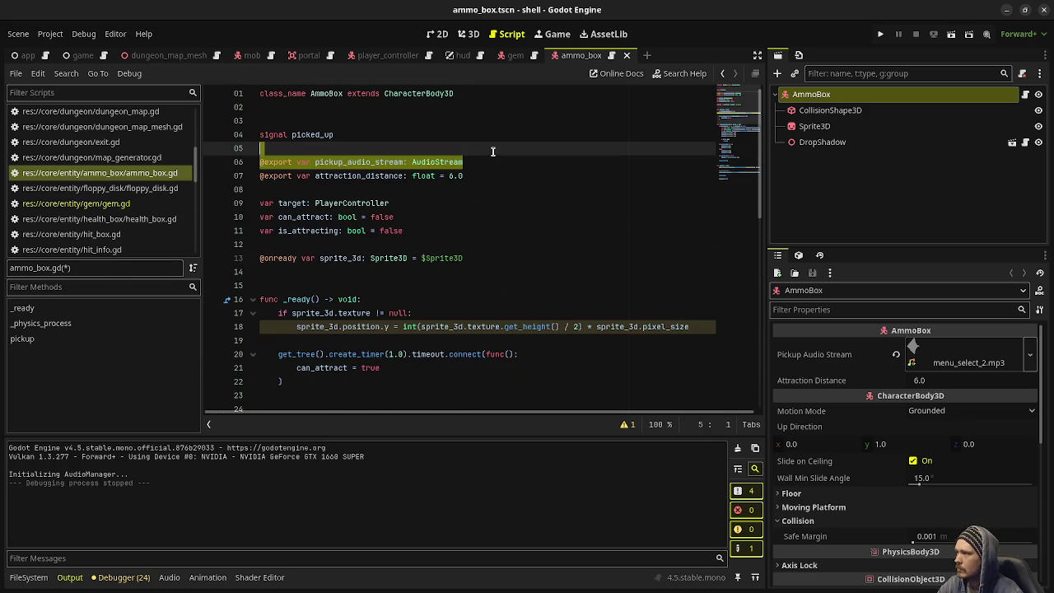
key("BackSpace")
key("BackSpace")
key("ctrl+s")
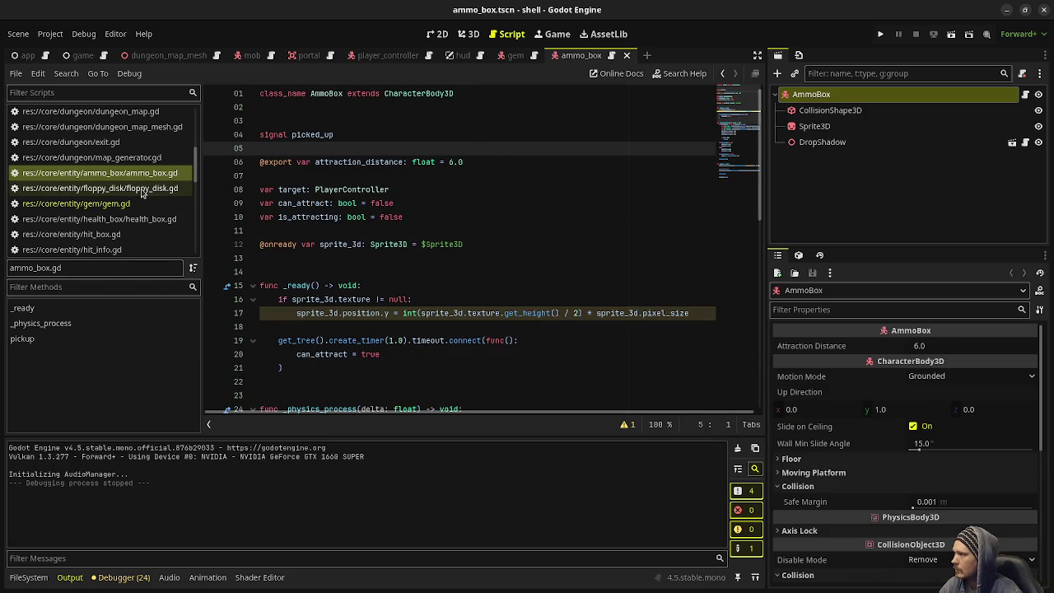
- In floppy_disk.gd, remove the pickup_audio_stream export and replace the pickup() audio body with the audio manager call
left_click(144, 189)
left_click_drag(471, 162, 481, 155)
key("BackSpace")
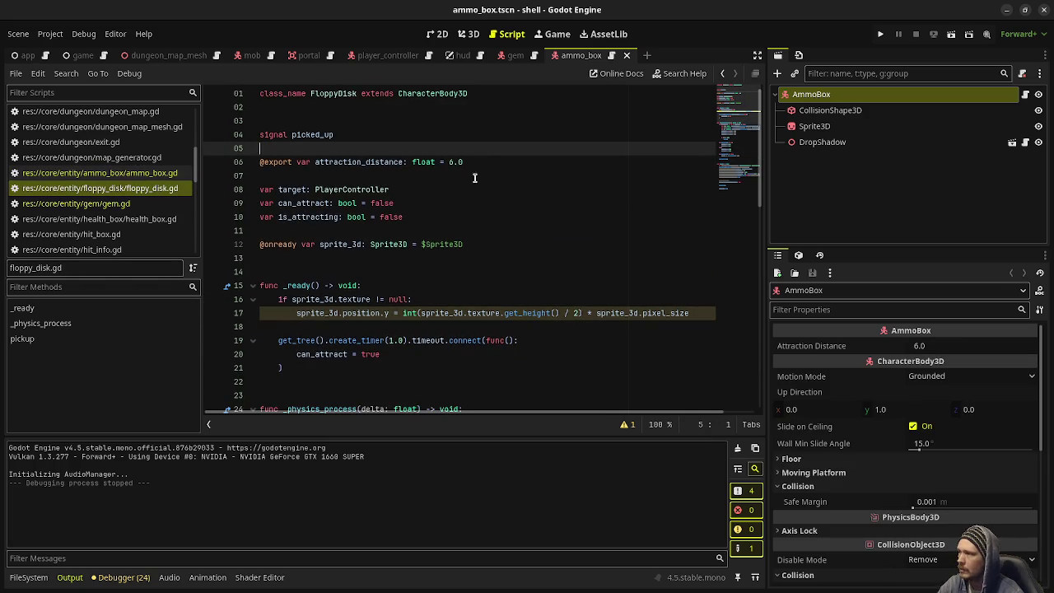
scroll(463, 271, "down", 10)
scroll(463, 272, "down", 5)
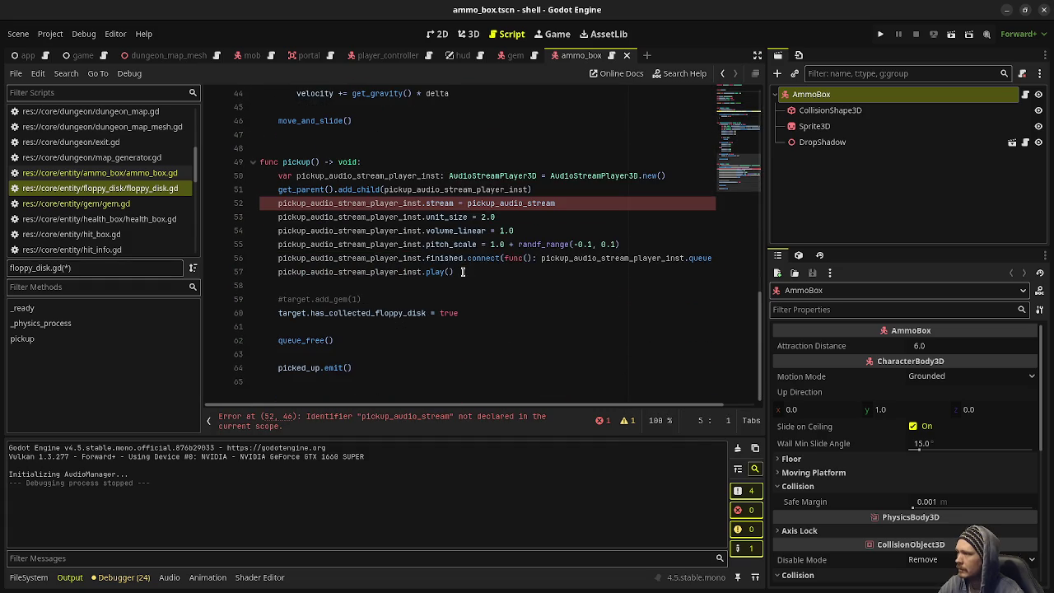
left_click_drag(464, 272, 274, 178)
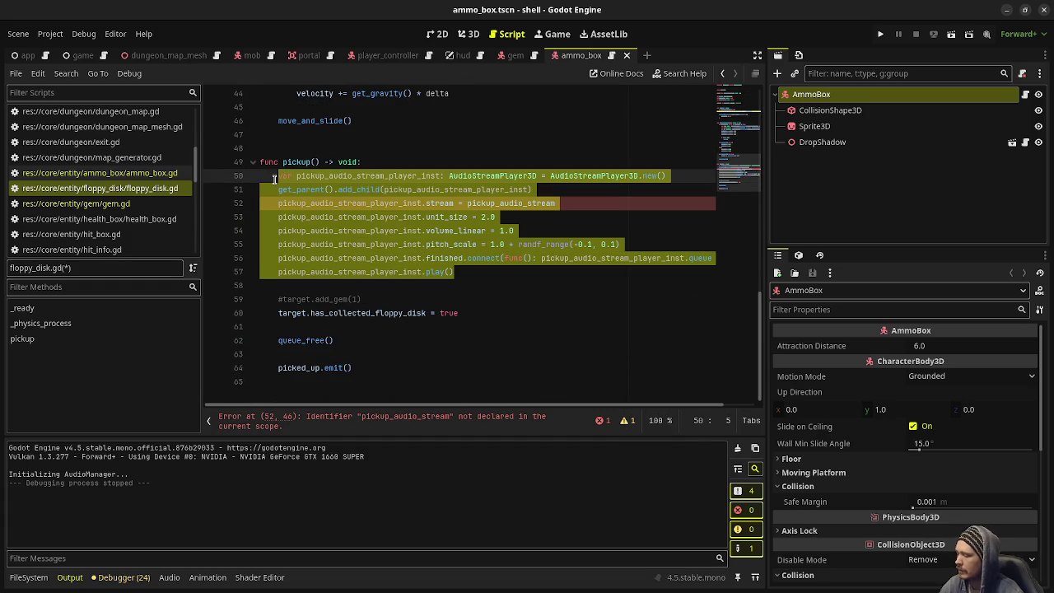
type("Game.instance.audio_manager.play_sound_effect_at(\"sfx_gem_pickup\", global_position)")
key("ctrl+s")
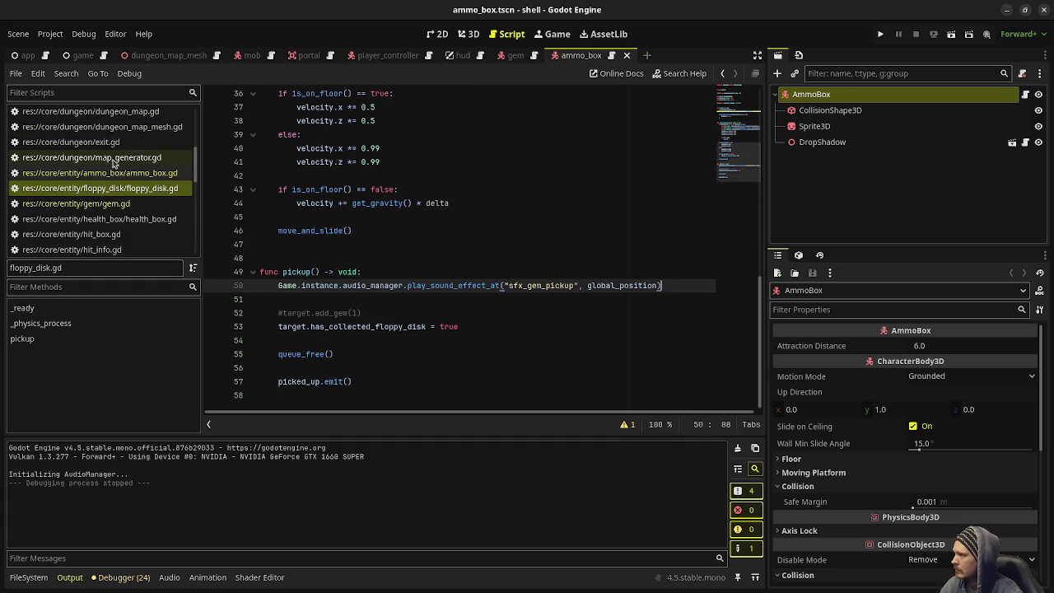
- In health_box.gd, remove the pickup_audio_stream export and replace lines 50–57 with the audio manager call
left_click(99, 218)
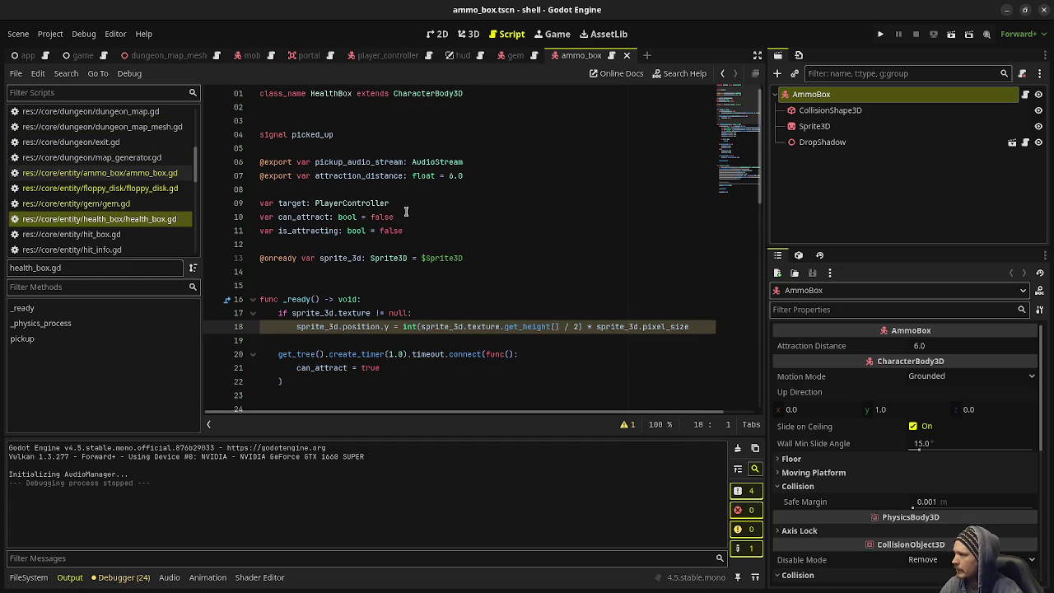
left_click(473, 162)
key("shift+Up")
key("BackSpace")
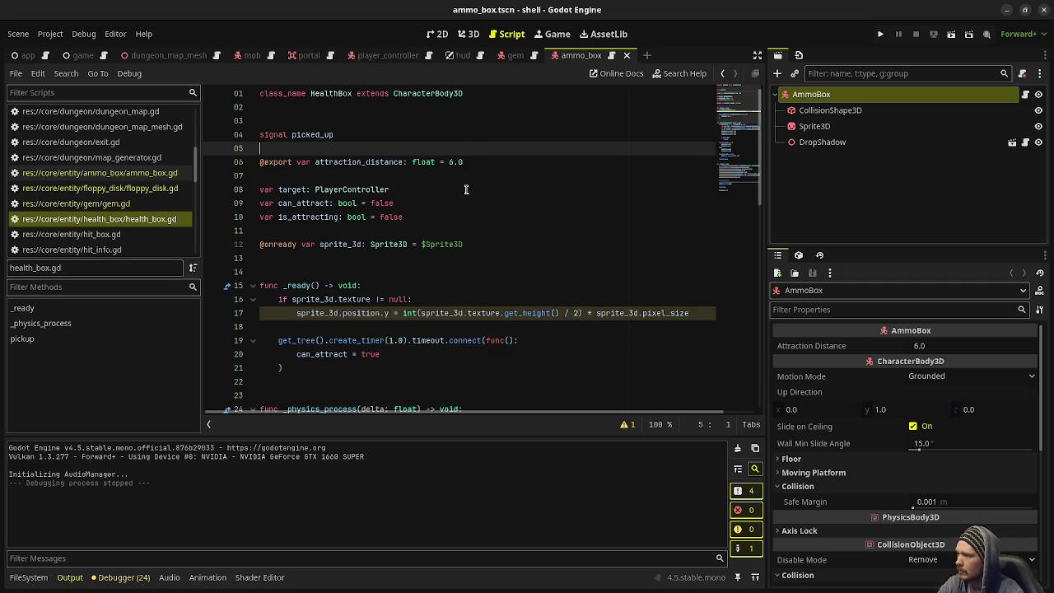
scroll(452, 282, "down", 3)
scroll(452, 281, "down", 10)
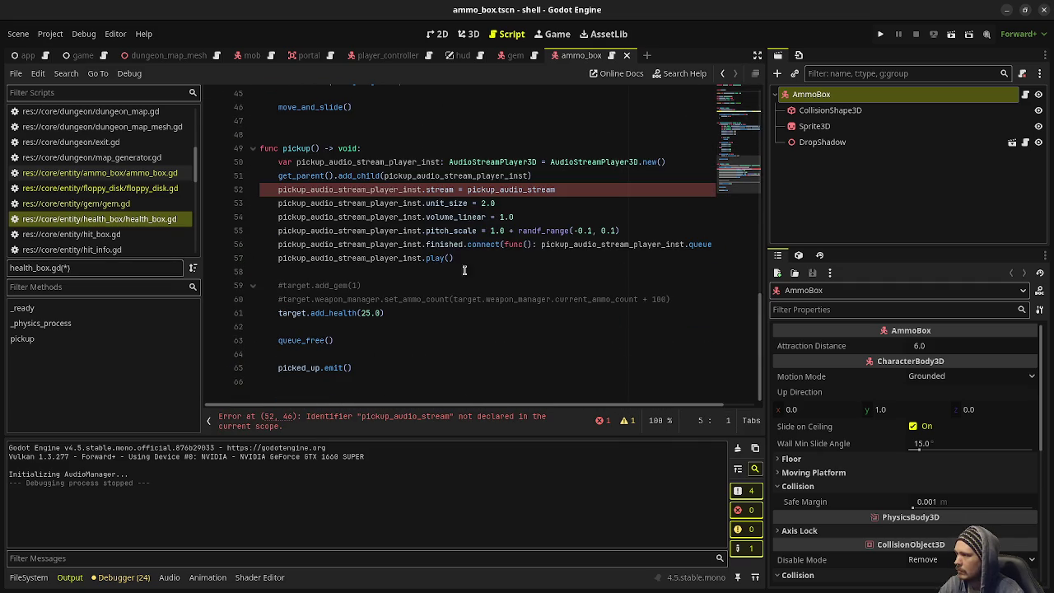
mouse_move(469, 255)
left_mouse_down()
mouse_move(354, 175)
mouse_move(278, 163)
left_mouse_up()
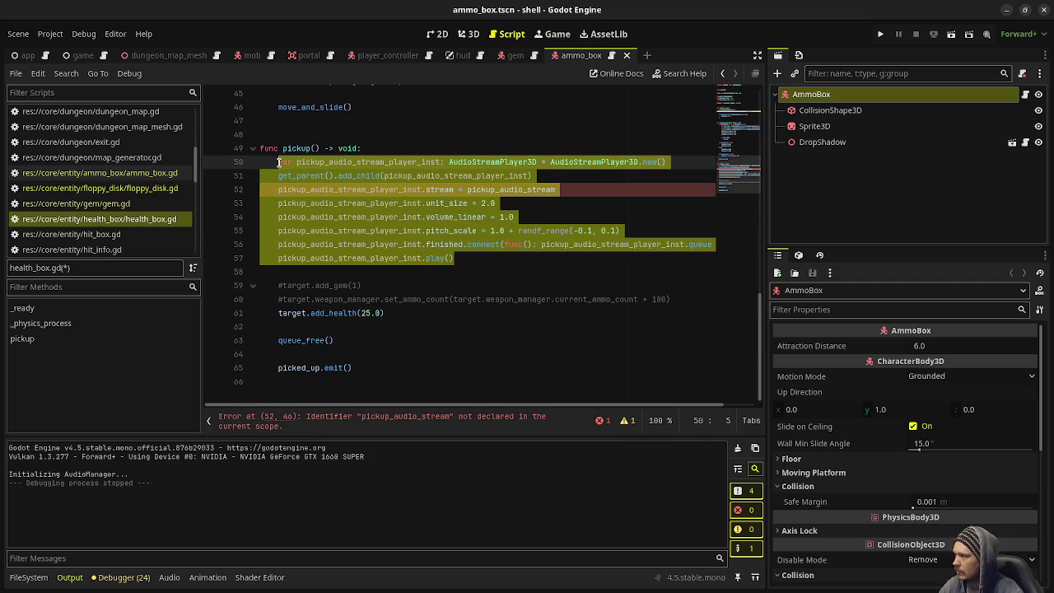
type("Game.instance.audio_manager.play_sound_effect_at(\"sfx_gem_pickup\", global_position)")
key("ctrl+s")
scroll(144, 212, "down", 2)
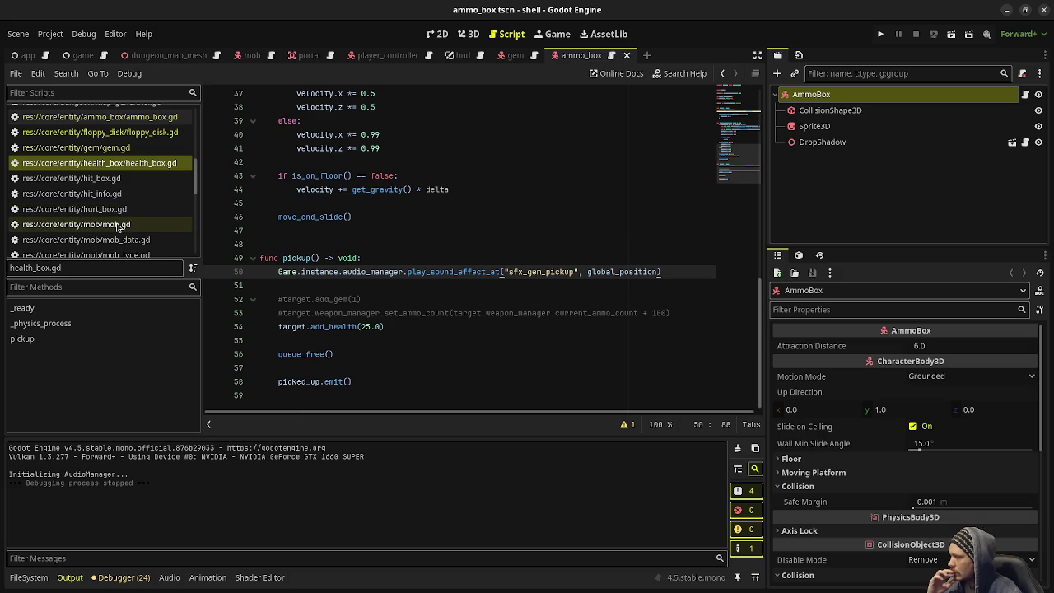
scroll(128, 239, "down", 3)
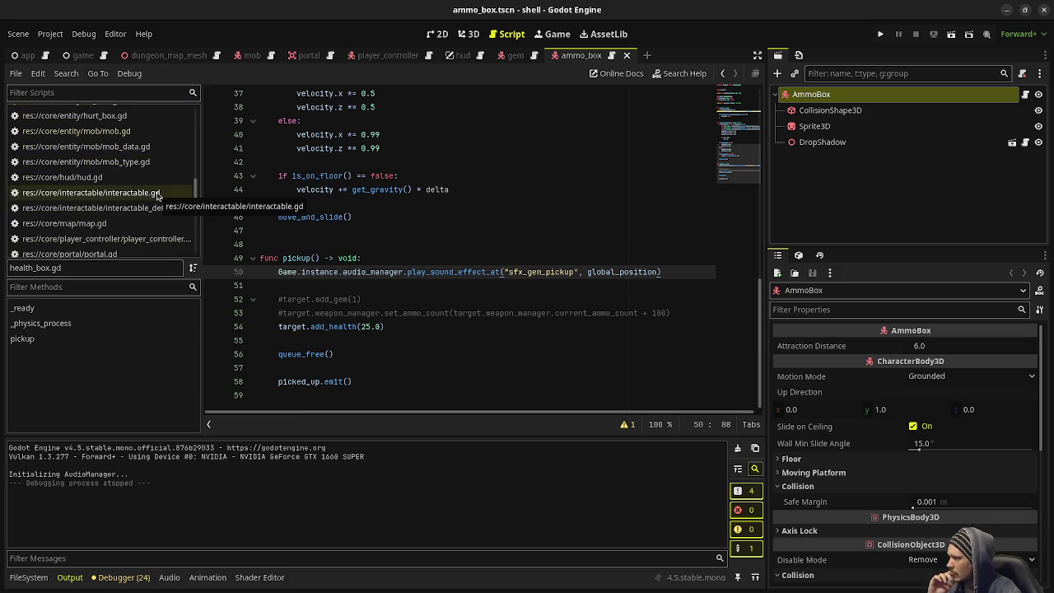
- Search all project files for 'AudioStream'
scroll(137, 228, "down", 1)
scroll(138, 228, "down", 1)
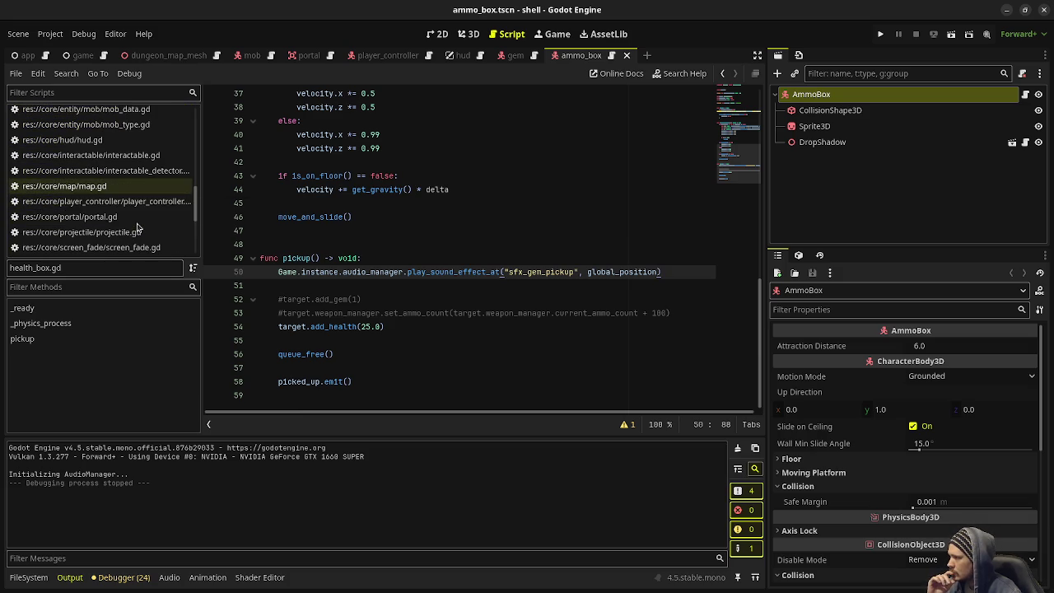
left_click(66, 73)
left_click(78, 158)
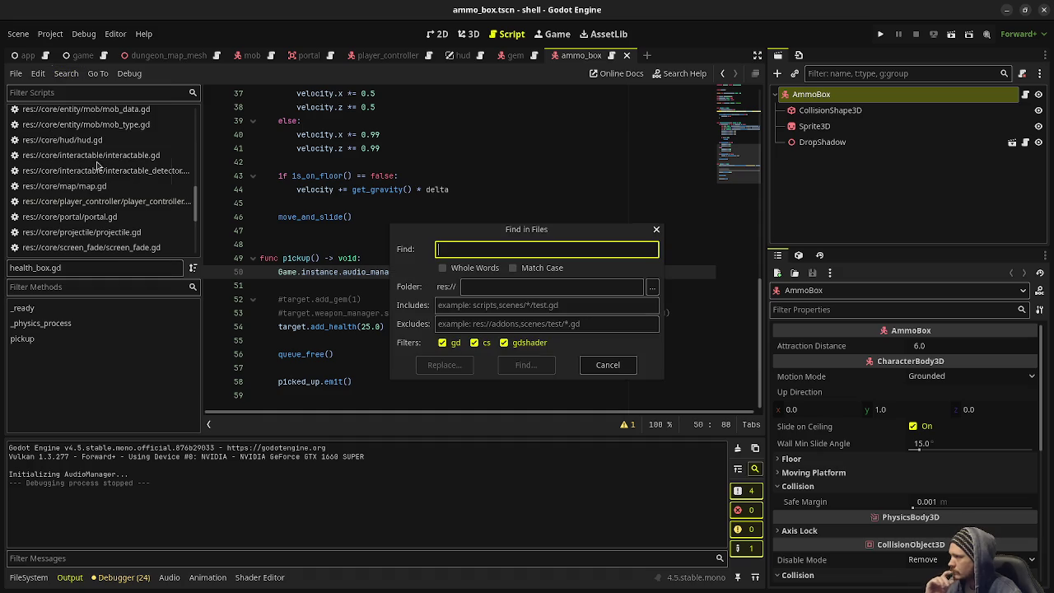
type("AudioStream")
key("Return")
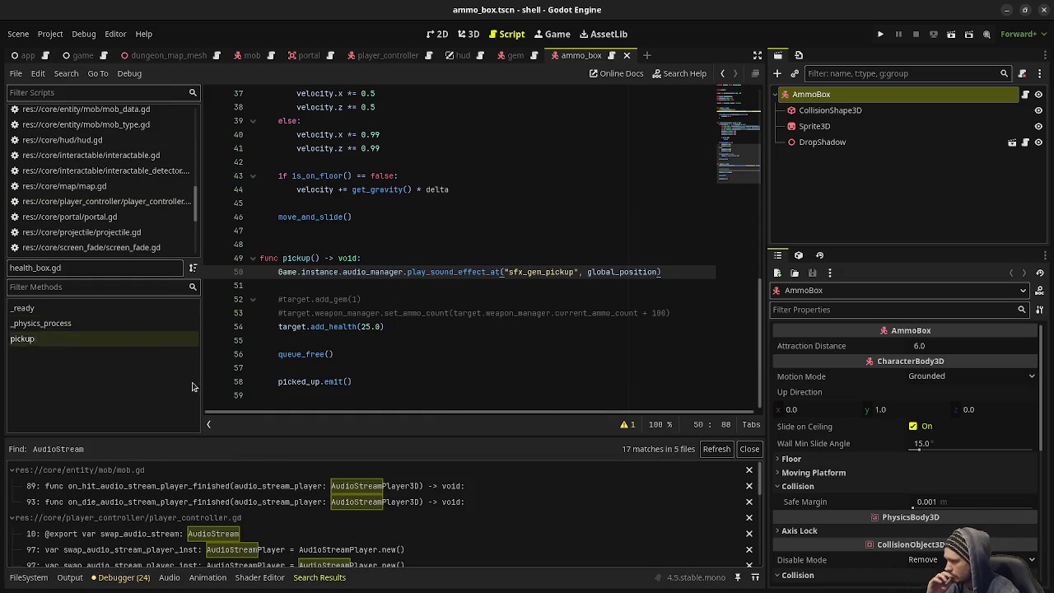
- Go to the swap_audio_stream result in player_controller.gd, ending at line 103
left_click(204, 537)
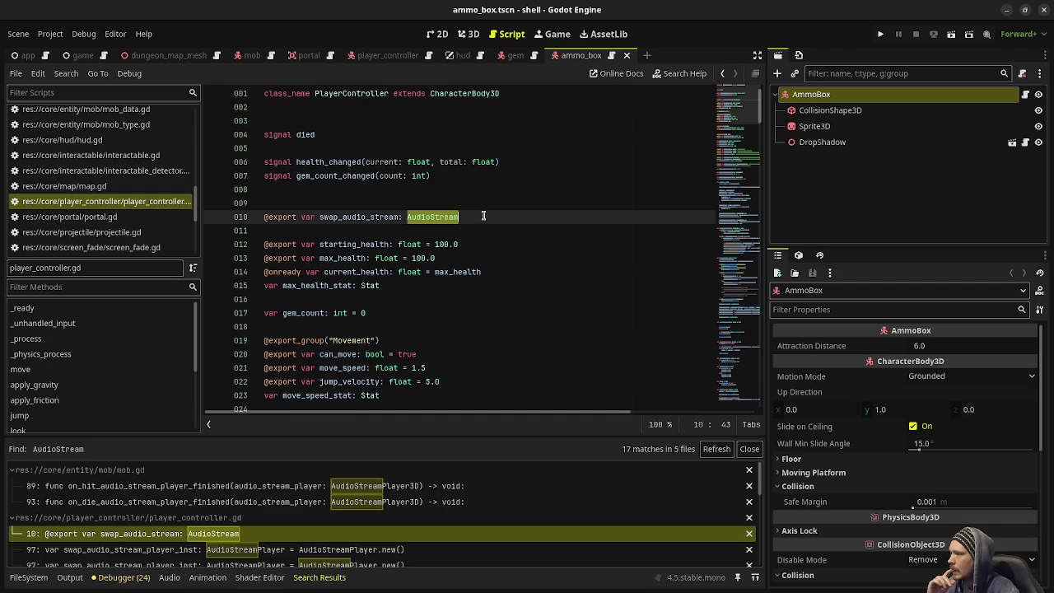
scroll(414, 326, "down", 4)
scroll(433, 311, "down", 19)
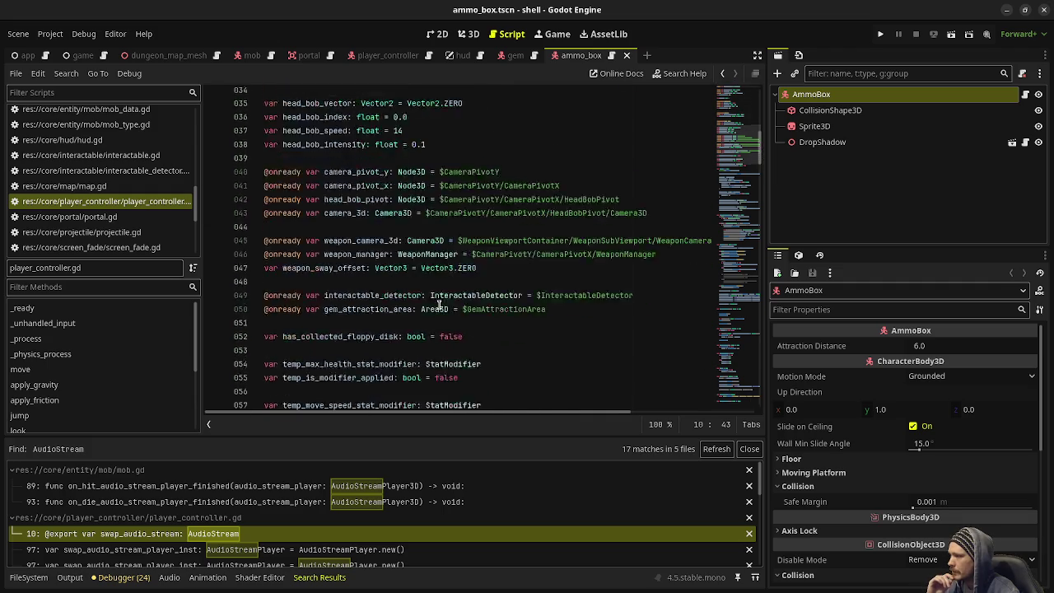
scroll(442, 302, "down", 6)
scroll(461, 330, "up", 2)
left_click(500, 380)
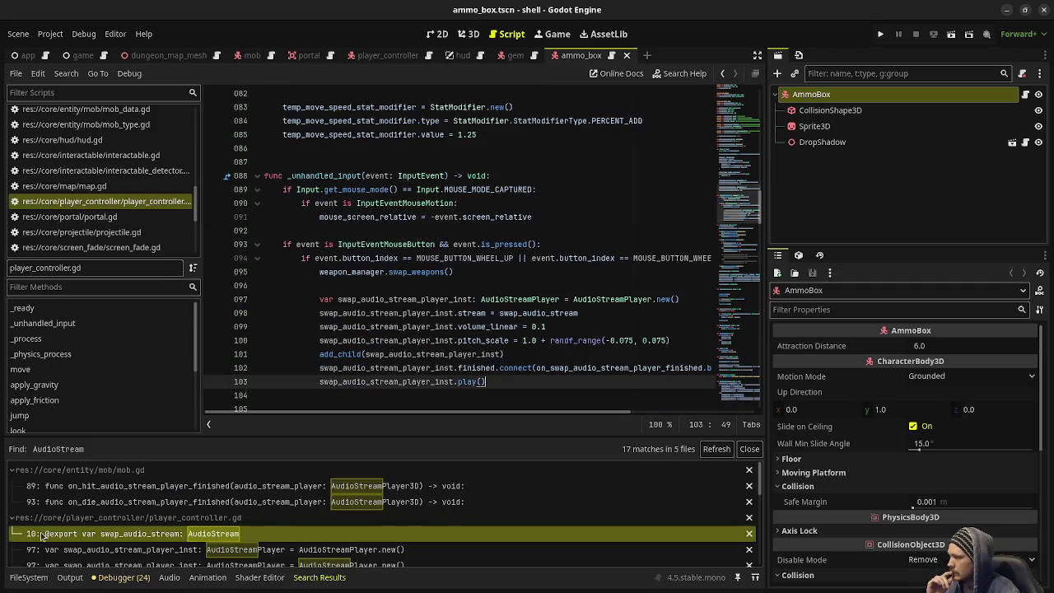
left_click(28, 577)
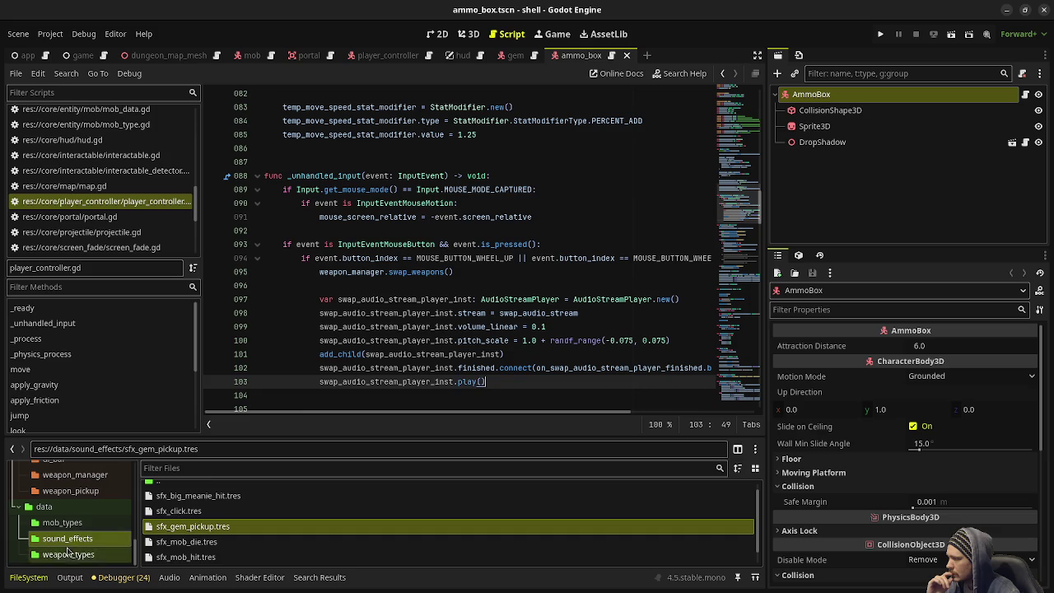
- Create a SoundEffect resource sfx_swap_weapons.tres in sound_effects and open it for editing
right_click(72, 539)
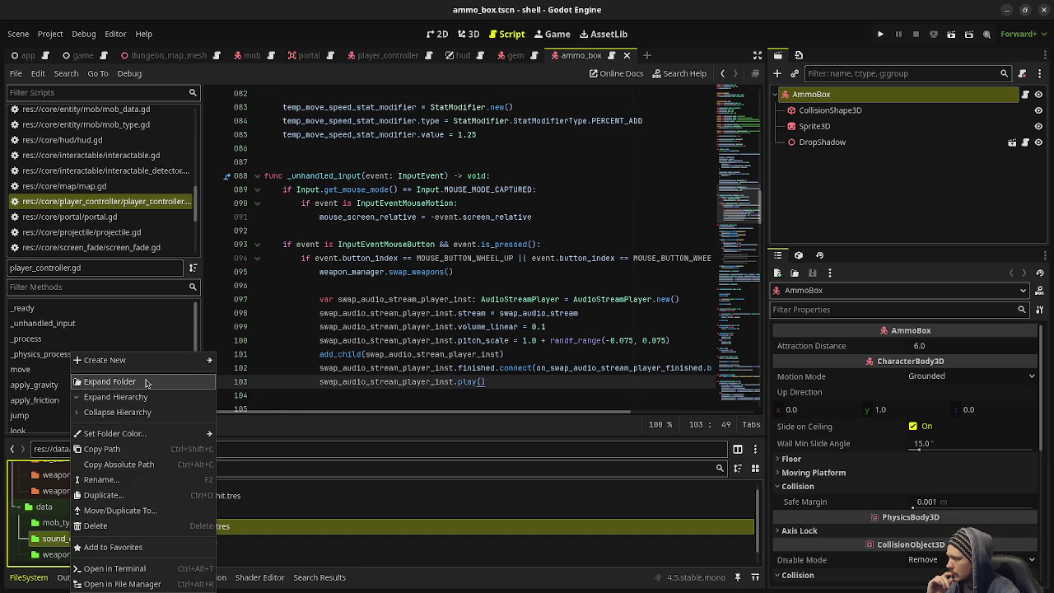
mouse_move(148, 360)
left_click(246, 391)
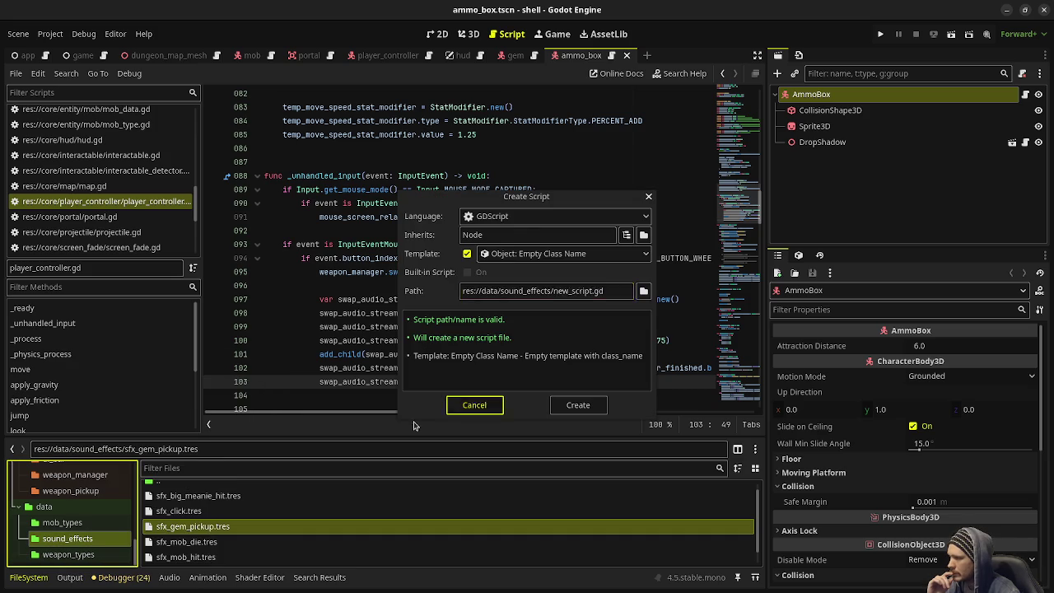
left_click(475, 405)
right_click(72, 538)
mouse_move(121, 362)
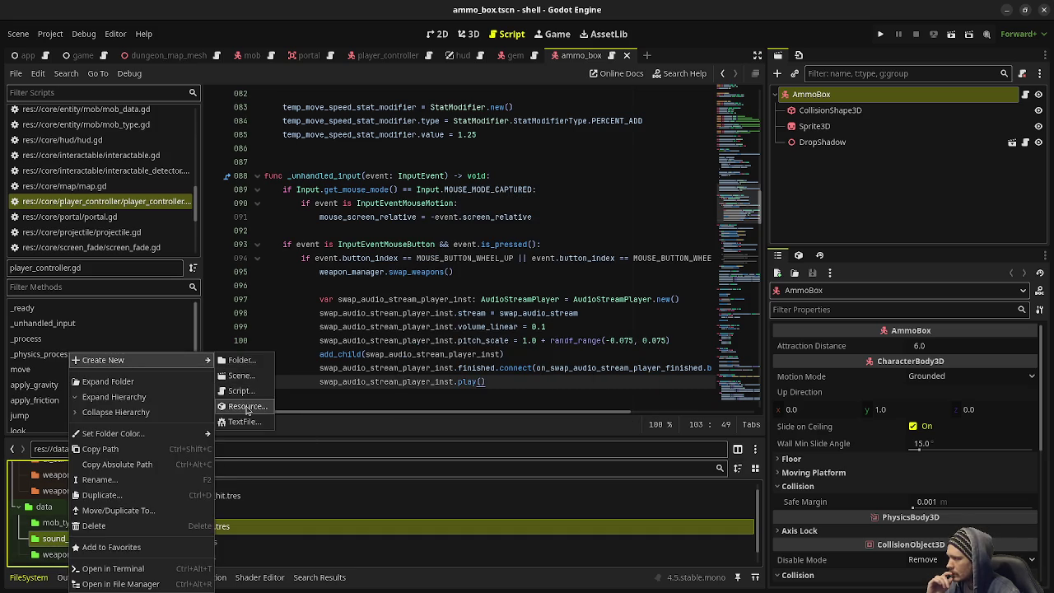
left_click(247, 406)
key("Return")
type("s")
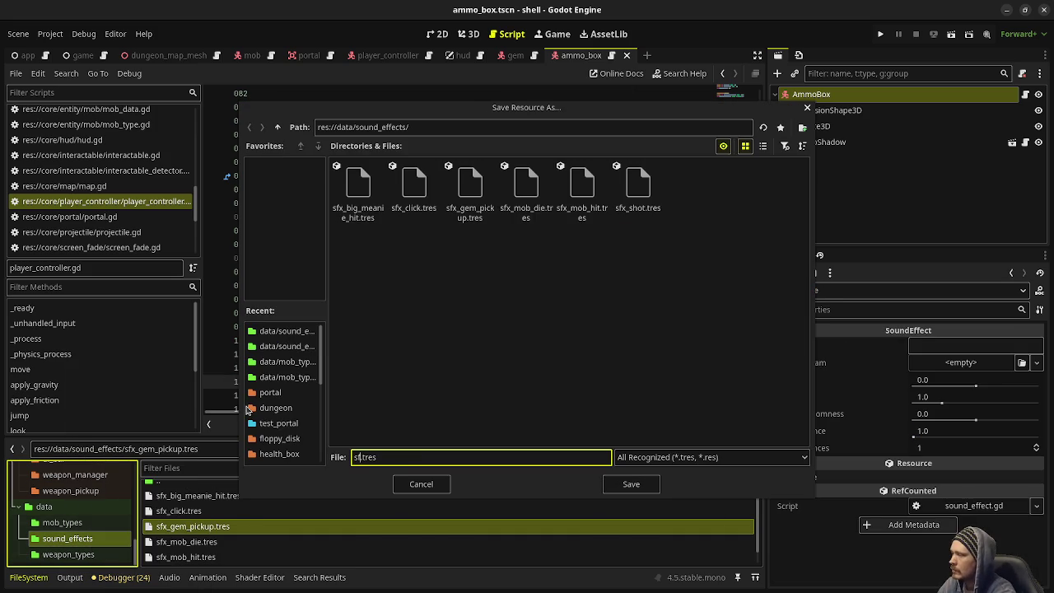
type("fx_swap_weapon")
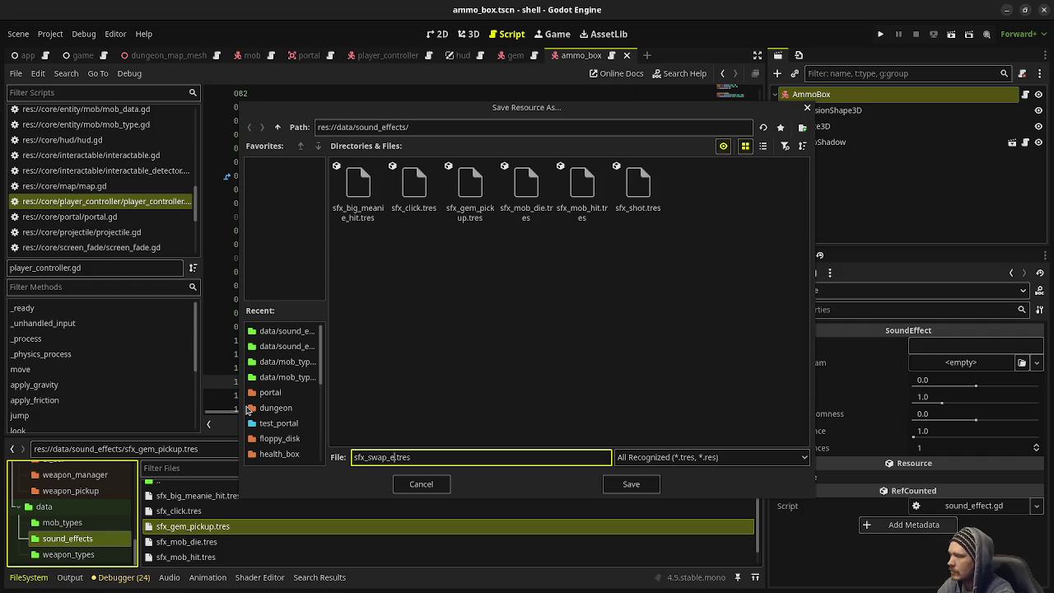
type("s")
key("Return")
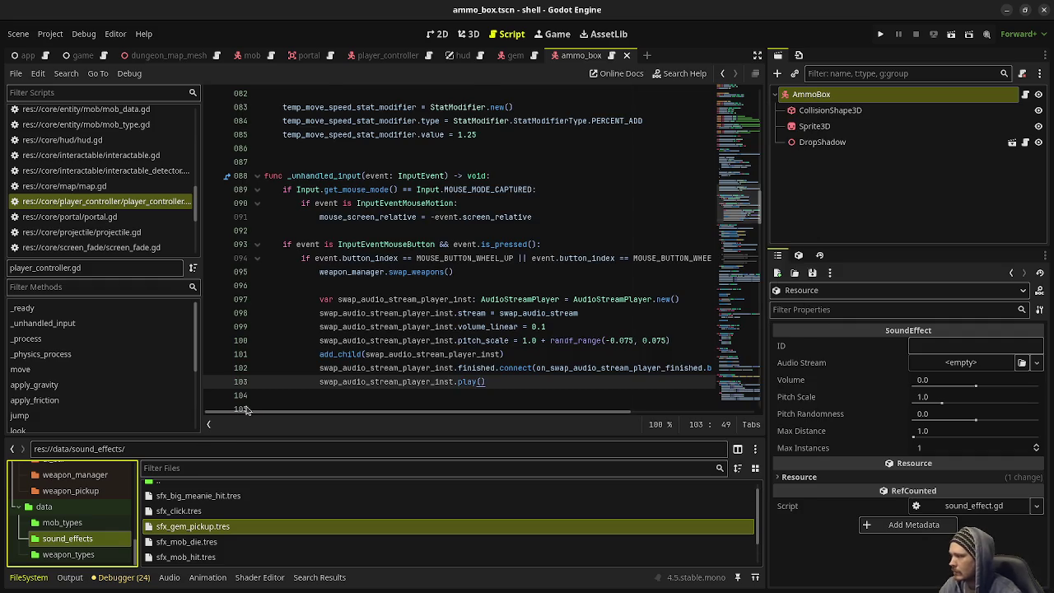
scroll(212, 547, "down", 2)
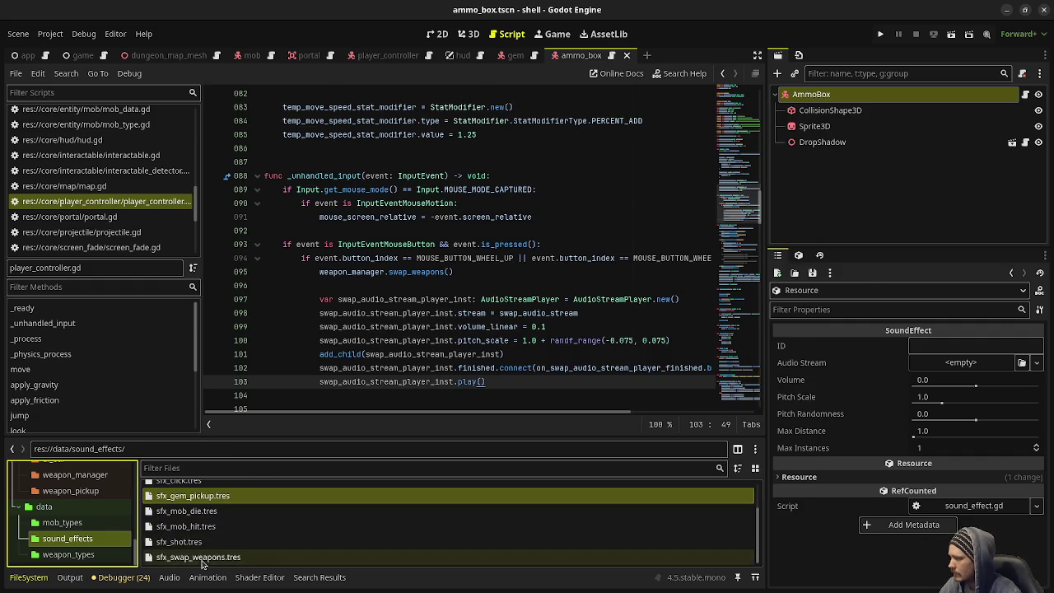
left_click(210, 557)
- Set the ID to sfx_swap_weapons and quick-load suck_2.mp3 as the audio stream
left_click(938, 345)
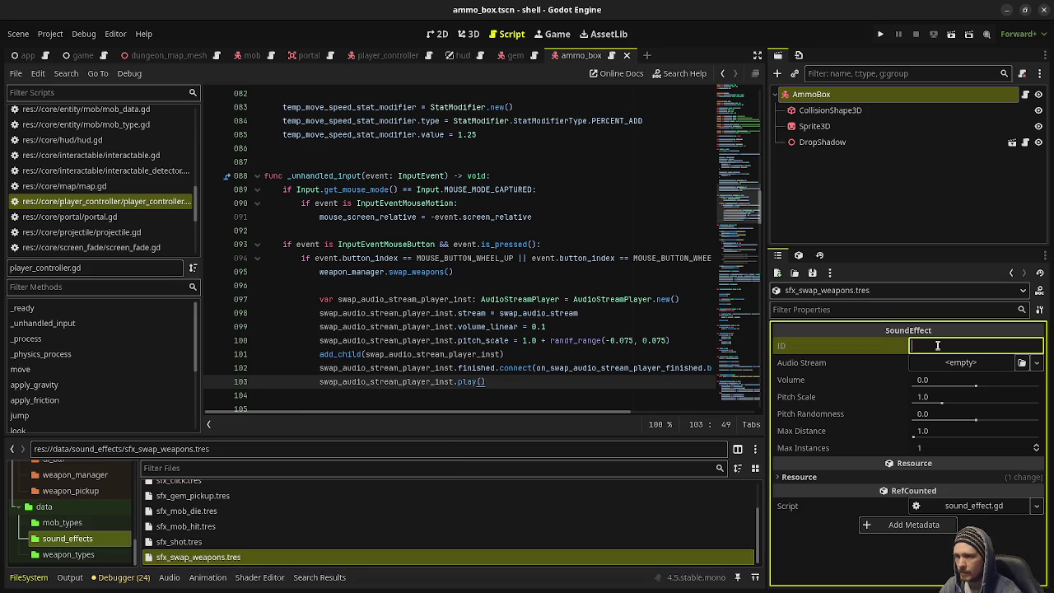
type("sfx_sw")
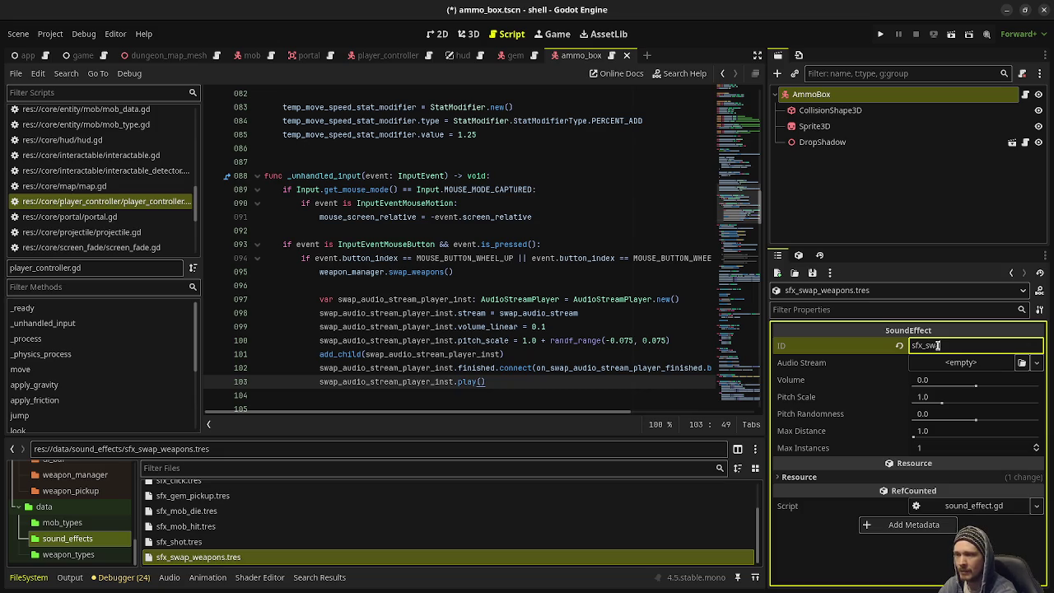
type("ap_weapons")
key("Tab")
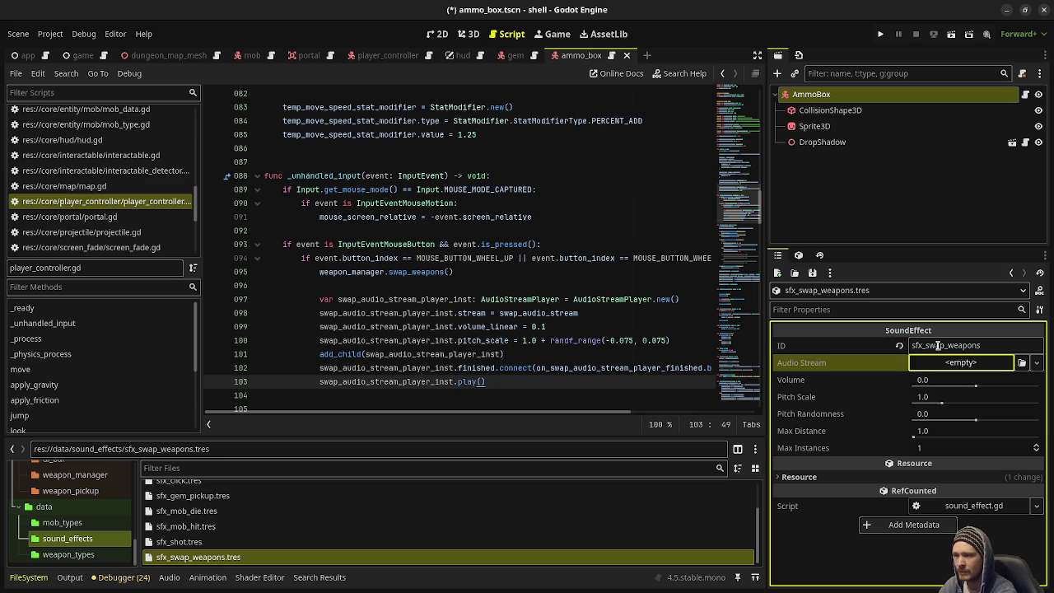
left_click(960, 362)
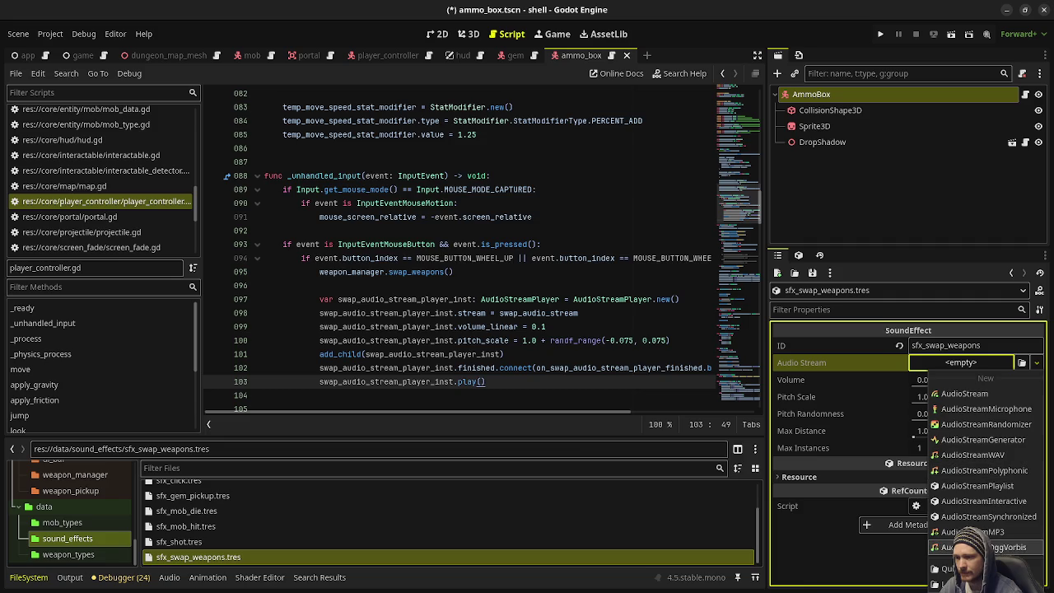
left_click(954, 568)
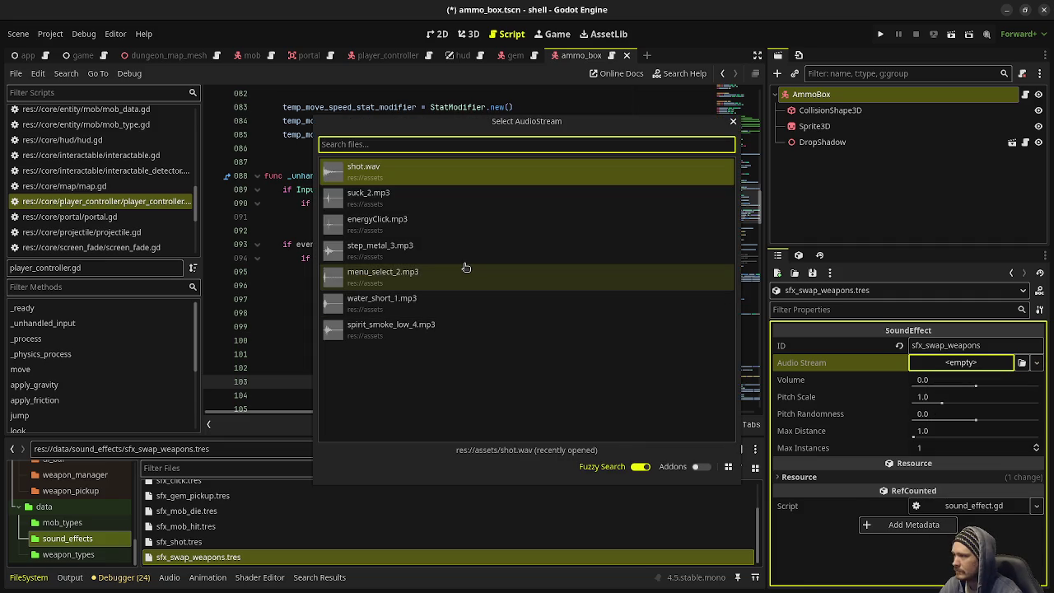
left_click(451, 201)
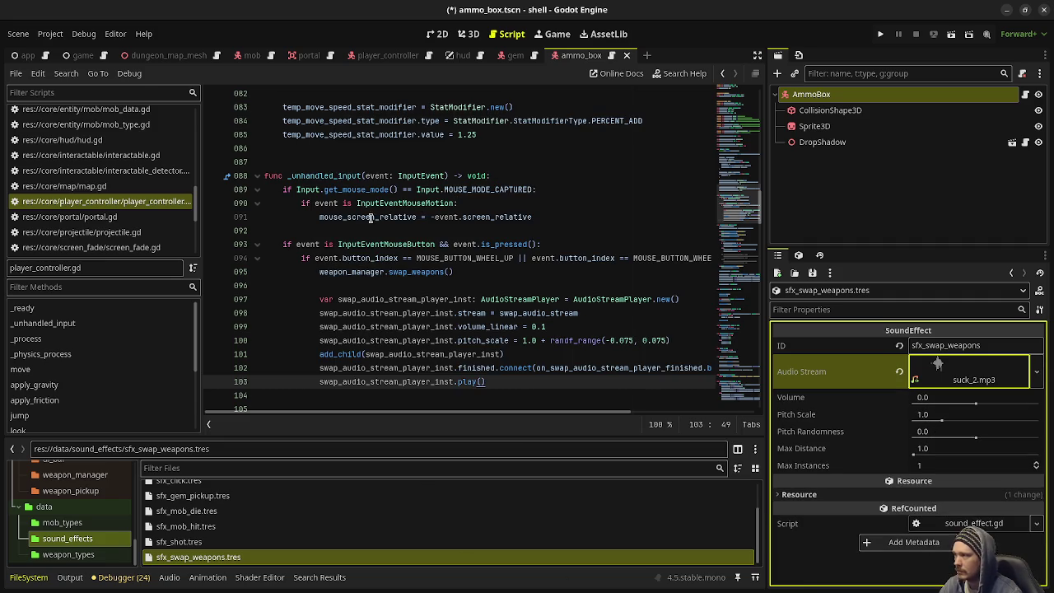
left_click(387, 55)
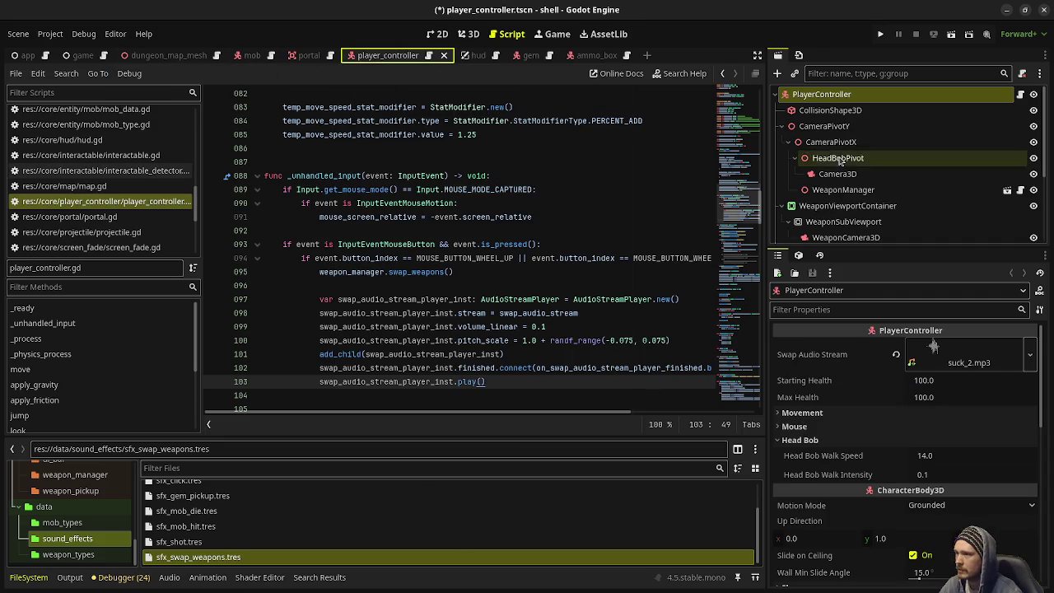
- Inspect the WeaponManager and PlayerController nodes, then open sfx_swap_weapons.tres
left_click(844, 189)
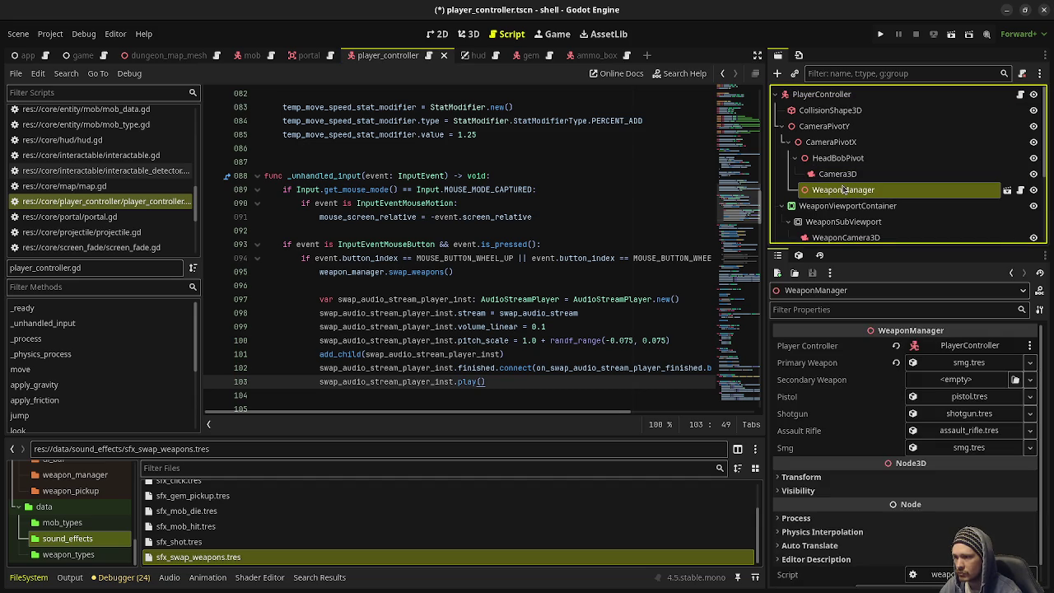
left_click(821, 94)
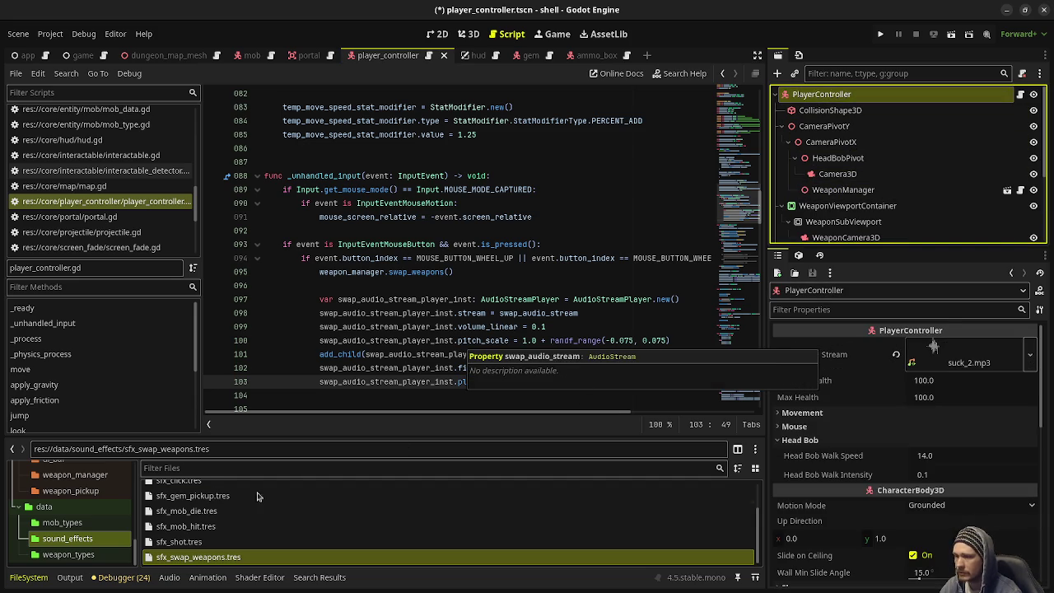
left_click(190, 557)
double_click(189, 557)
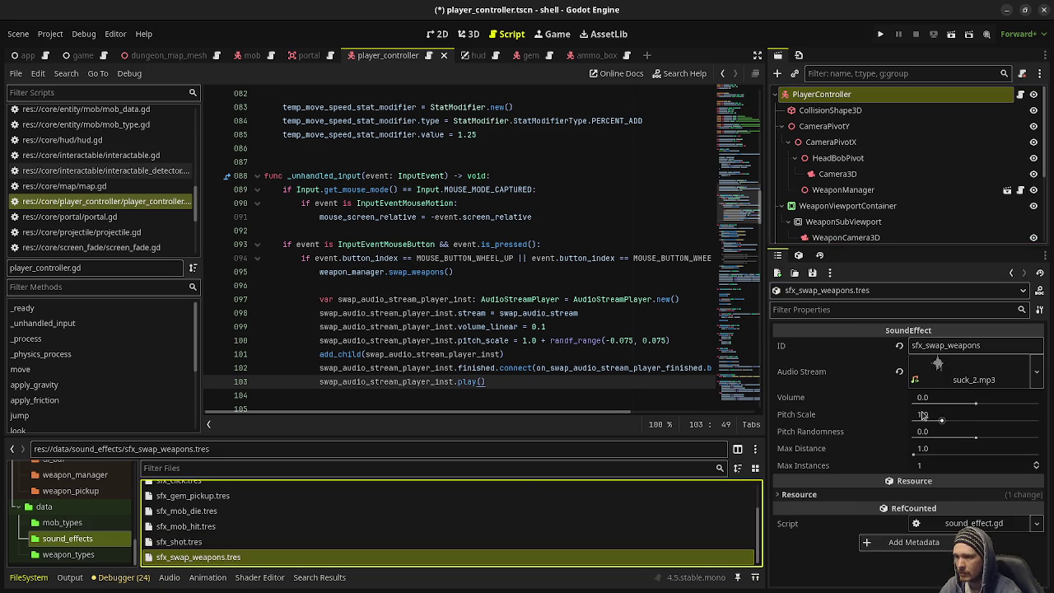
- Set volume -7.0, pitch randomness 0.075 and max instances 5
left_click(952, 396)
type("-7")
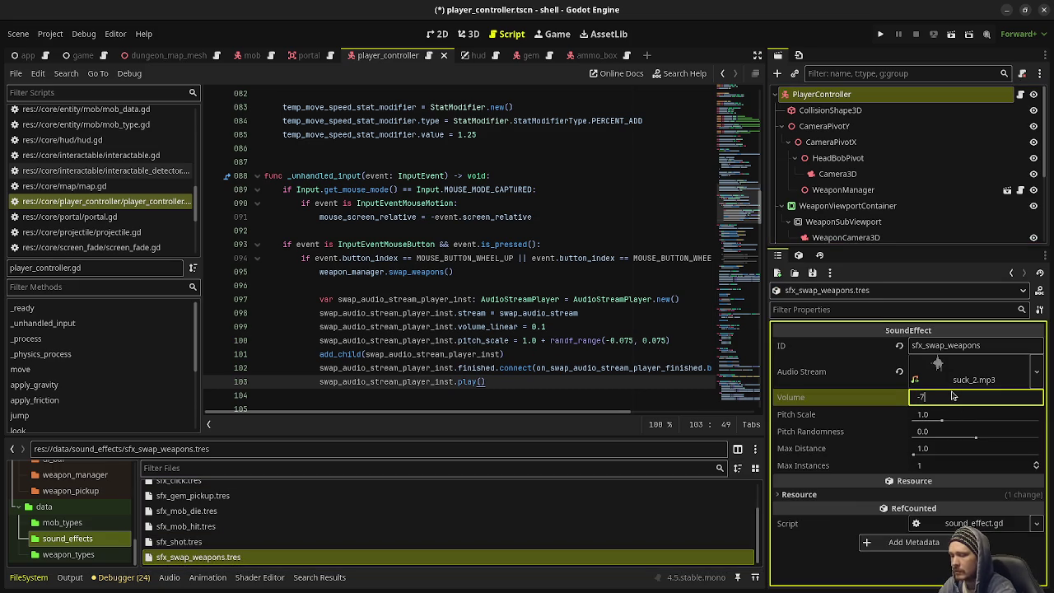
key("Return")
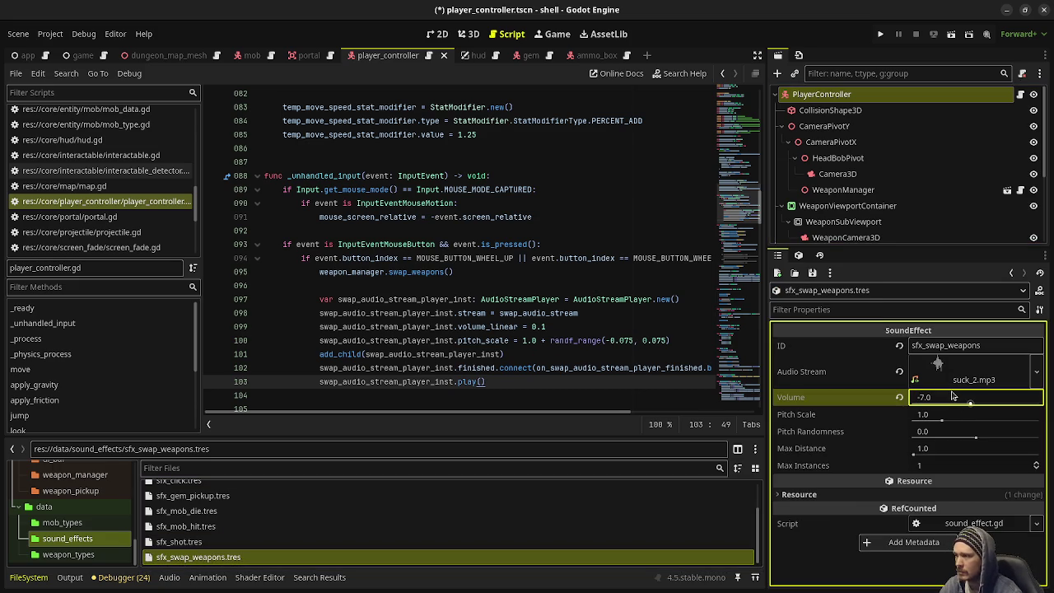
left_click(943, 414)
left_click(934, 432)
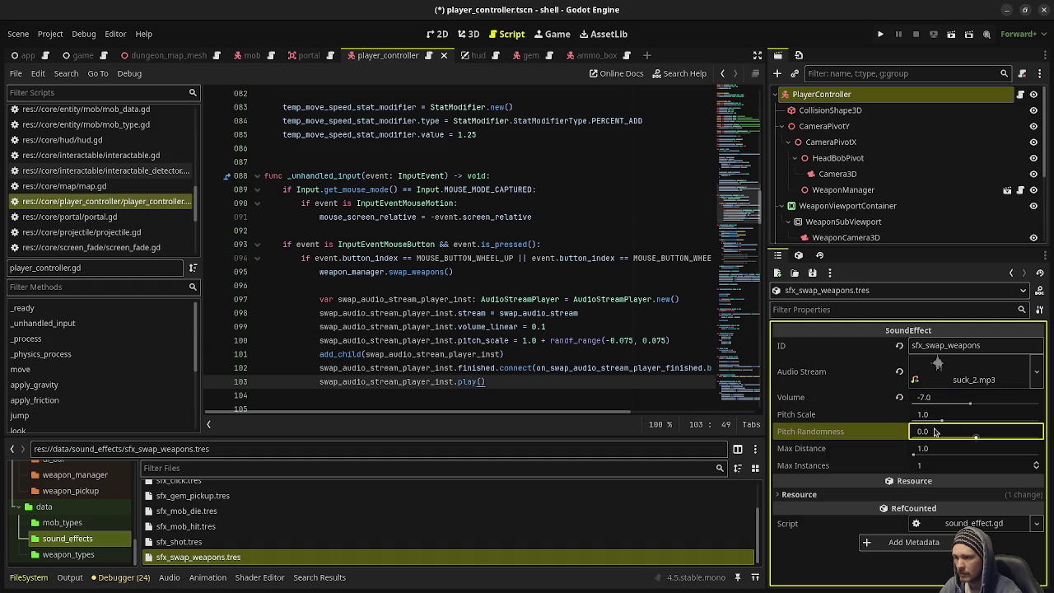
type("0.")
key("Return")
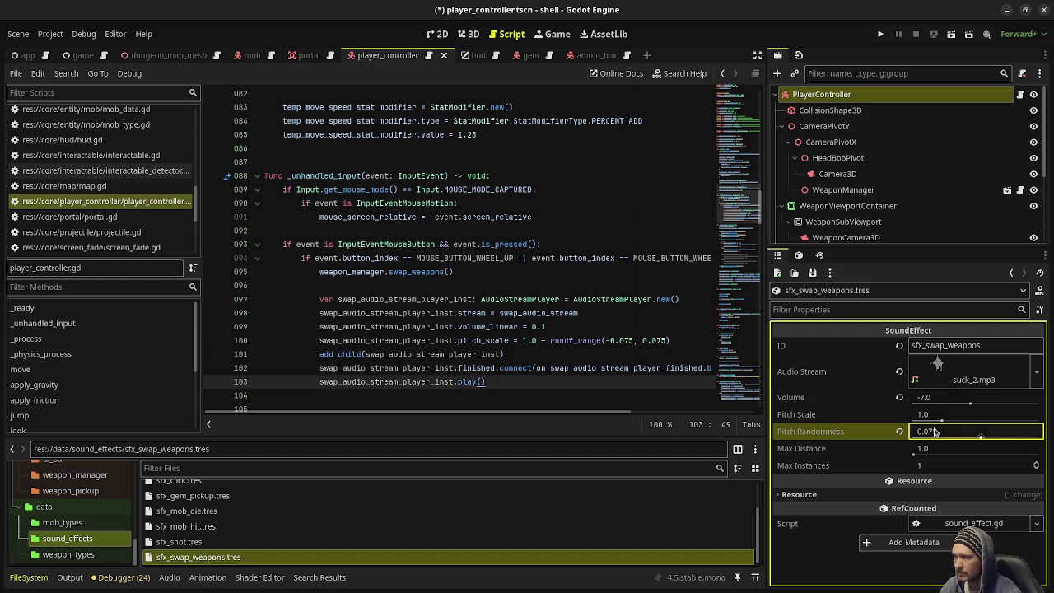
type("5")
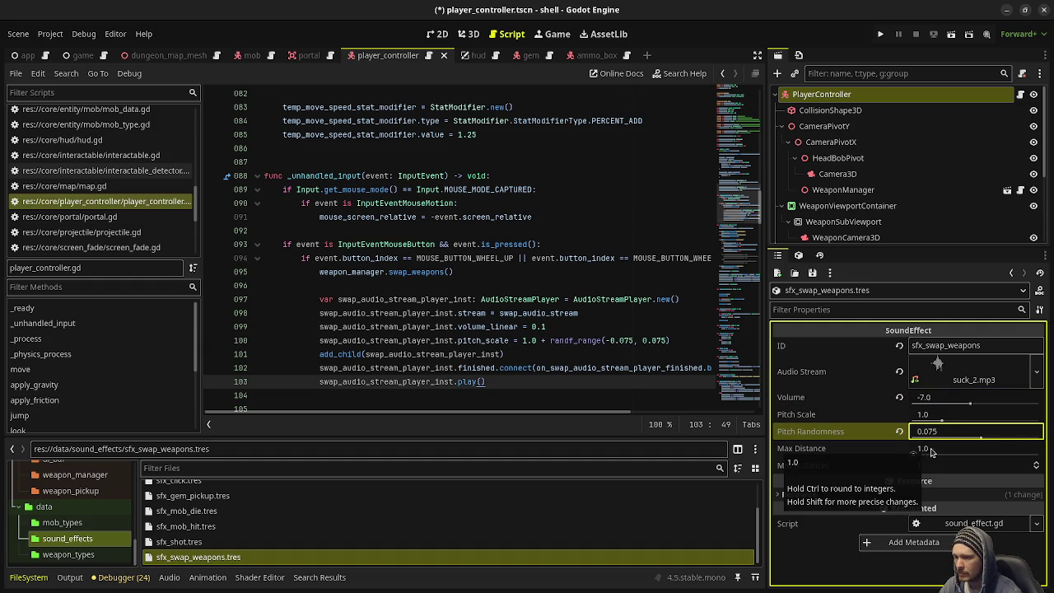
left_click(951, 467)
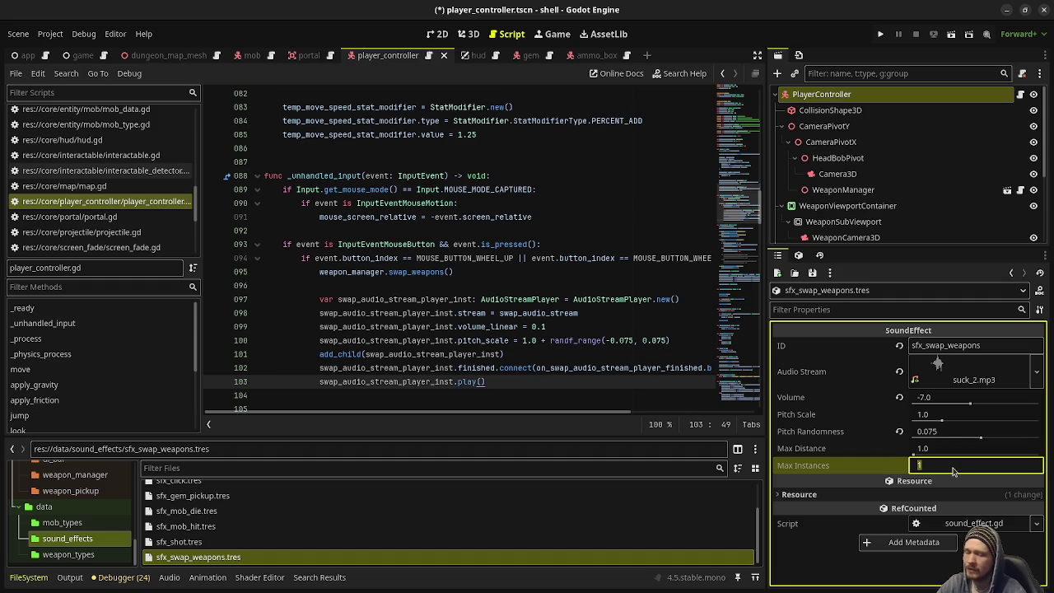
type("5")
key("Return")
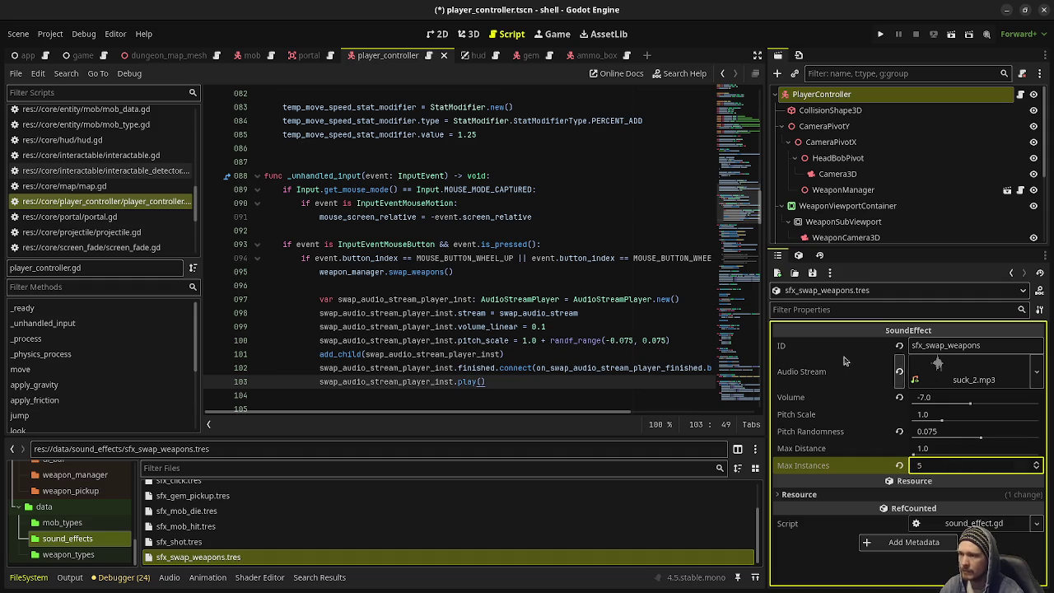
- Add Game.instance.audio_manager.play_sound_effect("sfx_swap_weapons") below line 103 and save
left_click(504, 381)
key("Return")
type("Game.instance.")
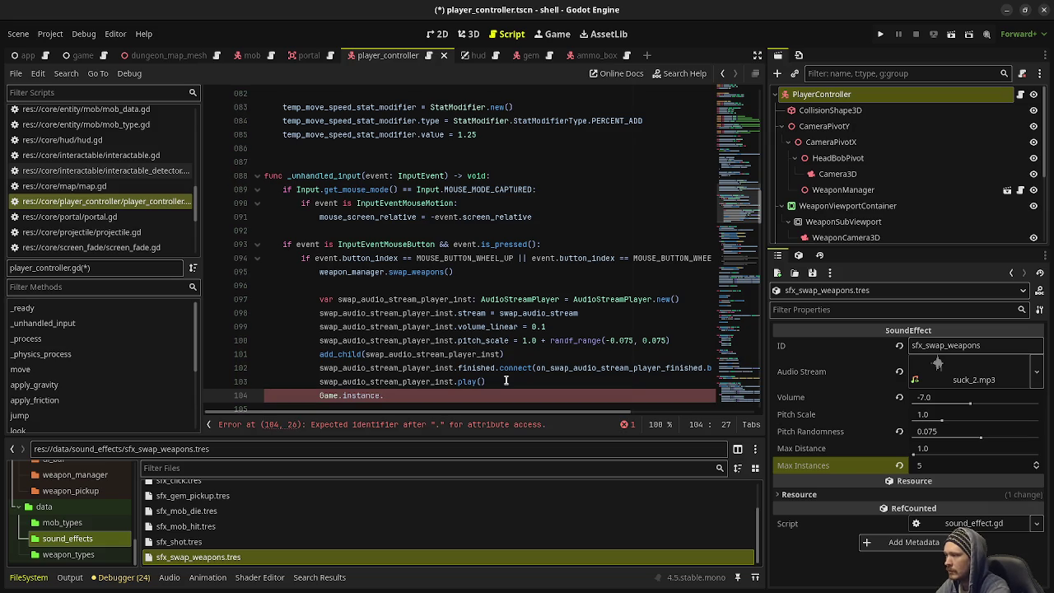
type("audi")
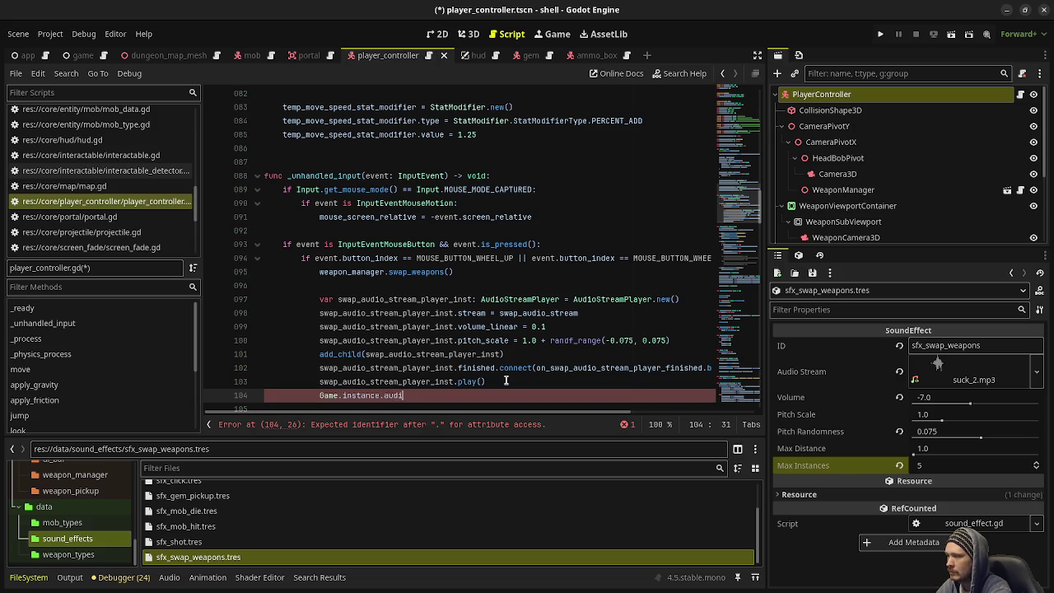
type("o_manager.")
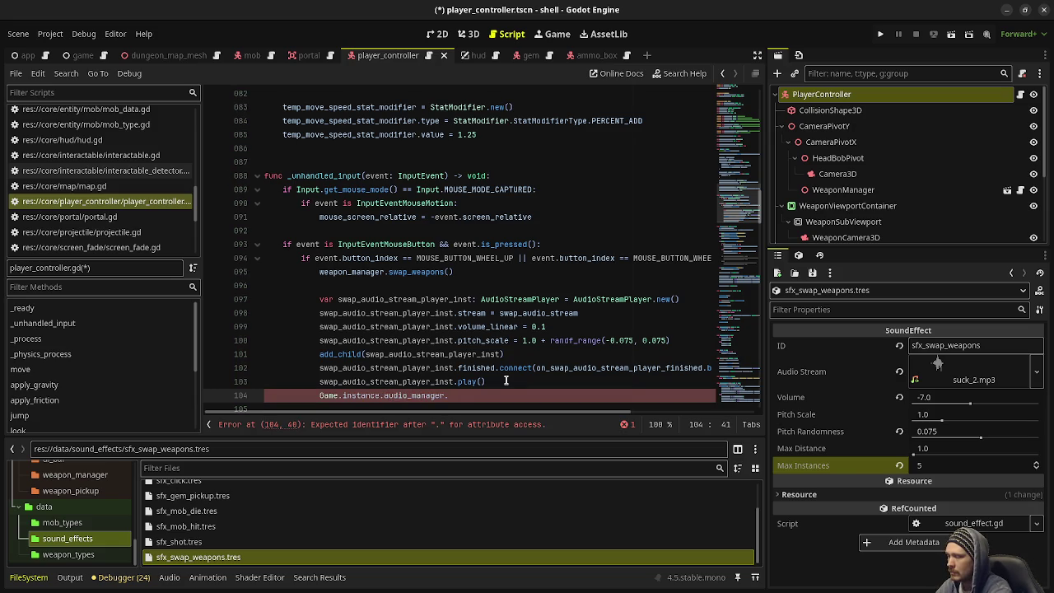
type("play_sound_ef")
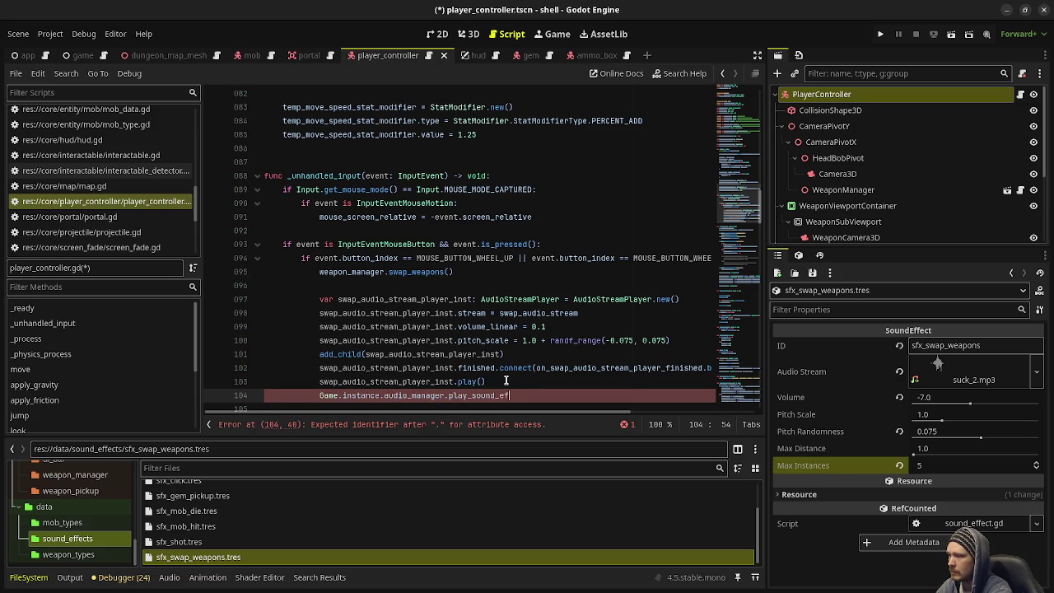
type("fect(\"sfx_swap")
type("_weapons")
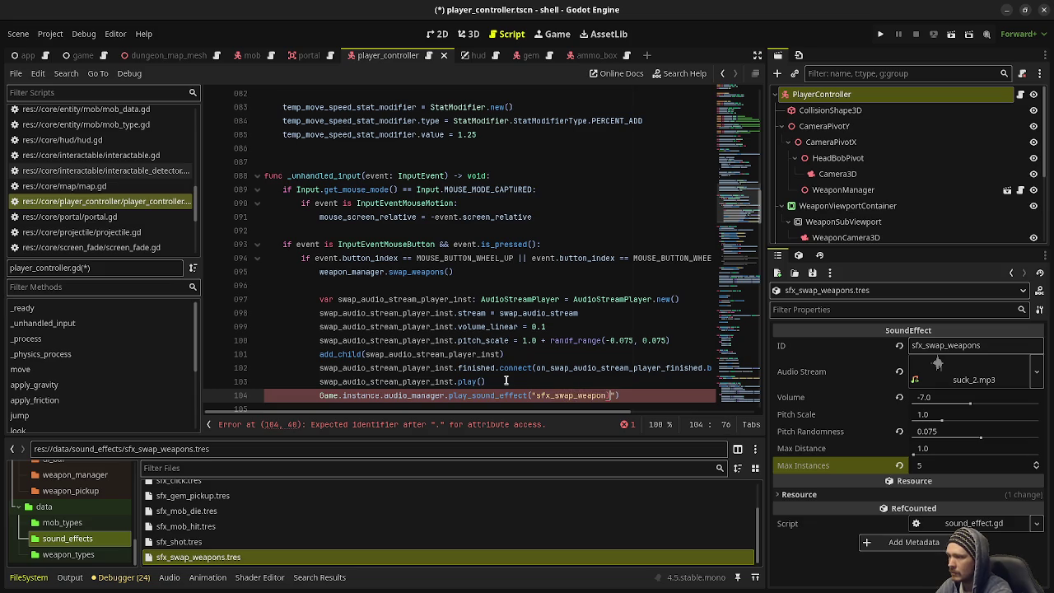
key("ctrl+s")
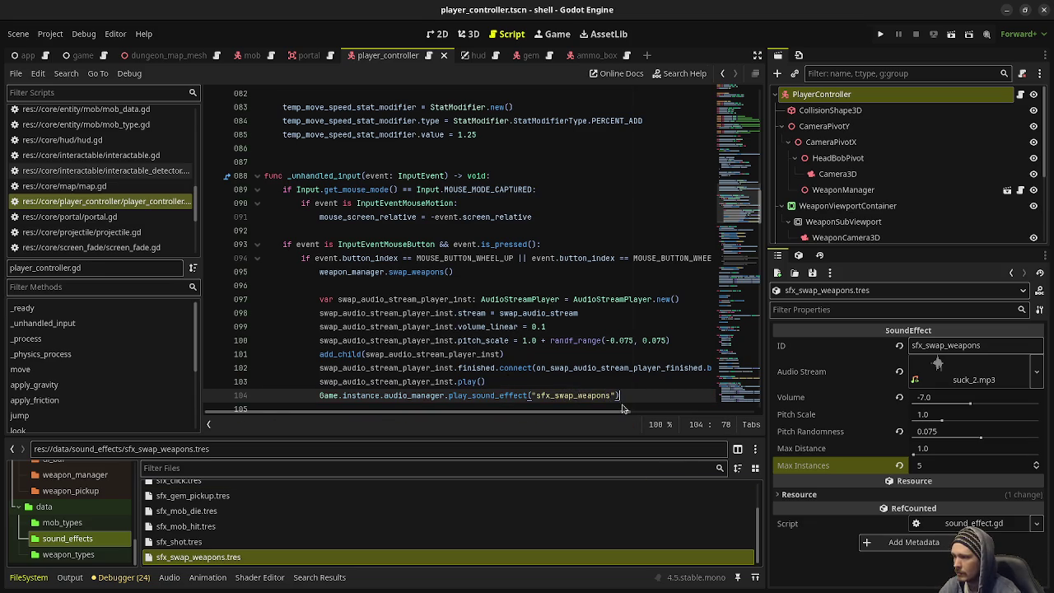
- Delete the old audio player lines 97–103 and the unused swap_audio_stream export
scroll(552, 329, "down", 1)
mouse_move(490, 340)
left_mouse_down()
mouse_move(307, 257)
mouse_move(317, 257)
left_mouse_up()
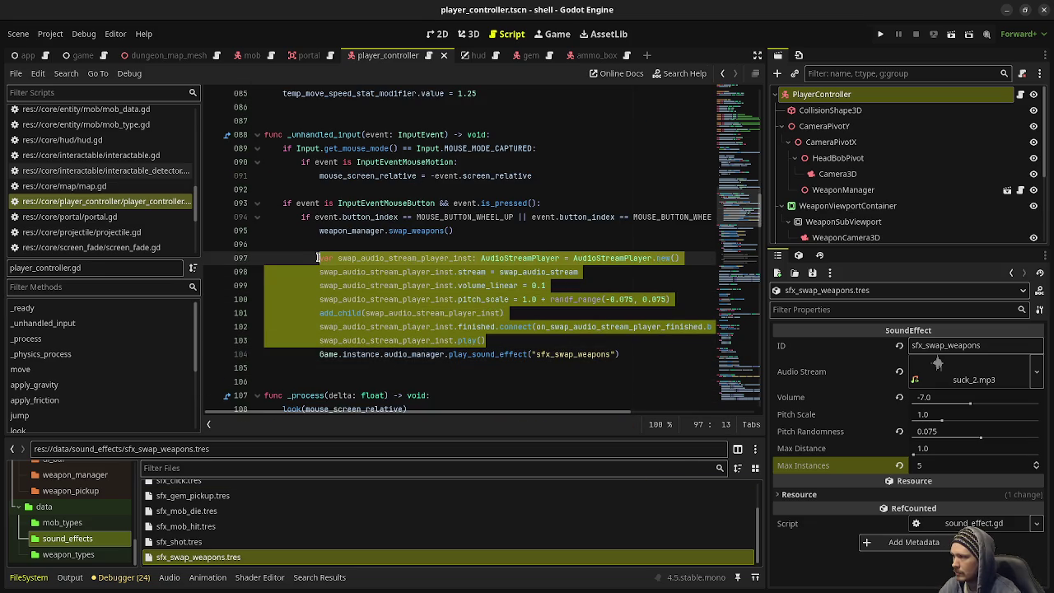
key("BackSpace")
key("BackSpace")
key("BackSpace")
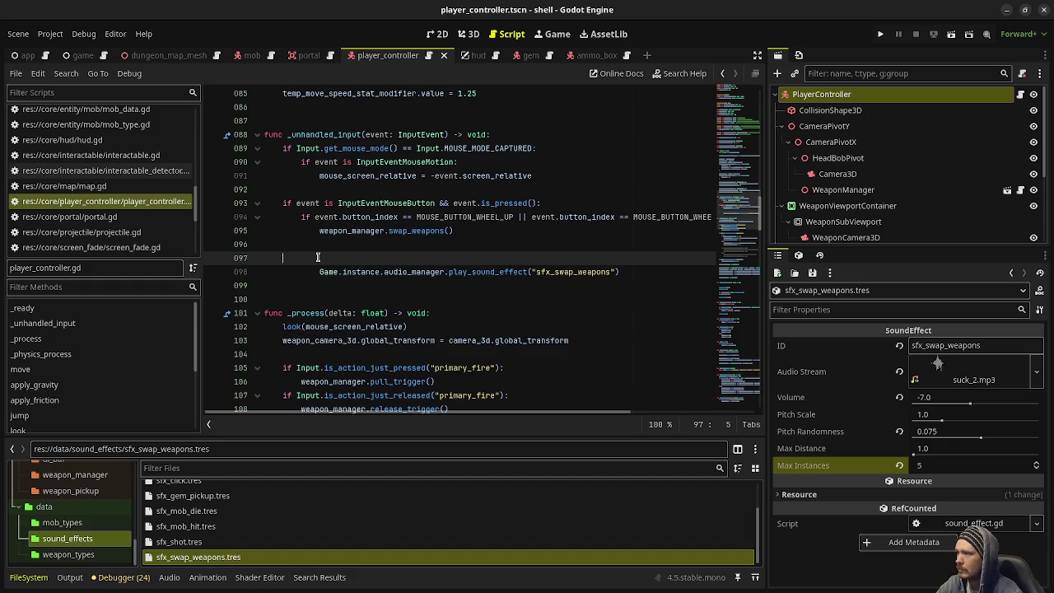
key("BackSpace")
key("ctrl+s")
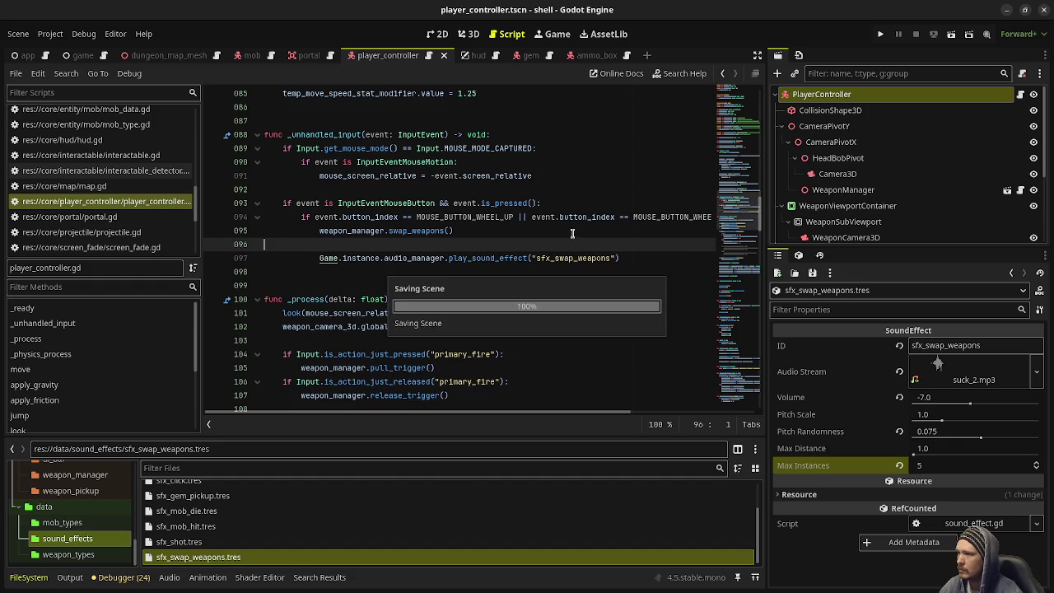
mouse_move(721, 231)
left_mouse_down()
mouse_move(731, 186)
mouse_move(668, 147)
left_mouse_up()
scroll(576, 206, "up", 5)
left_click_drag(494, 217, 487, 207)
key("BackSpace")
key("BackSpace")
- Run the game with F5 and fire the weapon while moving through the dungeon
key("F5")
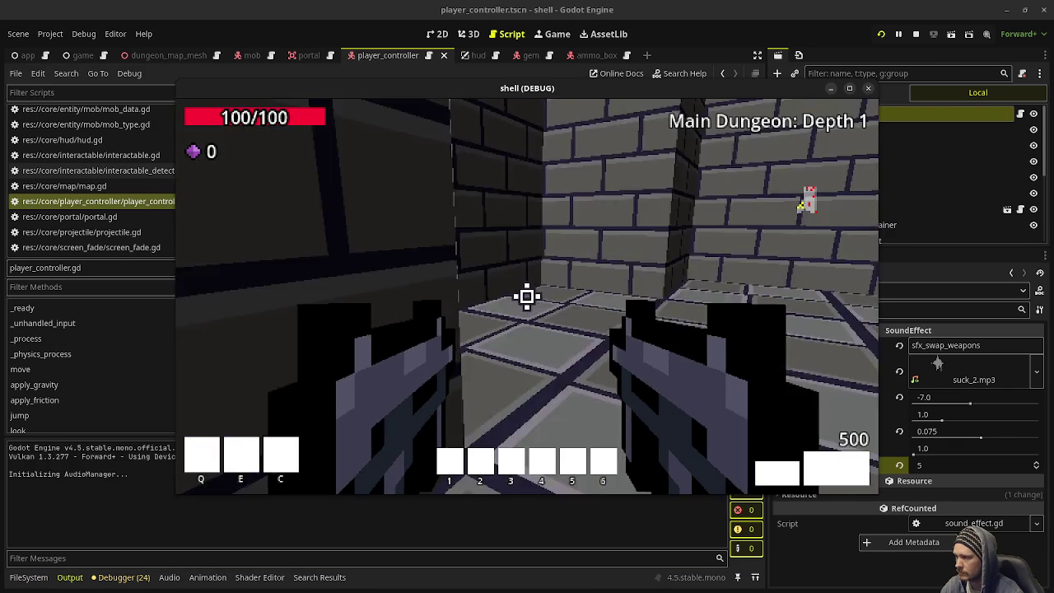
left_click(527, 296)
left_click(527, 297)
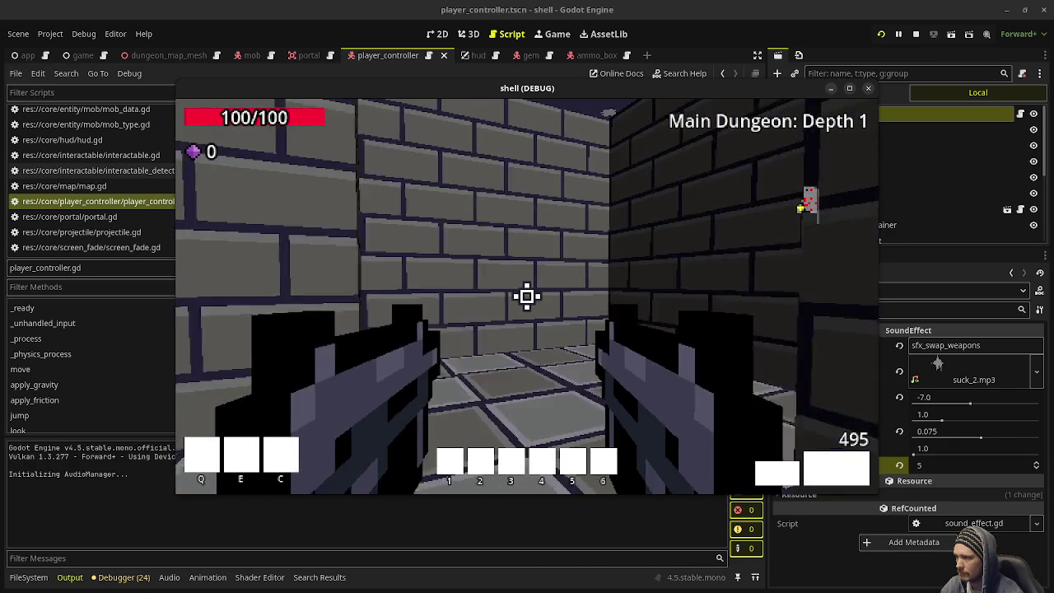
left_click(526, 296)
left_click(527, 296)
left_click(527, 297)
left_click(526, 296)
left_click(527, 296)
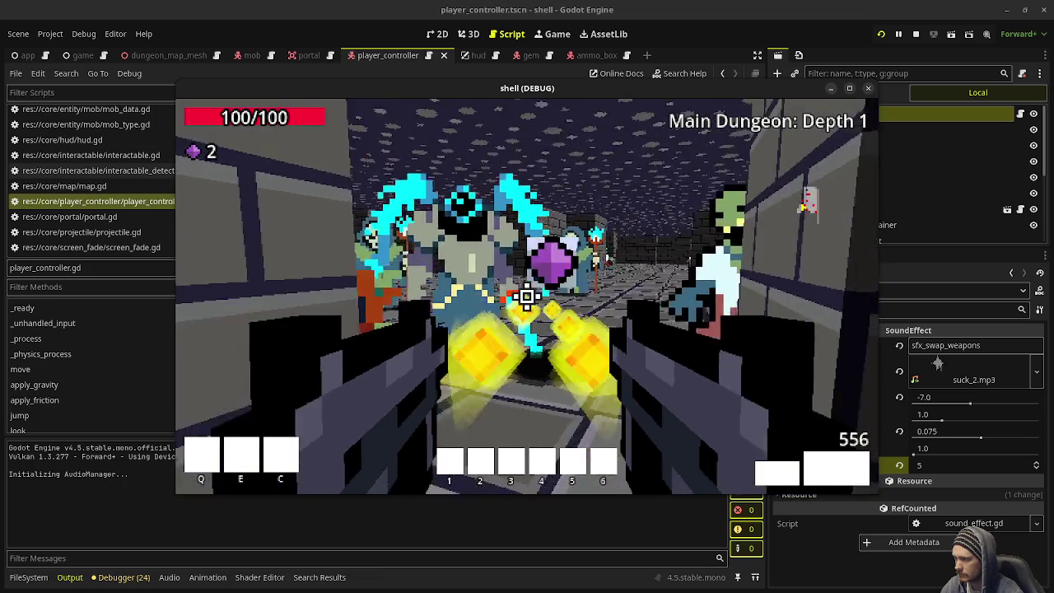
- Shoot the zombies and skeleton mage, collect pickups down the corridor, then stop with F8
left_click(527, 296)
left_click(527, 296)
left_click(527, 296)
left_click(526, 296)
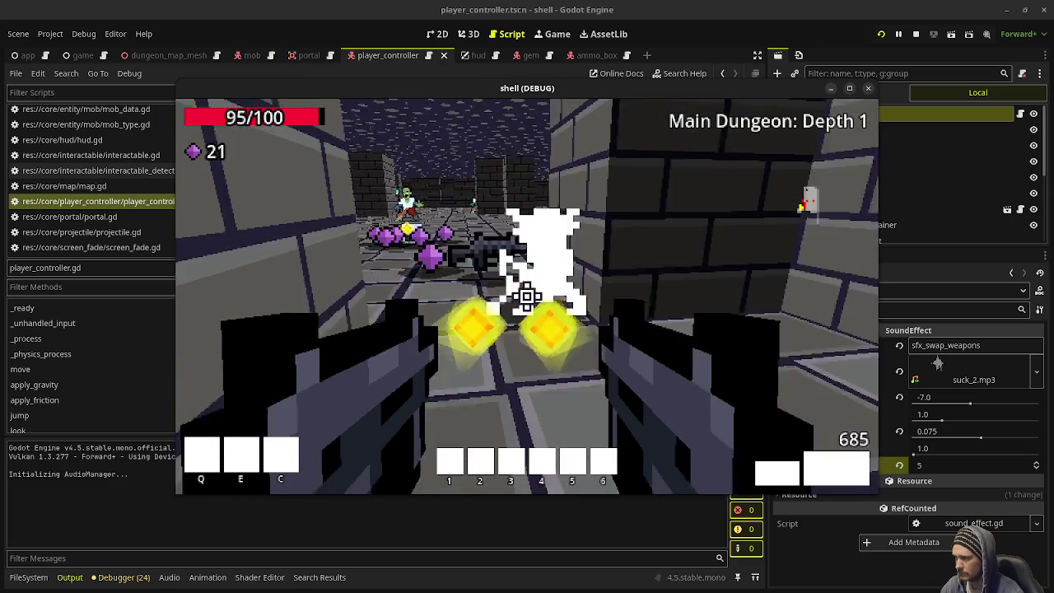
left_click(527, 296)
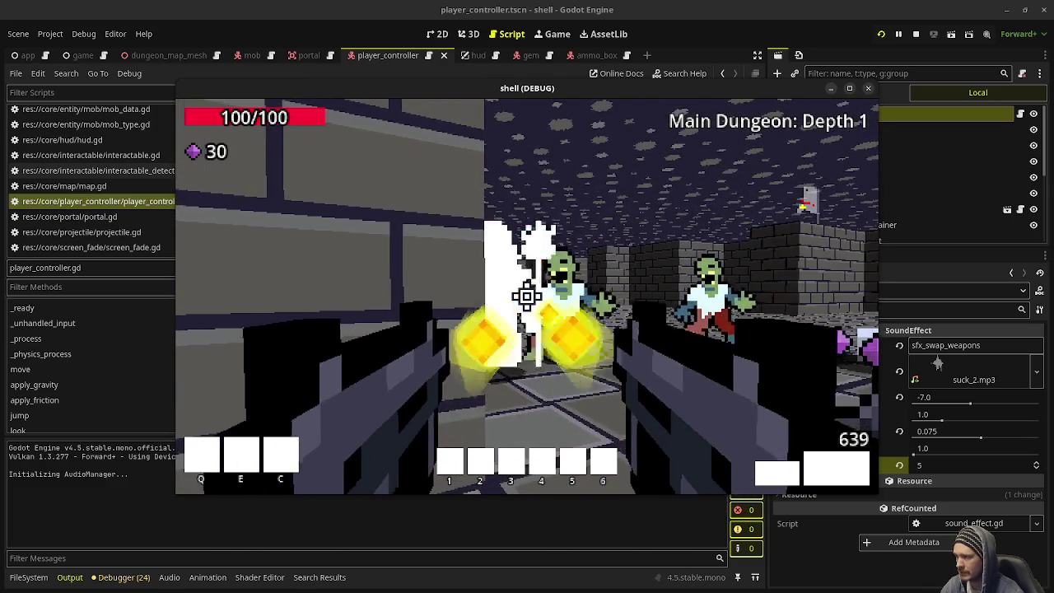
left_click(527, 297)
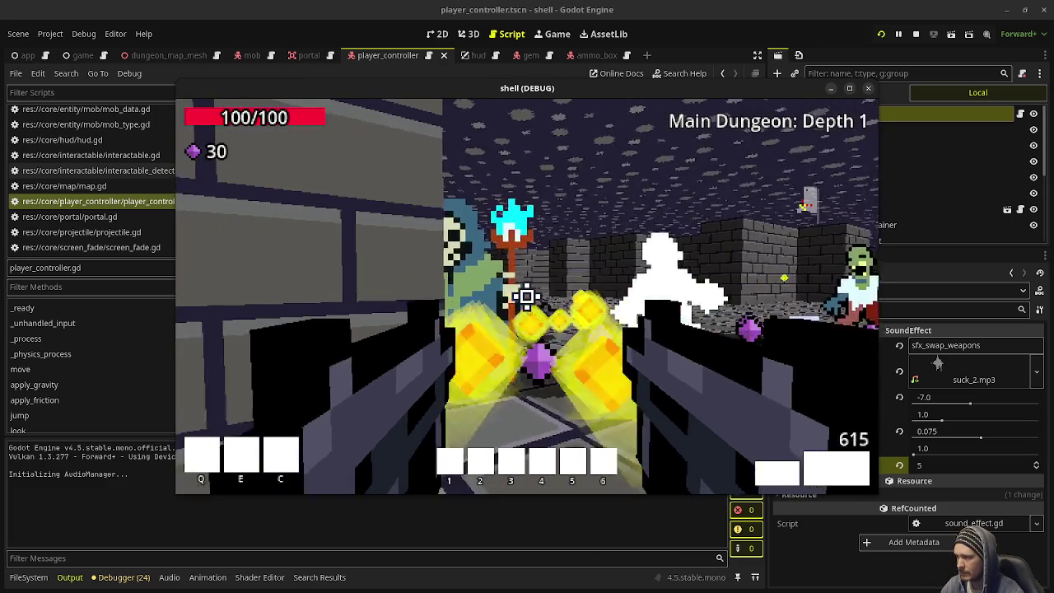
left_click(527, 296)
left_click(526, 294)
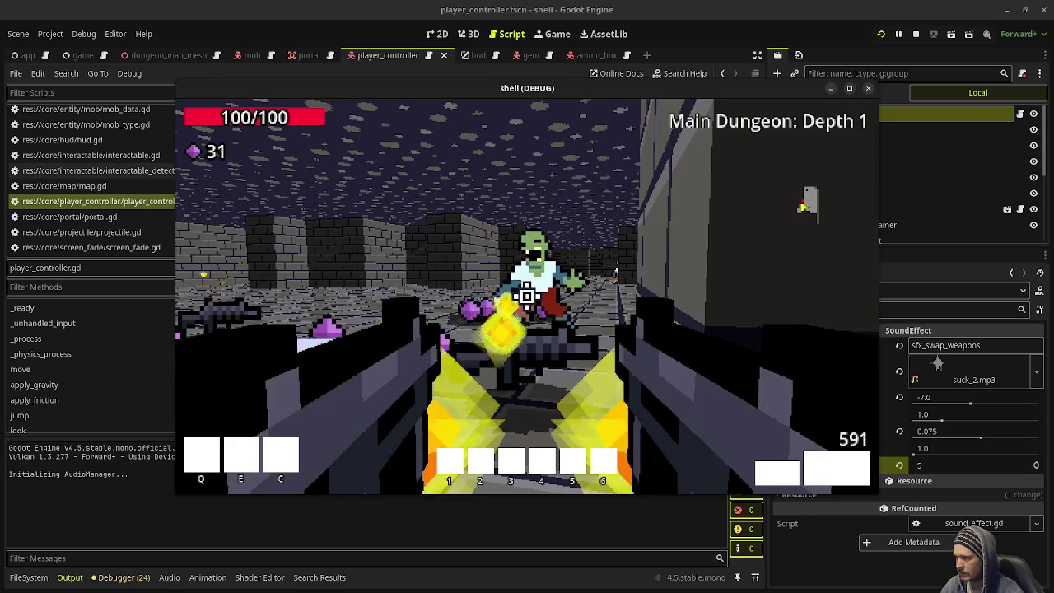
left_click(527, 294)
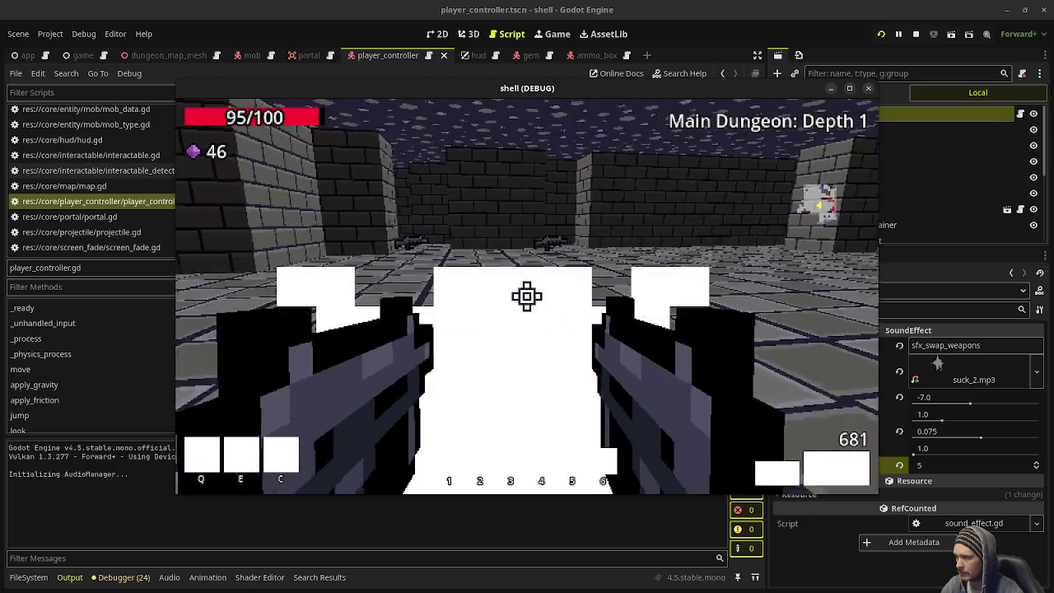
left_click(526, 297)
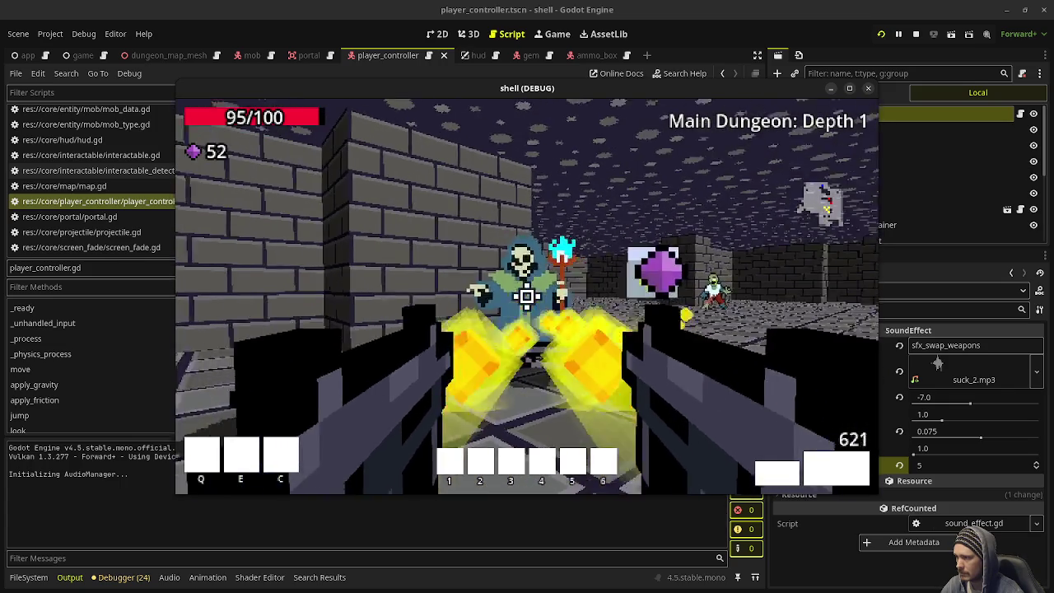
left_click(527, 296)
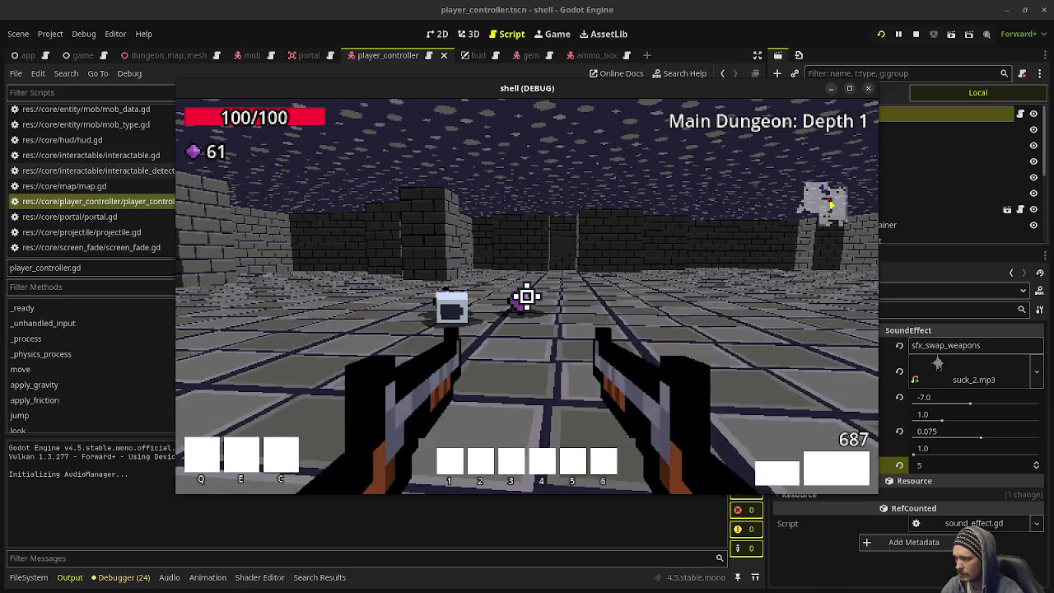
key("w")
key("w")
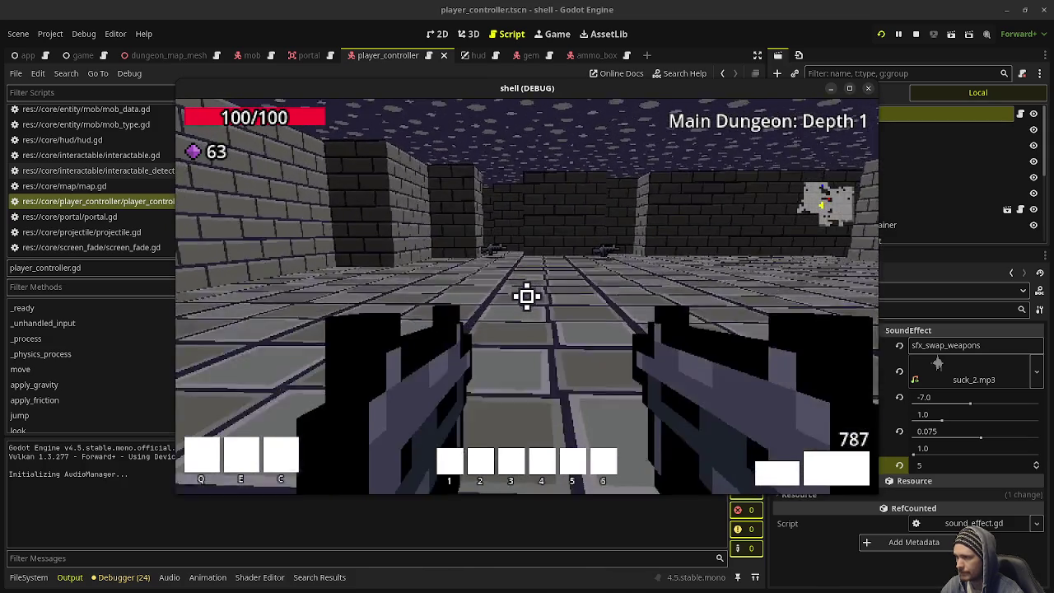
key("F8")
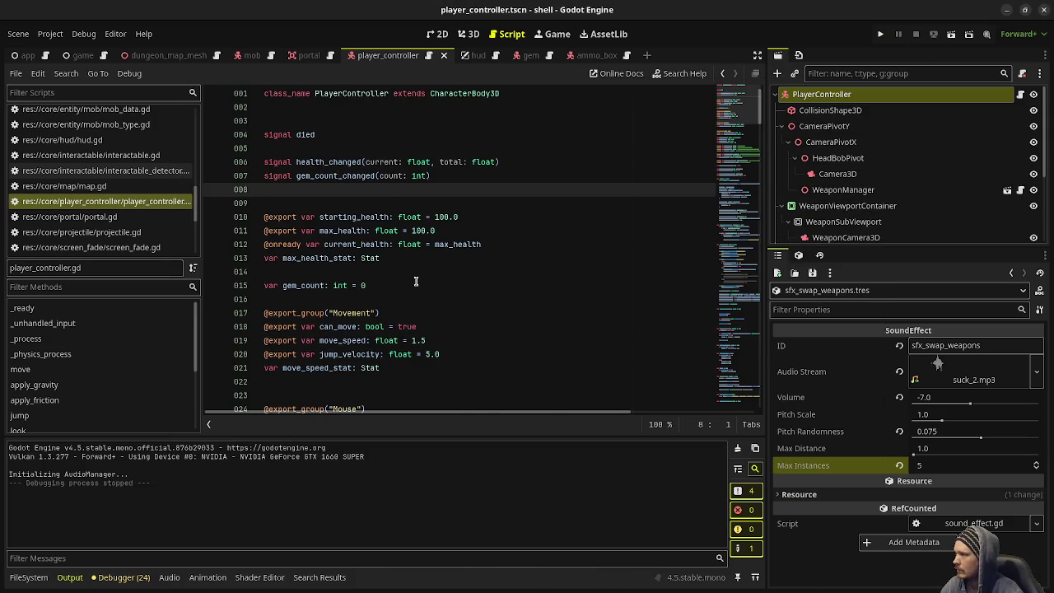
- Scroll player_controller.gd, then open sound_effect.gd from the AudioStream search results
scroll(416, 282, "down", 20)
scroll(402, 286, "down", 16)
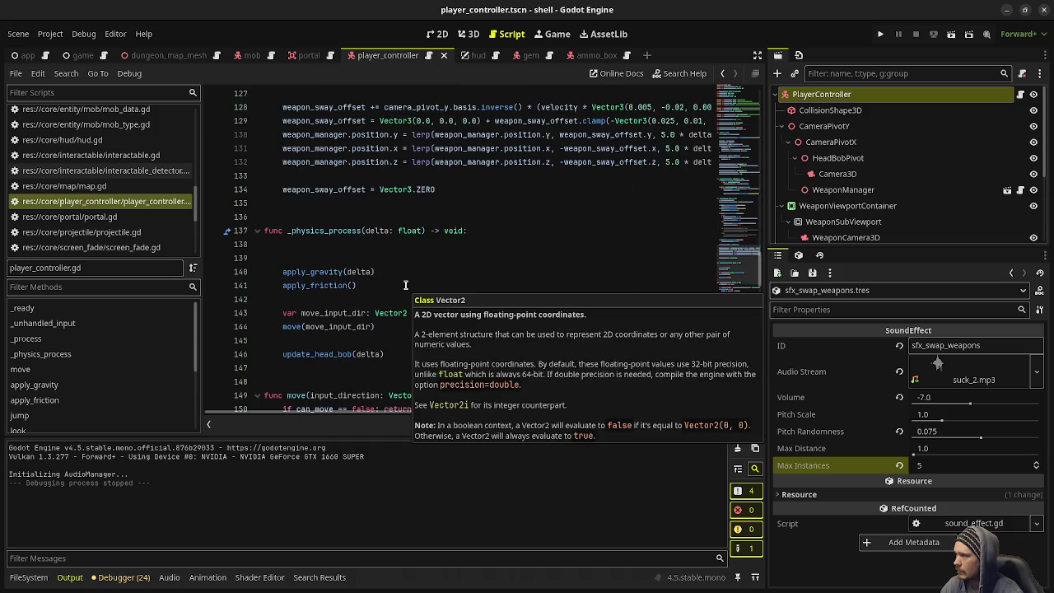
scroll(407, 280, "down", 15)
left_click(473, 258)
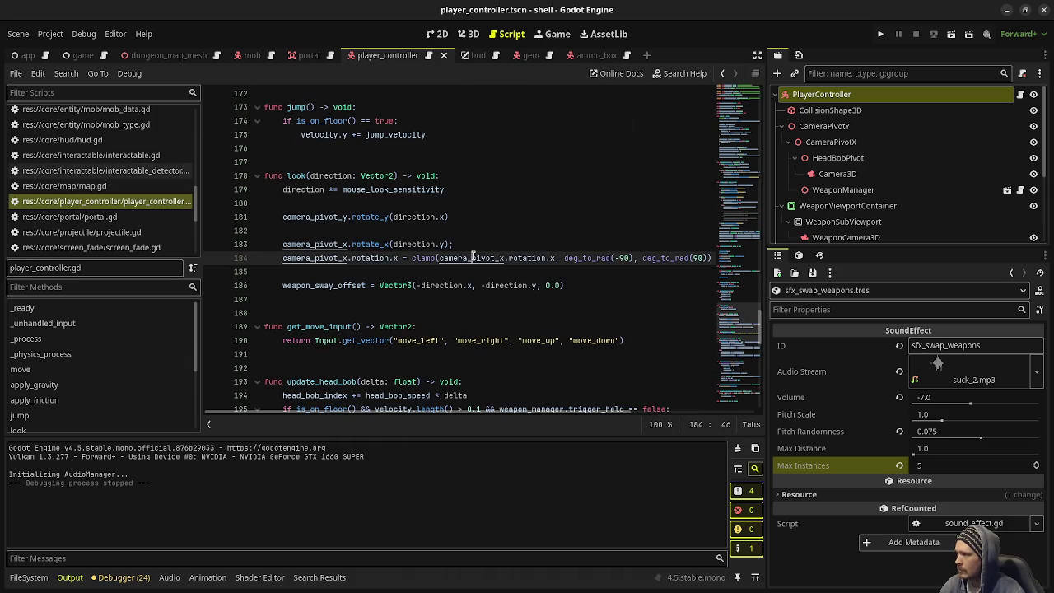
left_click(312, 578)
scroll(276, 524, "down", 5)
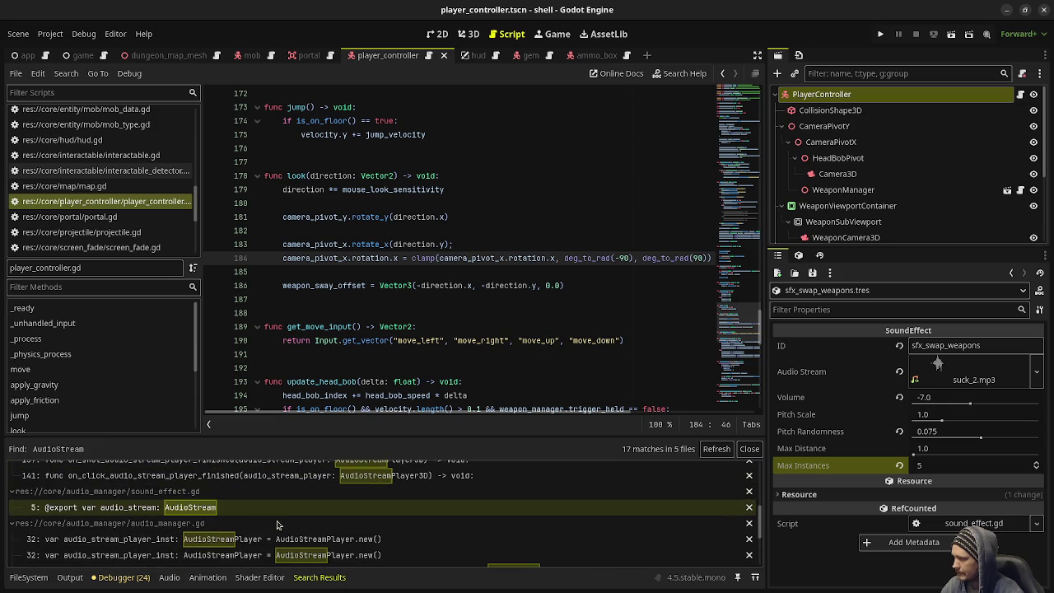
left_click(204, 509)
- Delete the two audio-finished callback functions from mob.gd and save the script
scroll(203, 509, "down", 4)
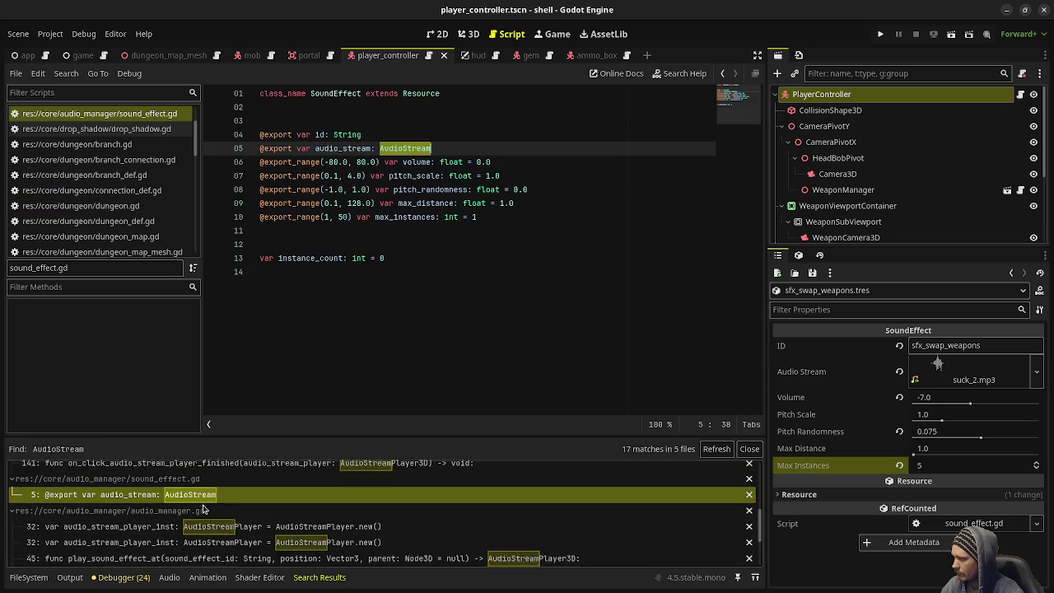
scroll(201, 514, "down", 8)
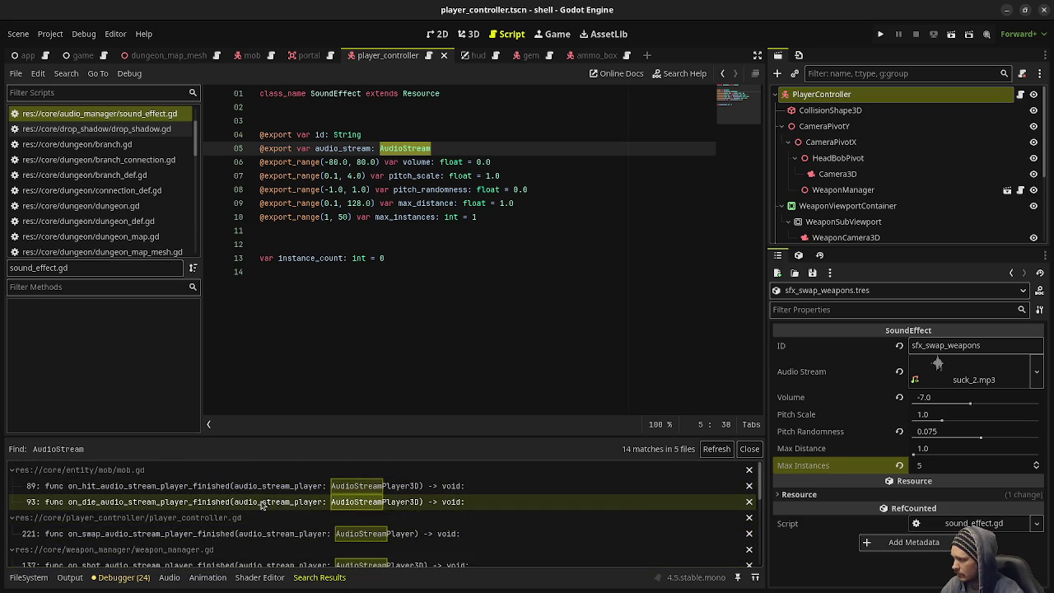
left_click(237, 488)
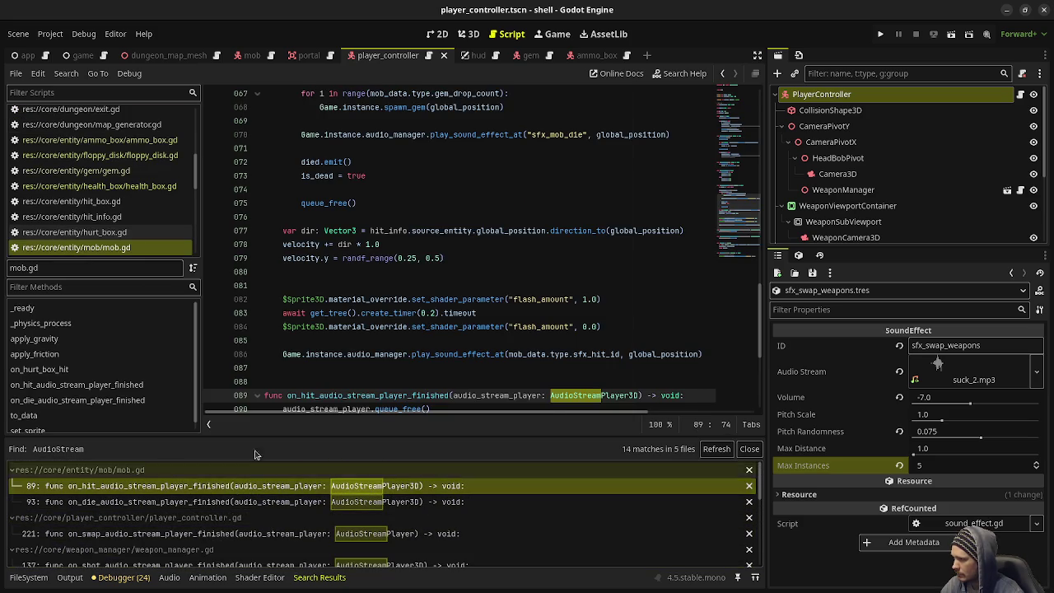
scroll(473, 356, "down", 1)
left_click(461, 368)
scroll(407, 400, "down", 2)
left_click_drag(433, 340, 253, 275)
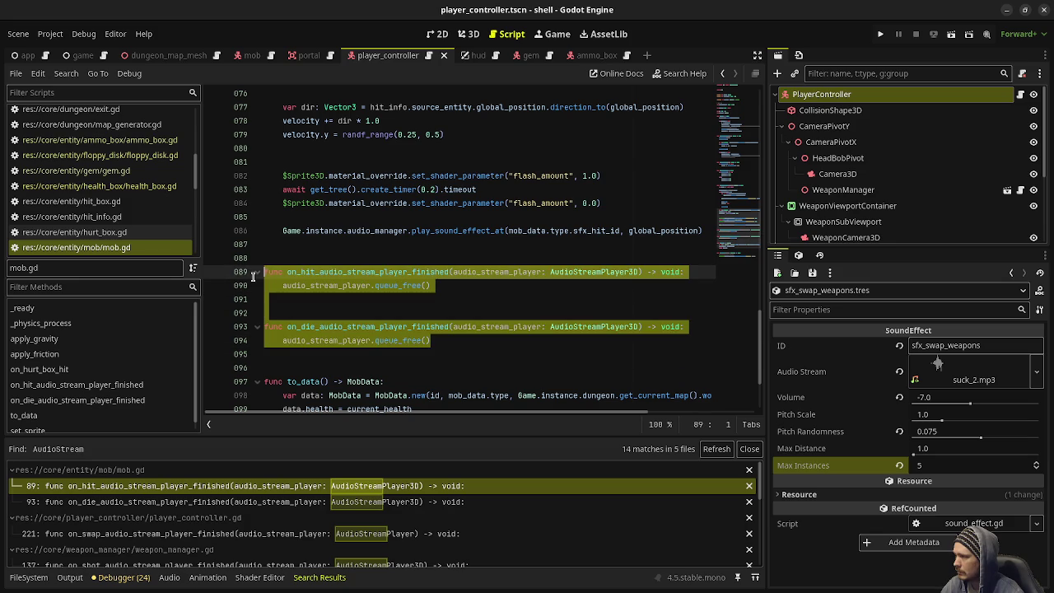
key("Delete")
key("BackSpace")
key("BackSpace")
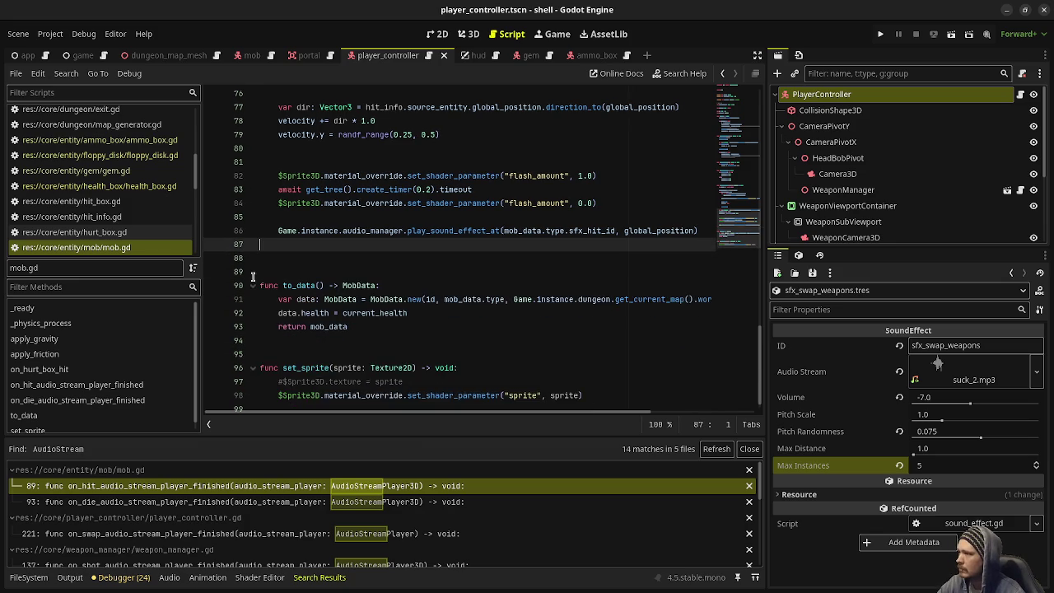
key("BackSpace")
key("ctrl+s")
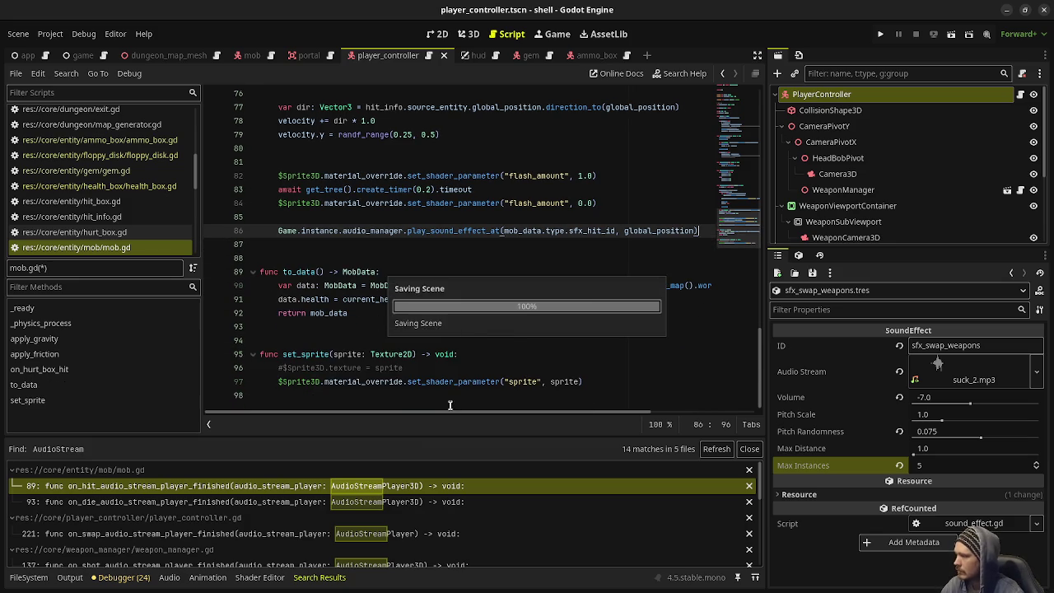
- Remove the swap audio callback function and its blank lines from player_controller.gd
key("Down")
key("Down")
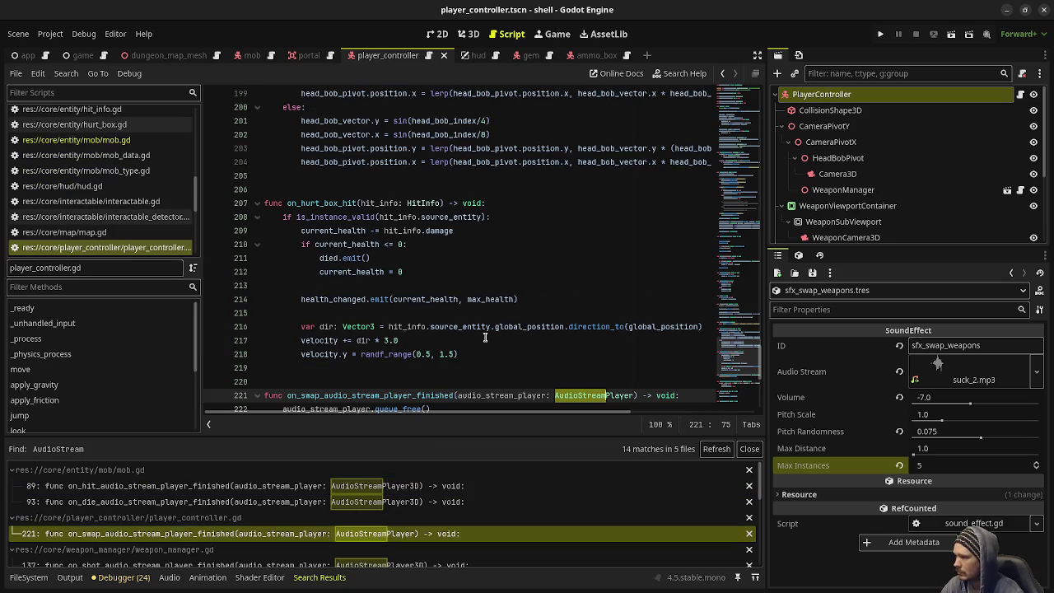
scroll(485, 337, "down", 2)
left_click_drag(432, 327, 253, 313)
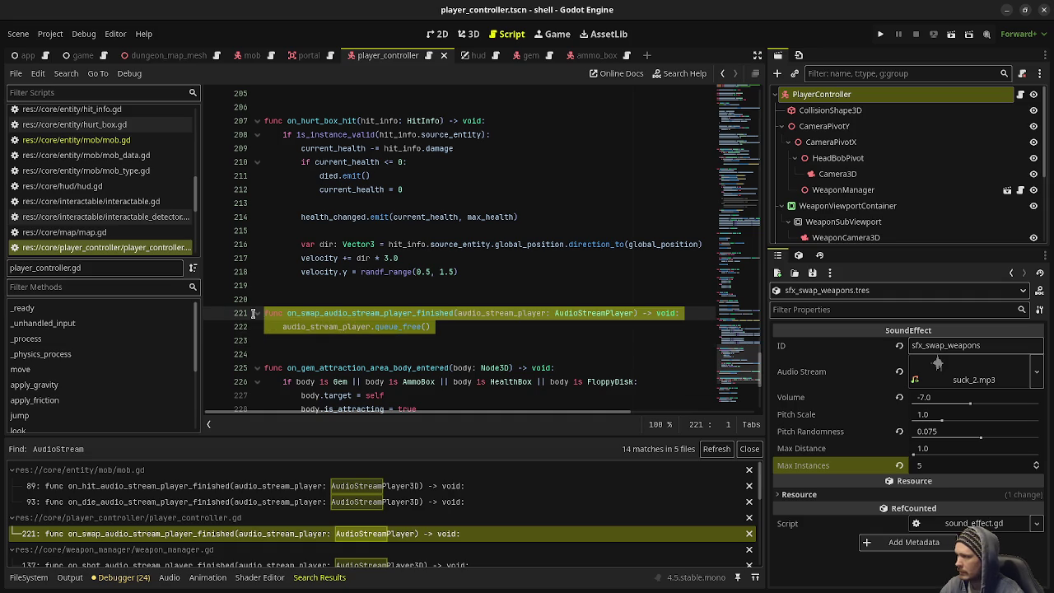
key("BackSpace")
key("Delete")
key("Delete")
key("Delete")
key("Up")
key("Up")
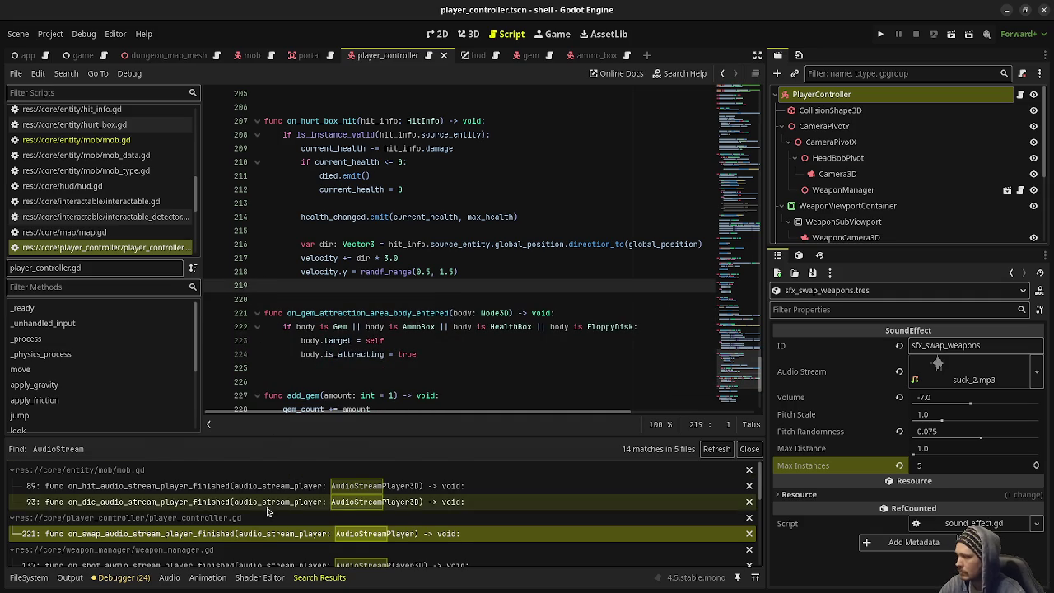
- Delete the shot and click audio callbacks from weapon_manager.gd and save it
scroll(267, 511, "down", 1)
left_click(271, 540)
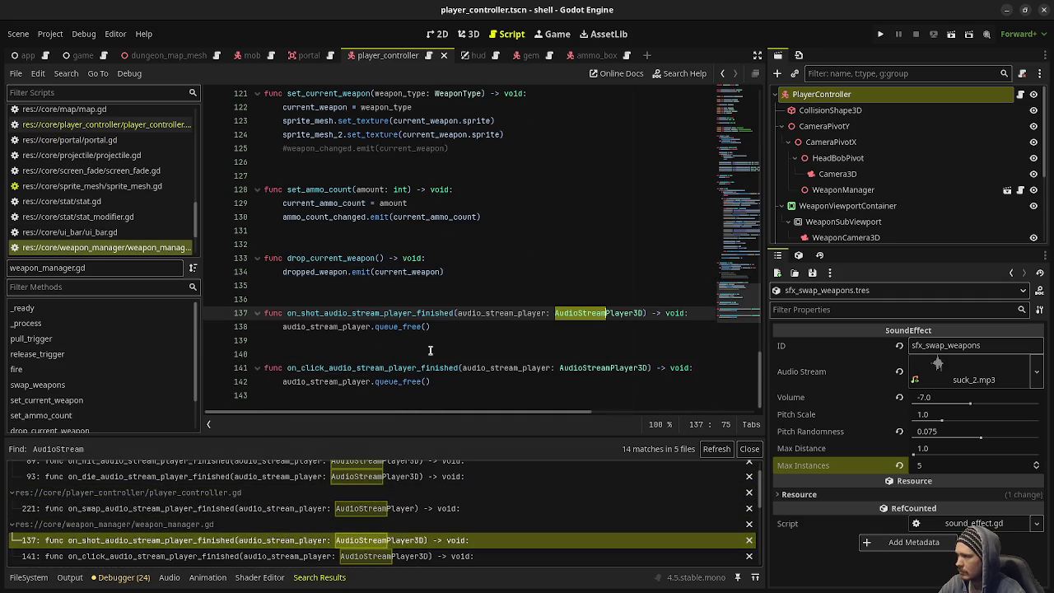
left_click_drag(448, 381, 251, 313)
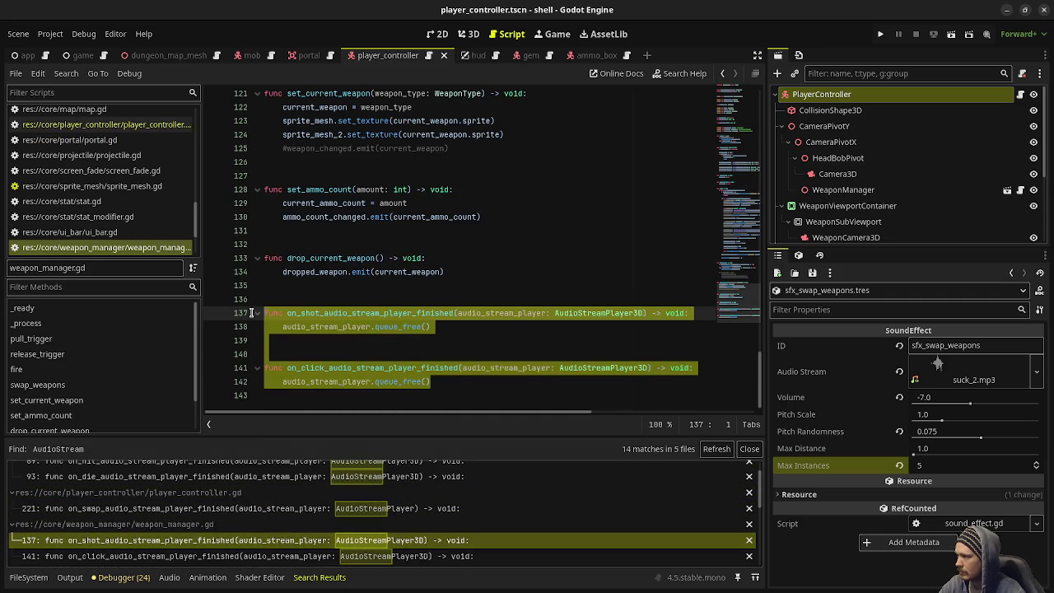
key("BackSpace")
key("BackSpace")
key("BackSpace")
key("ctrl+s")
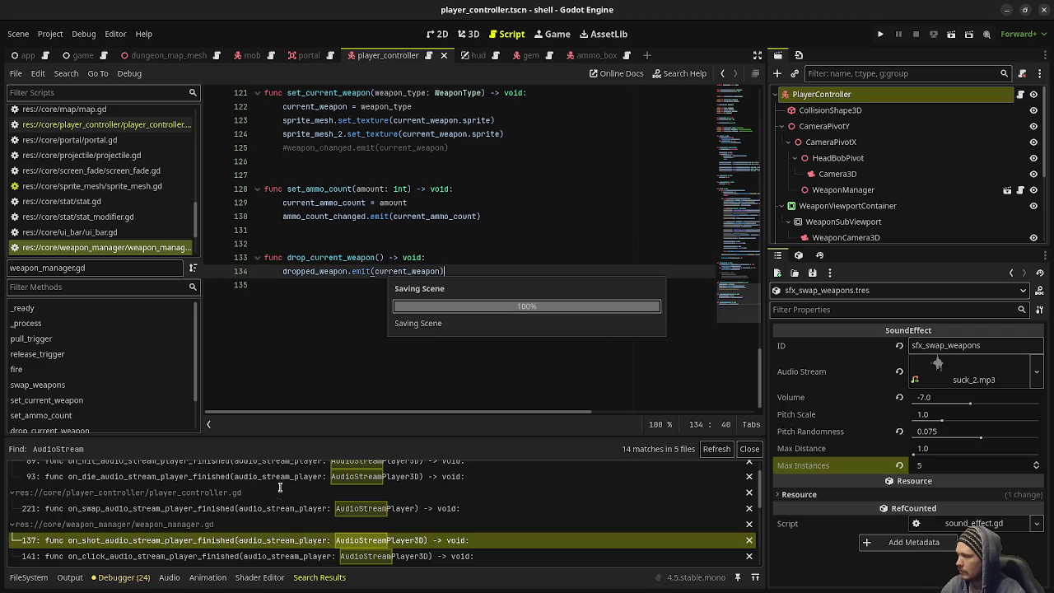
- Refresh the AudioStream search results to confirm the removals, then run the game with F5
left_click(273, 465)
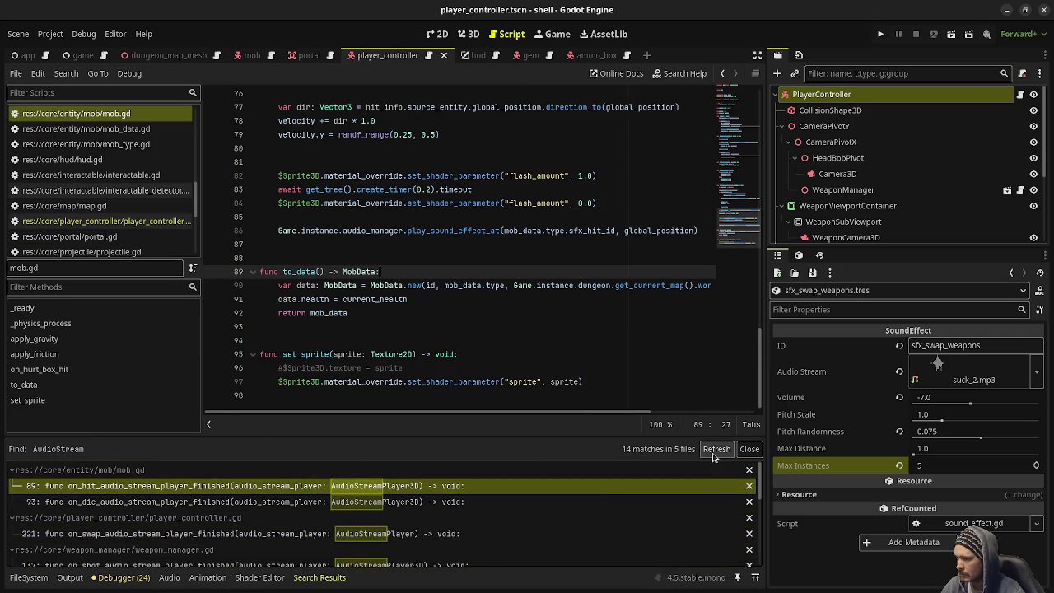
left_click(714, 451)
scroll(221, 492, "down", 2)
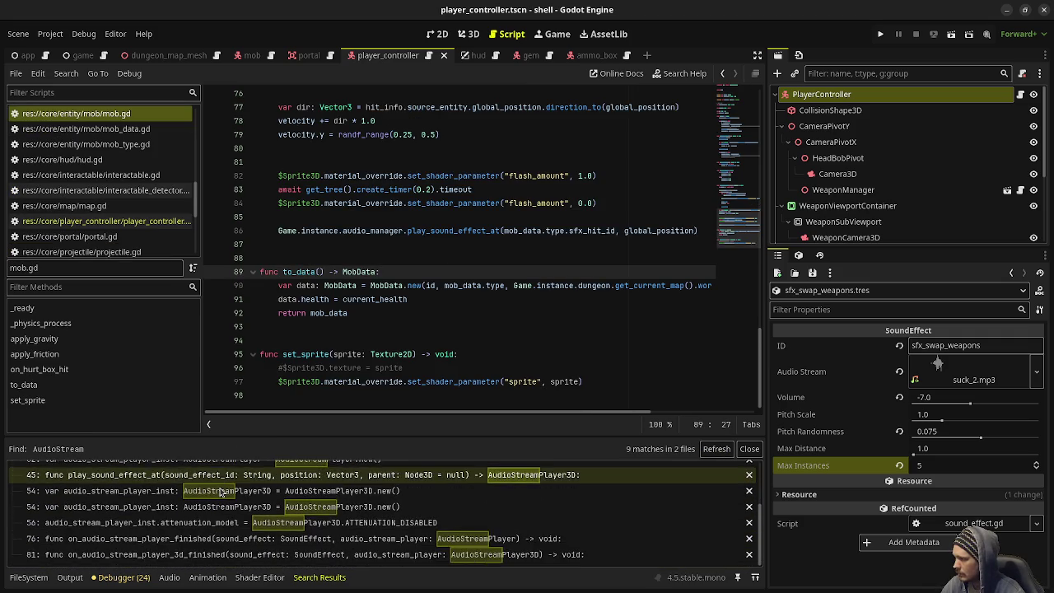
scroll(221, 491, "up", 3)
scroll(220, 520, "down", 1)
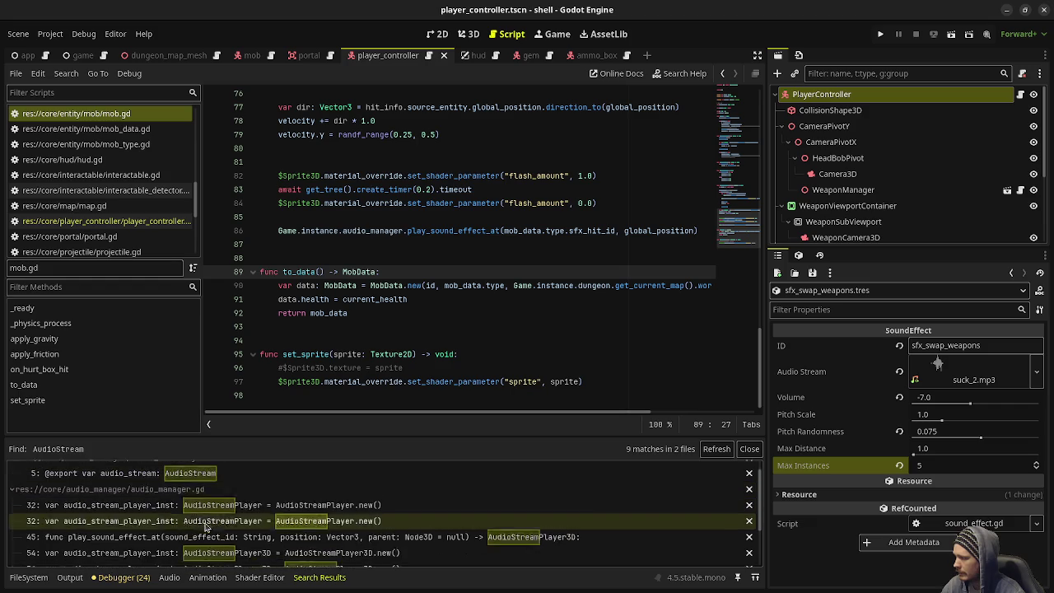
scroll(205, 525, "down", 3)
scroll(204, 525, "up", 3)
left_click(467, 317)
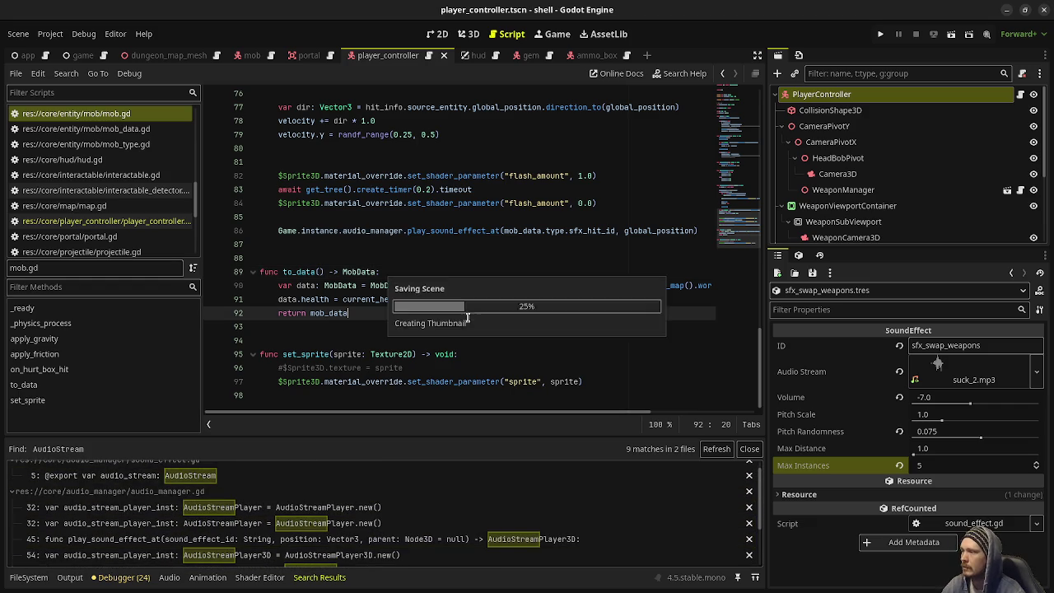
key("F5")
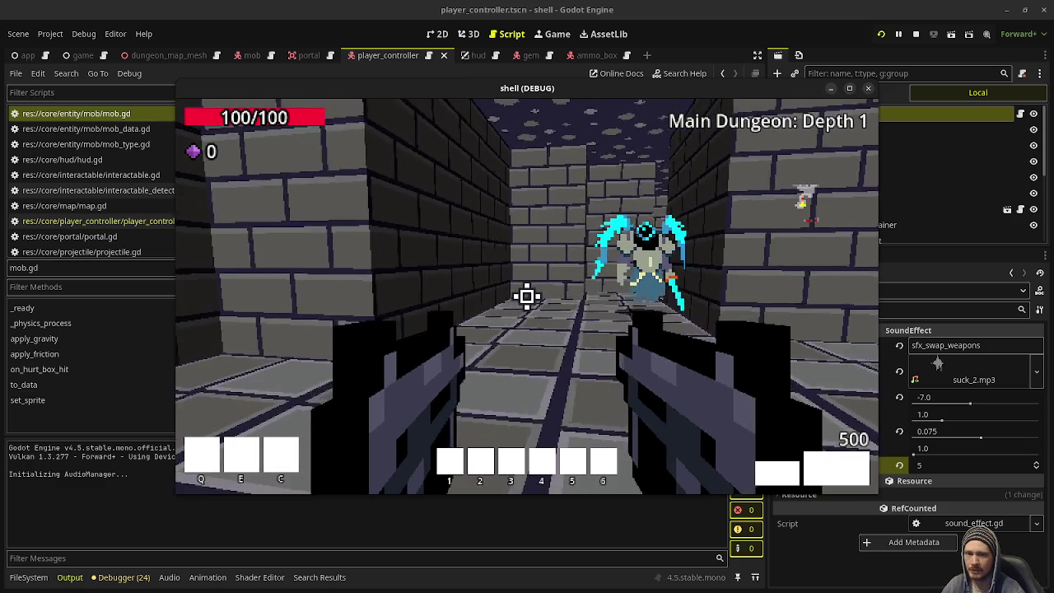
- Shoot the ghost enemy in-game, then move the game window aside and keep it always on top
left_click_drag(527, 296, 526, 297)
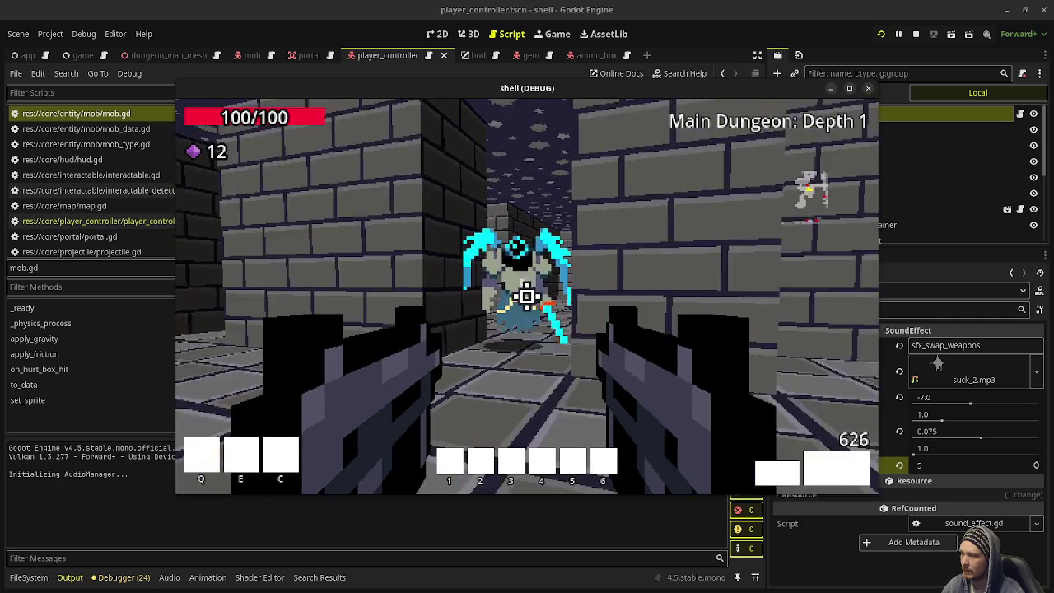
left_click(527, 297)
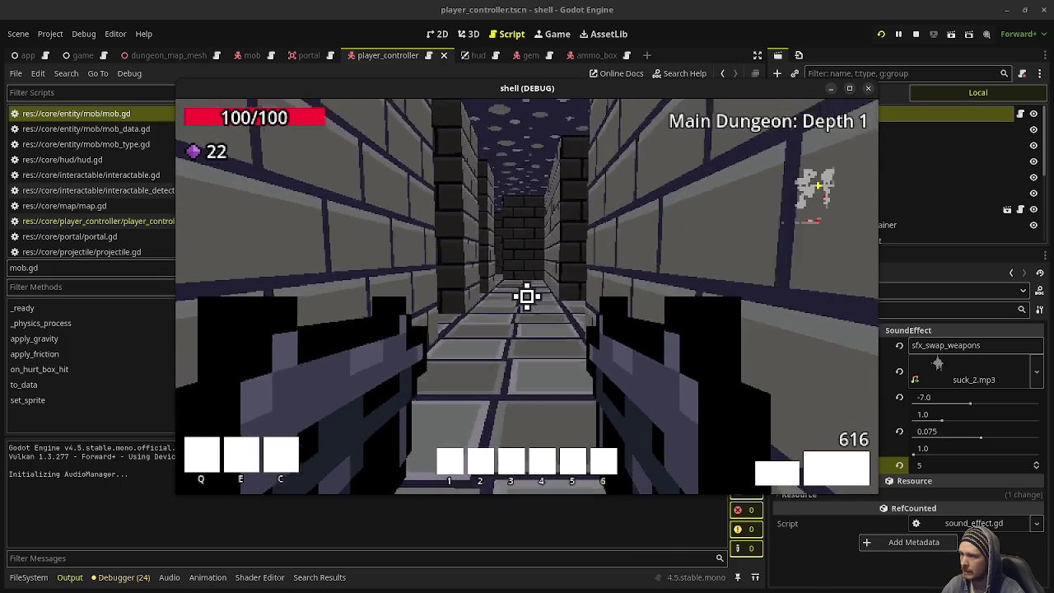
left_click_drag(706, 100, 582, 120)
right_click(654, 110)
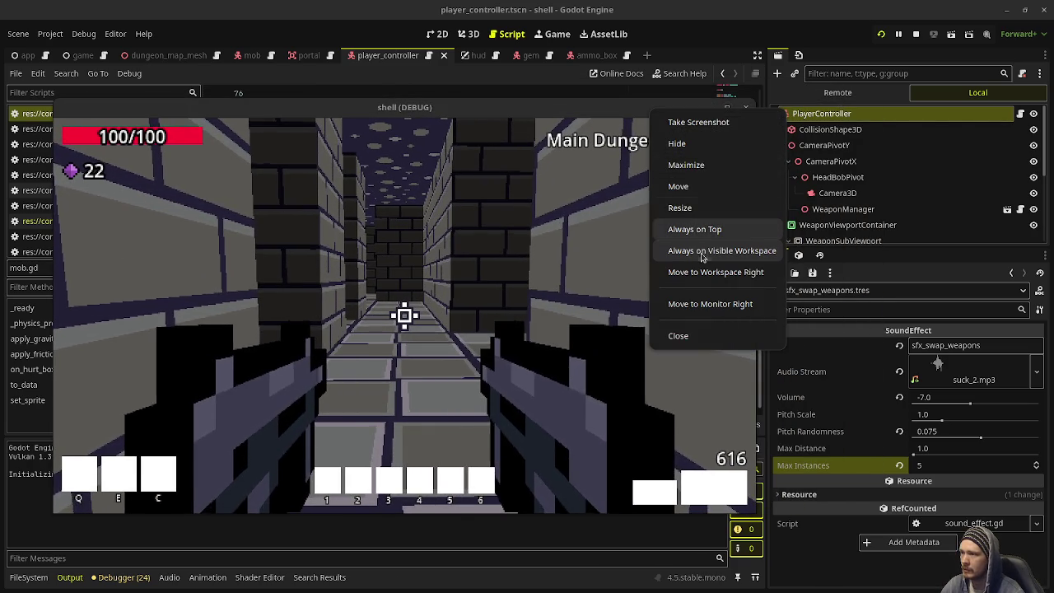
left_click(715, 230)
- Browse the Remote scene tree for spawned mobs and the WeaponPickup, then stop the game
left_click(837, 92)
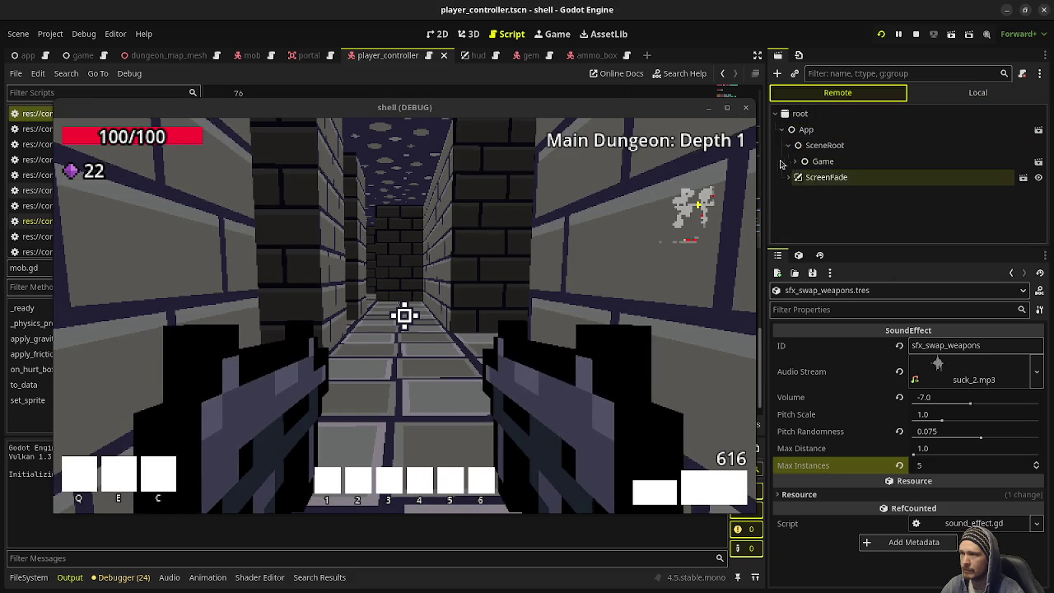
scroll(802, 165, "down", 5)
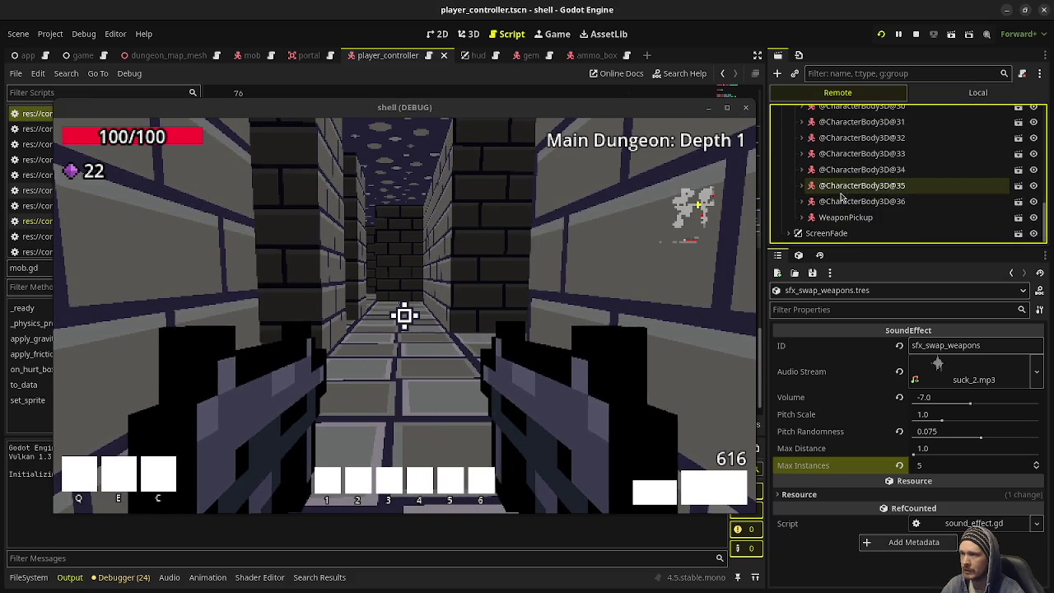
scroll(903, 222, "up", 5)
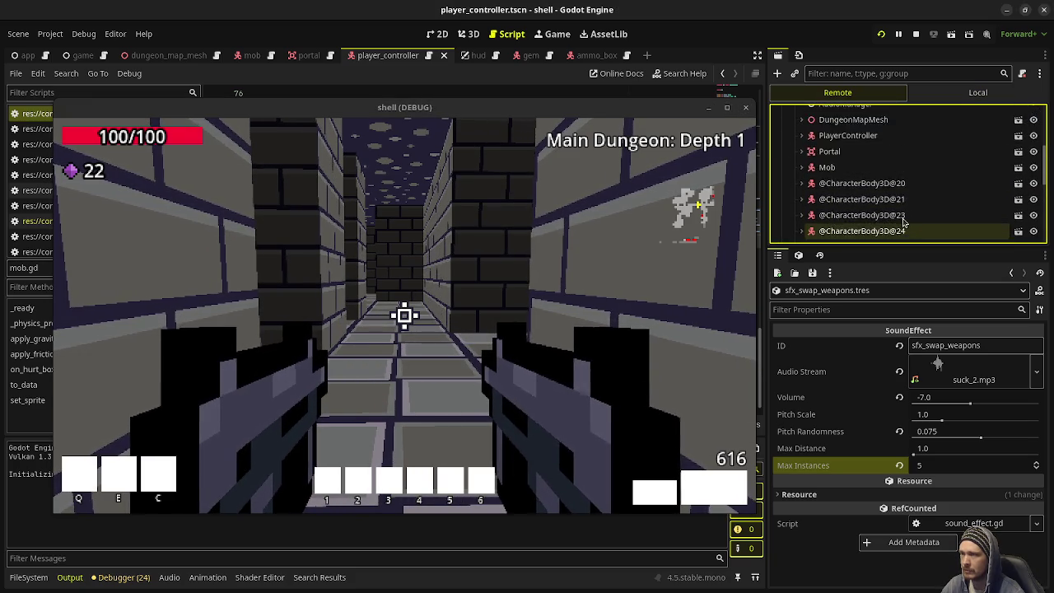
scroll(903, 222, "up", 3)
scroll(903, 222, "down", 3)
scroll(903, 222, "up", 1)
scroll(903, 222, "down", 2)
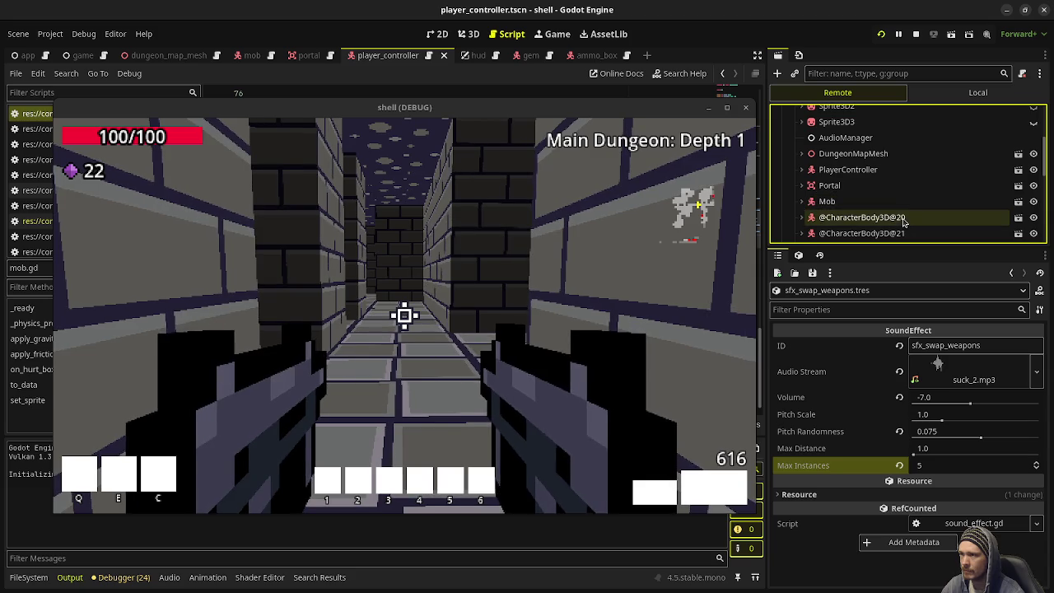
scroll(848, 189, "up", 3)
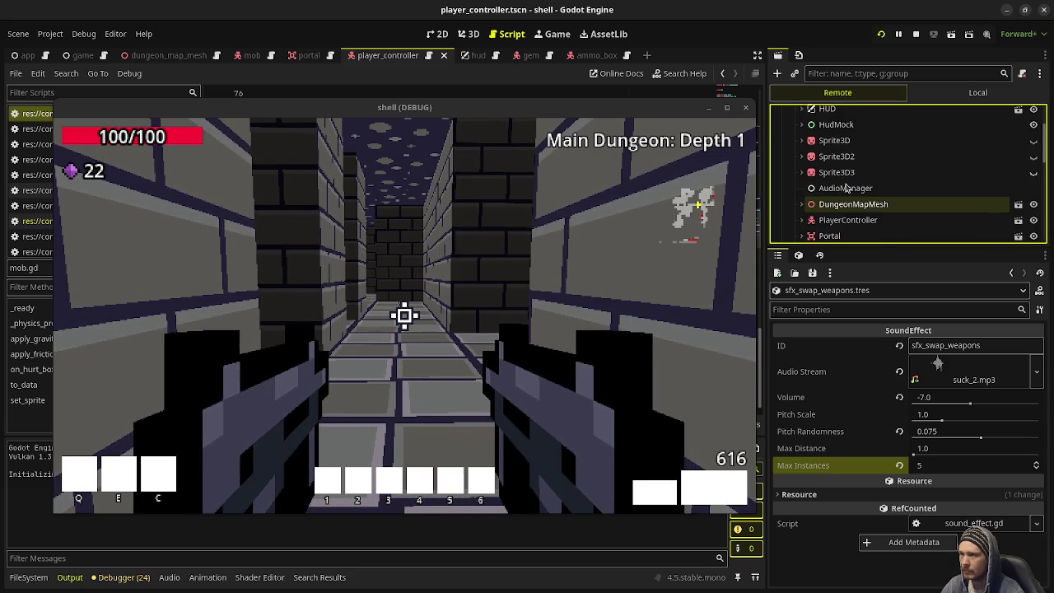
scroll(848, 190, "down", 4)
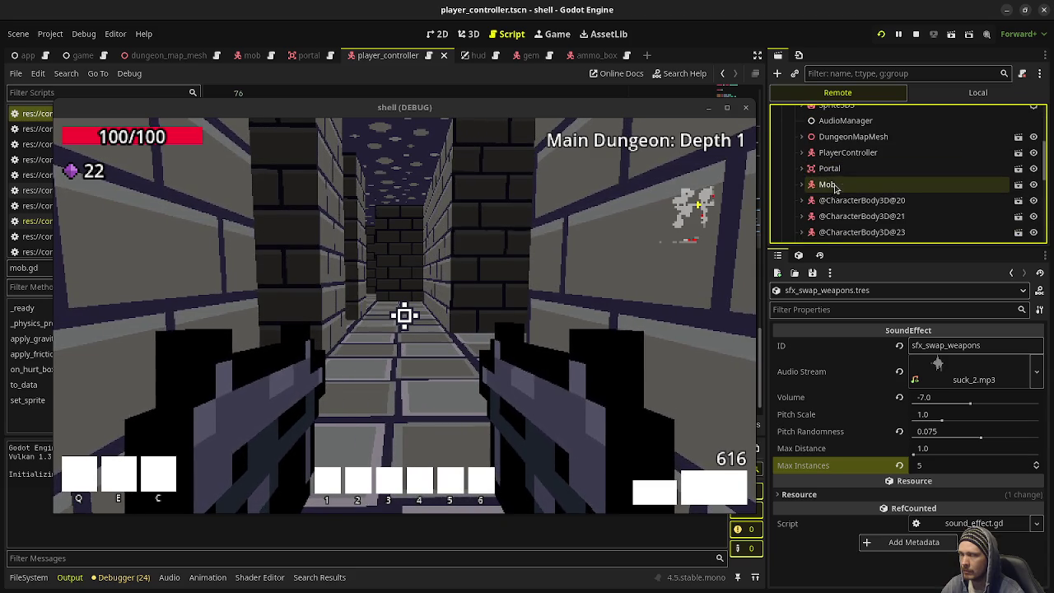
scroll(858, 177, "down", 6)
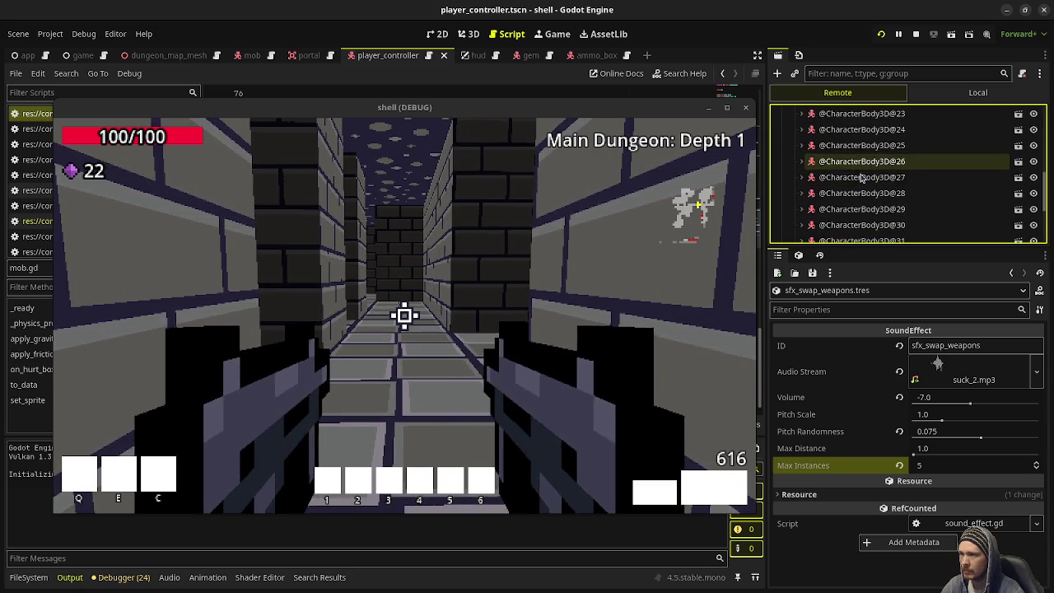
scroll(860, 177, "down", 2)
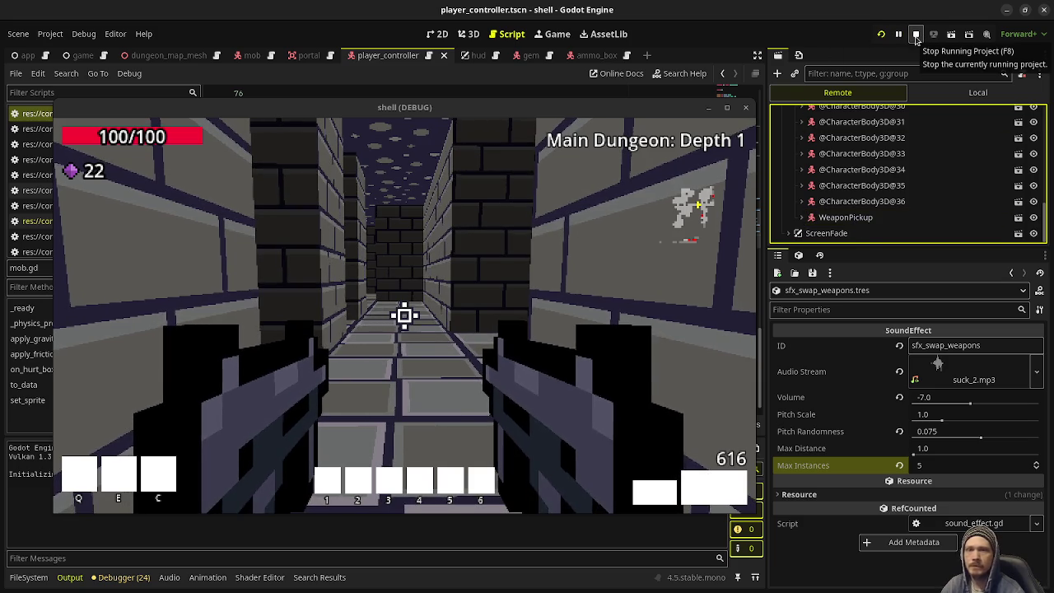
left_click(915, 36)
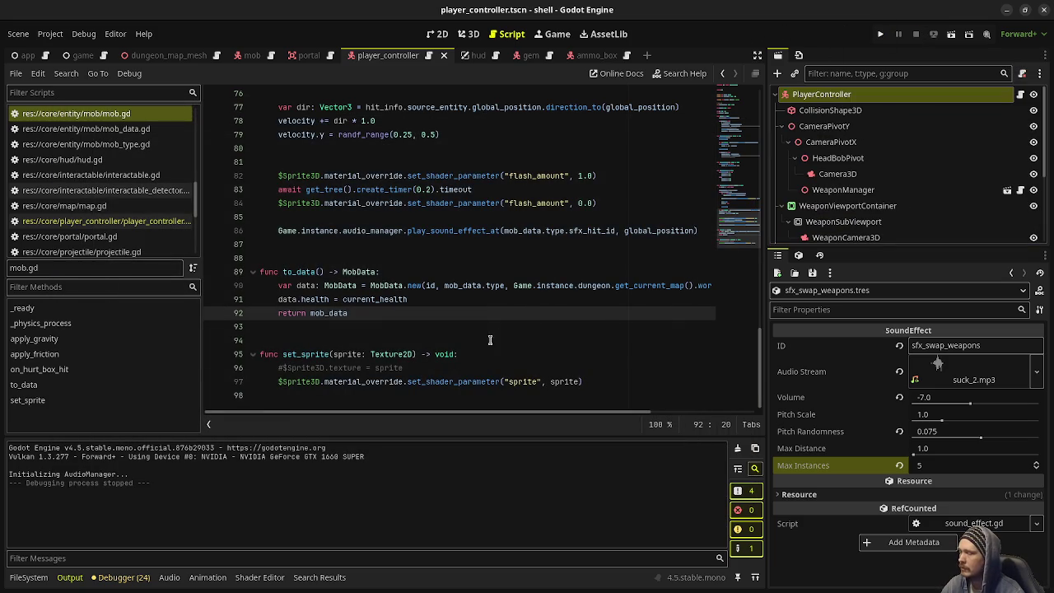
- Show the FileSystem panel with sound_effects and scroll mob.gd to the sfx_mob_die death-sound code
left_click(28, 577)
scroll(220, 511, "up", 2)
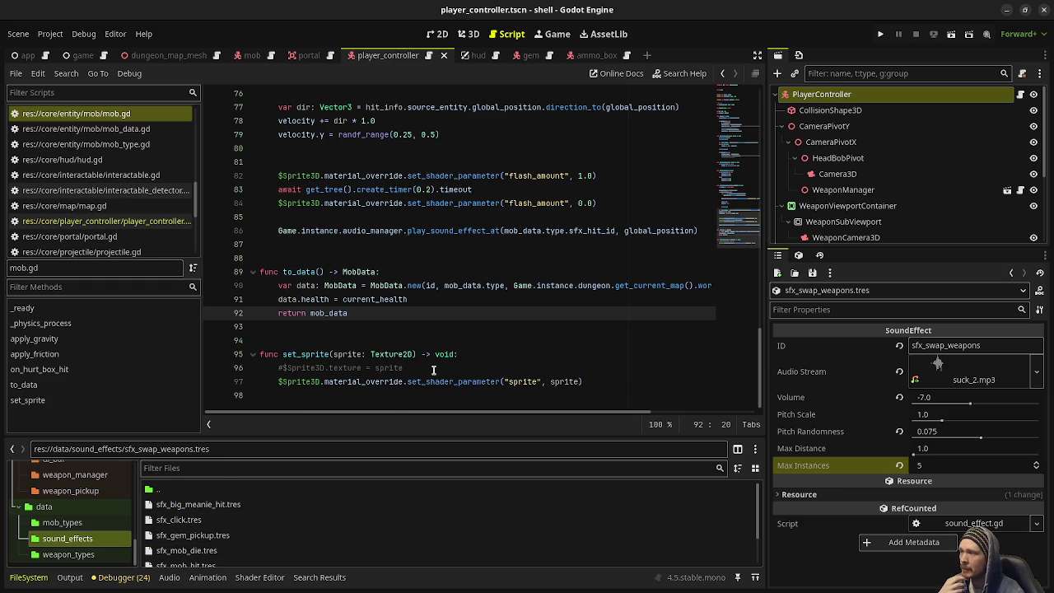
scroll(469, 354, "up", 3)
scroll(118, 235, "up", 2)
scroll(118, 235, "up", 6)
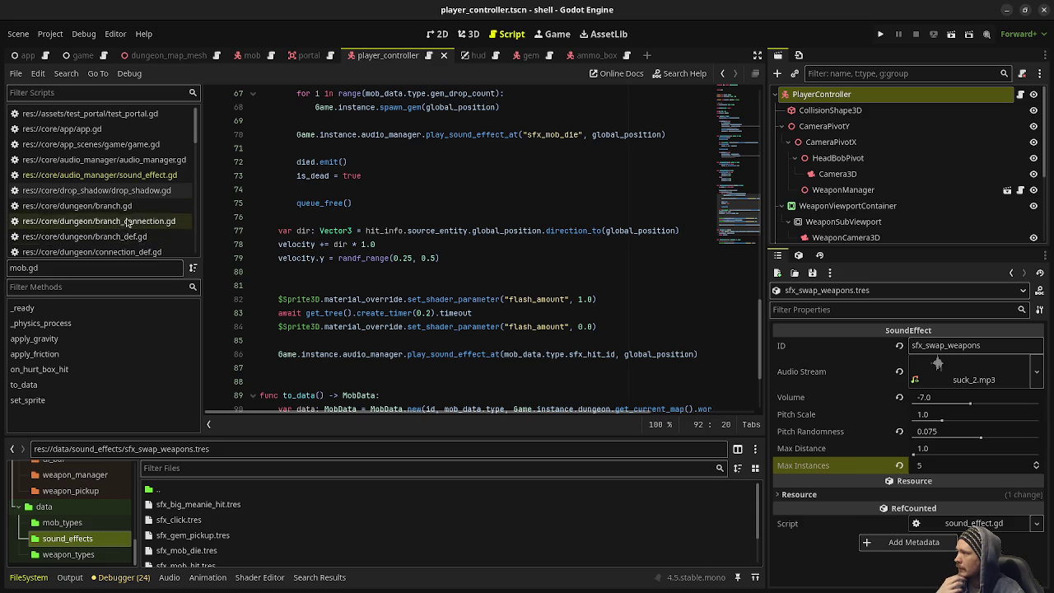
scroll(124, 231, "down", 1)
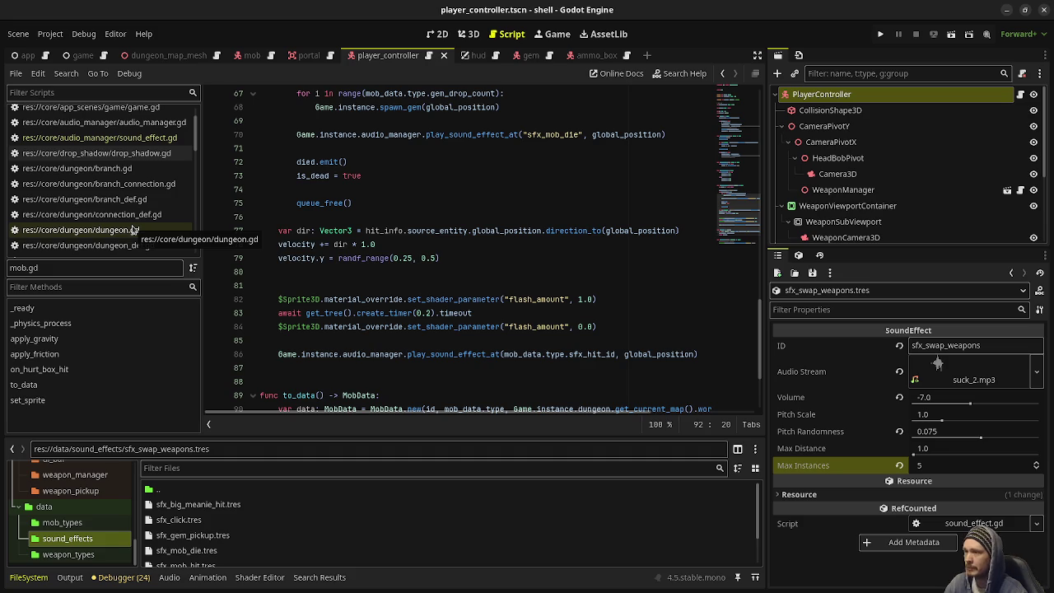
scroll(134, 222, "up", 2)
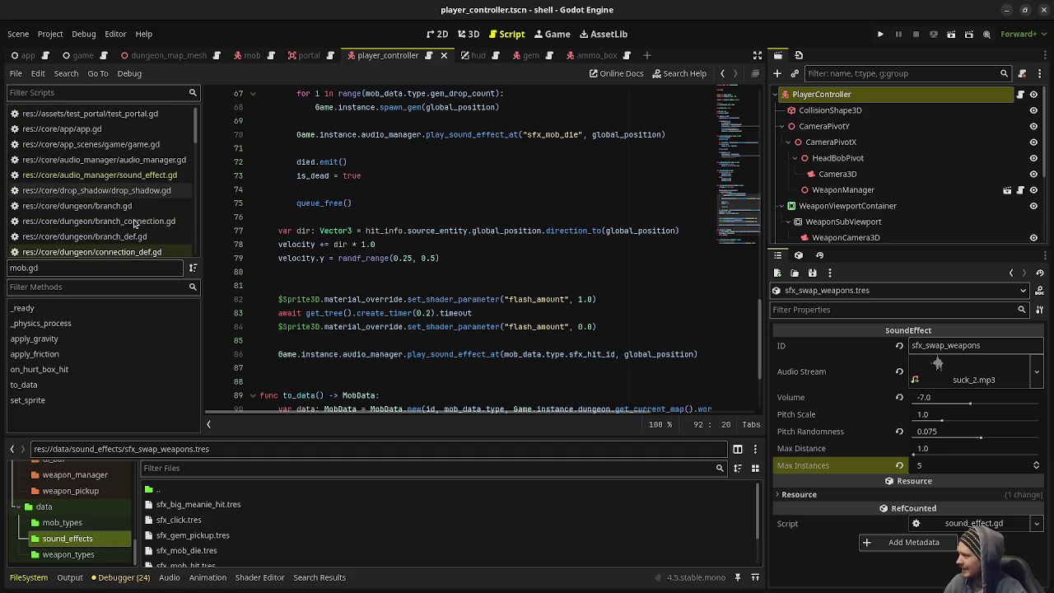
scroll(134, 222, "down", 5)
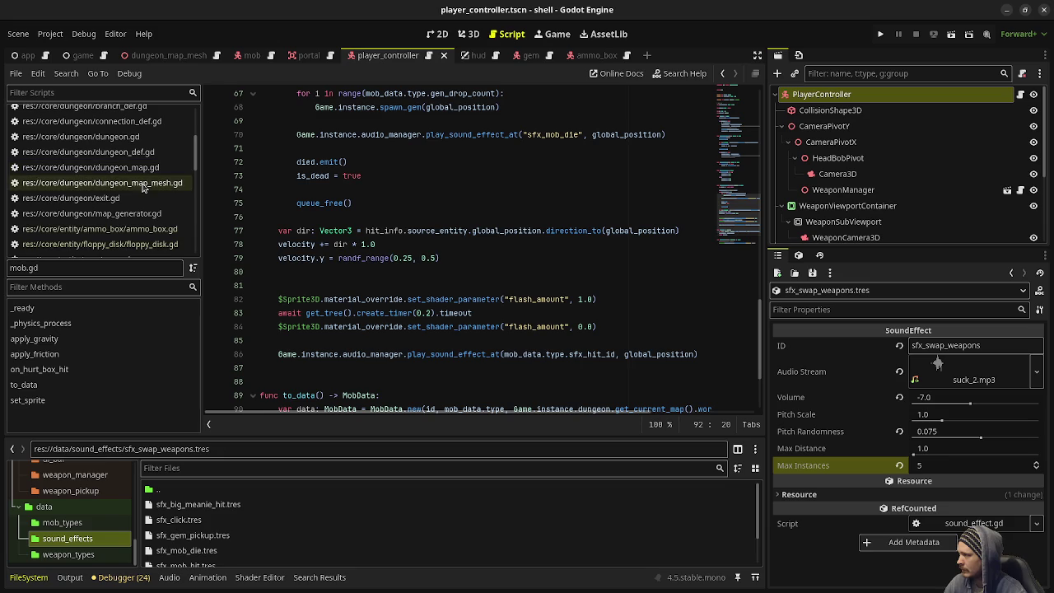
- Open dungeon_map.gd, select the mobs array on line 11, and scroll through its helper functions
left_click(123, 167)
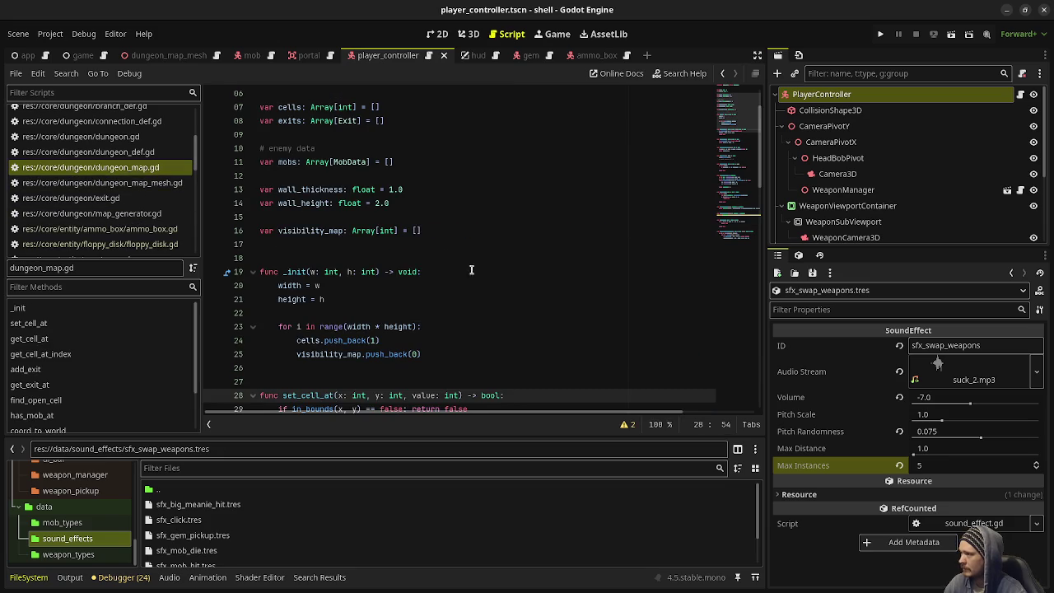
left_click_drag(403, 232, 256, 231)
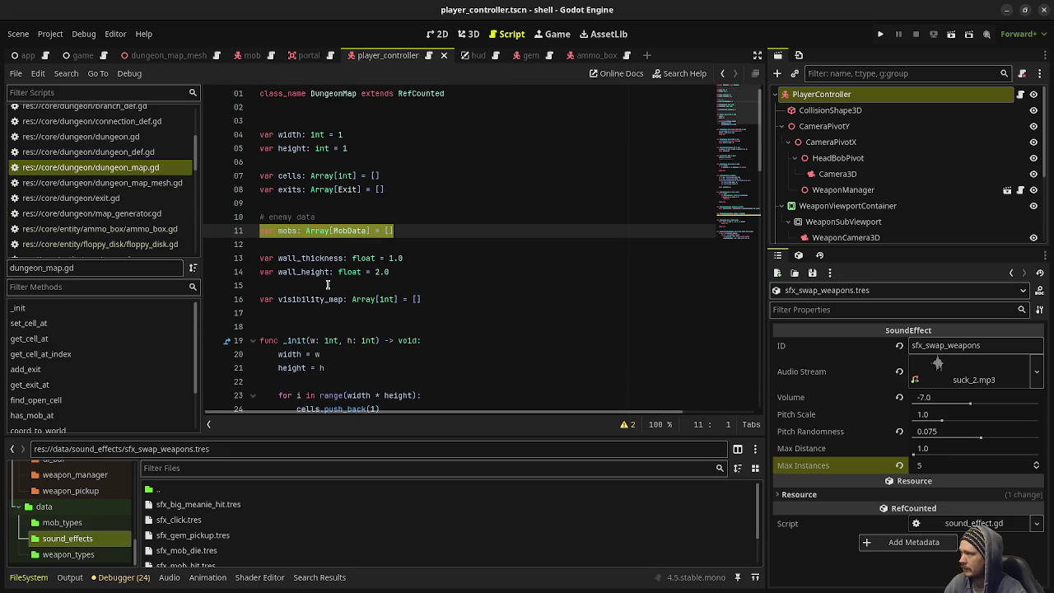
scroll(358, 278, "down", 1)
scroll(359, 280, "down", 20)
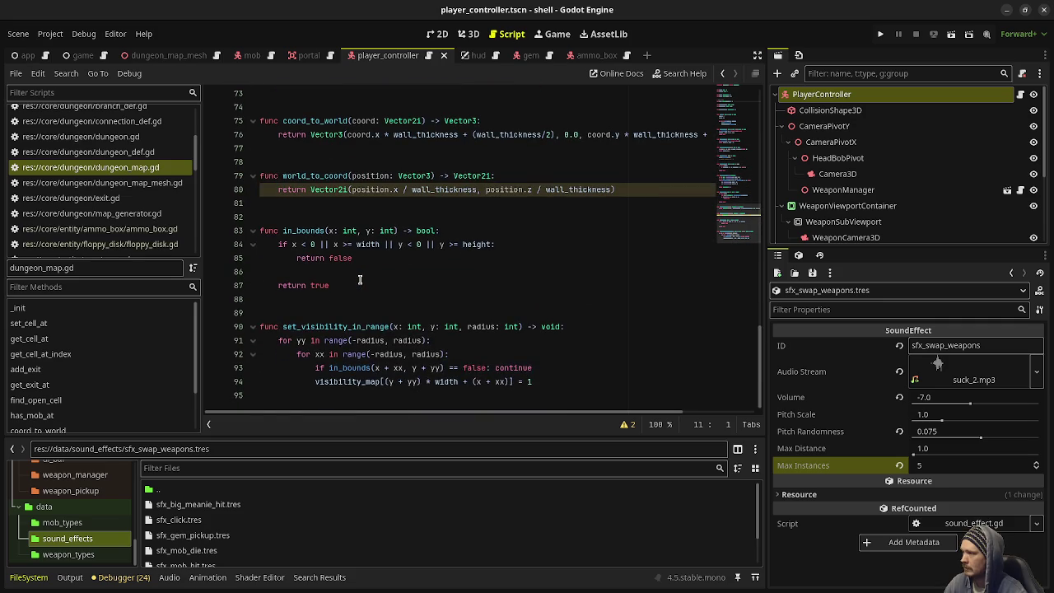
scroll(360, 280, "up", 12)
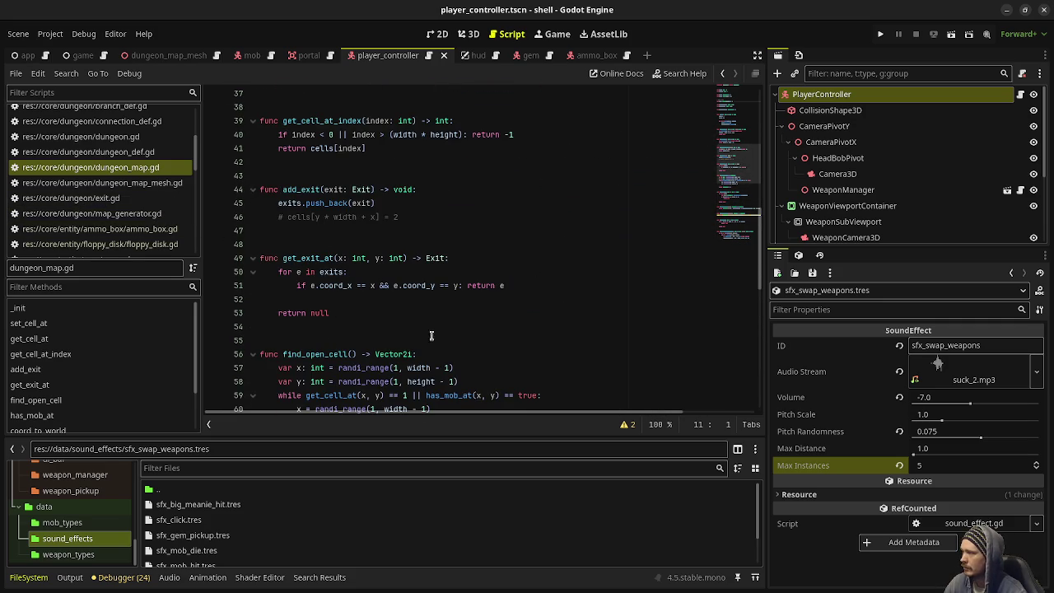
scroll(165, 237, "up", 5)
scroll(165, 237, "down", 6)
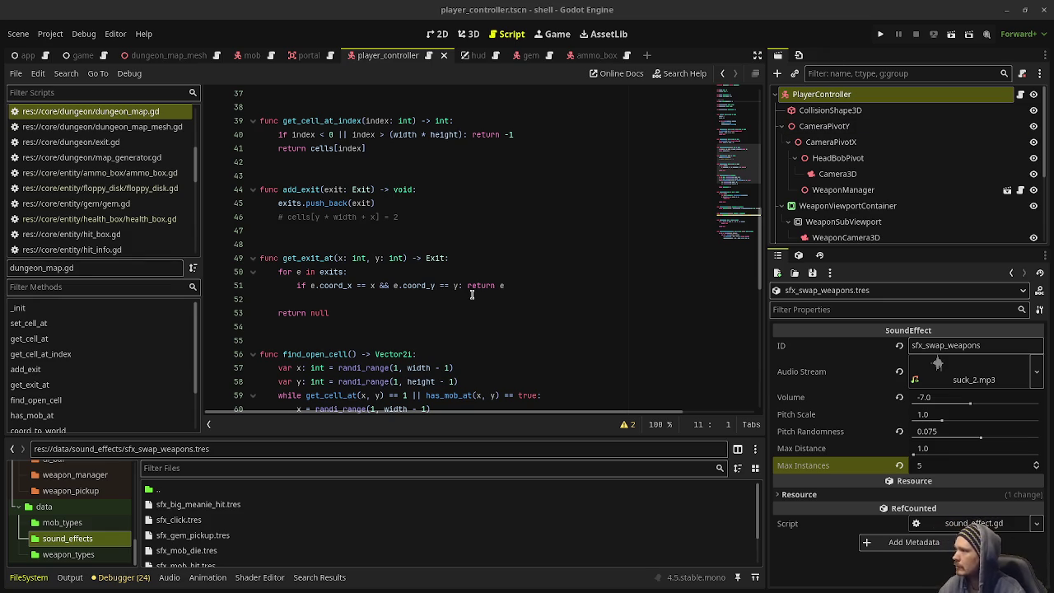
- Switch from mob_data.gd to mob_type.gd and select its exported variables on lines 4–11
scroll(124, 169, "up", 5)
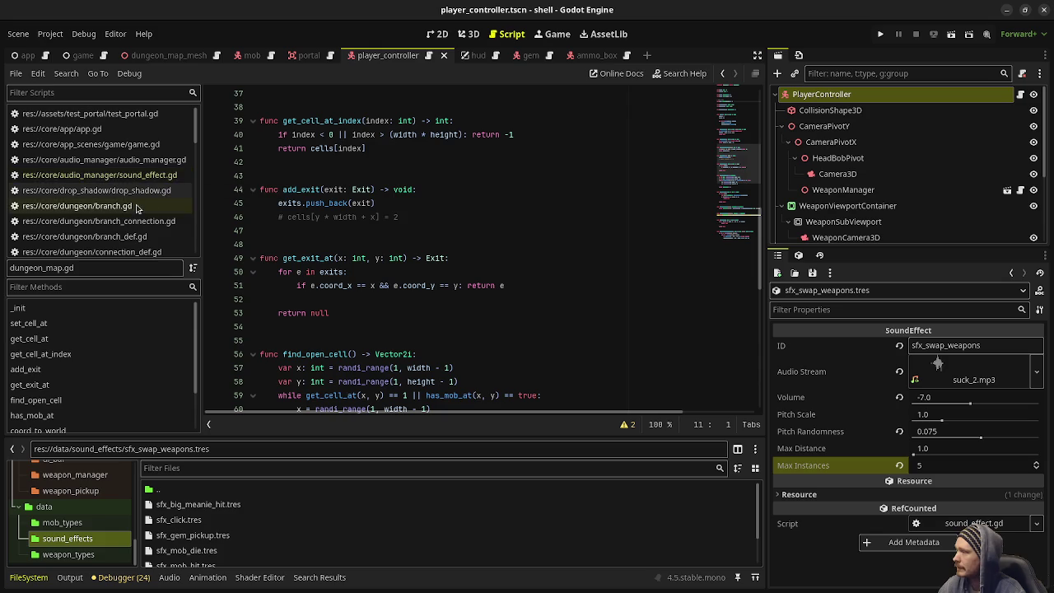
scroll(154, 210, "down", 4)
scroll(153, 210, "down", 5)
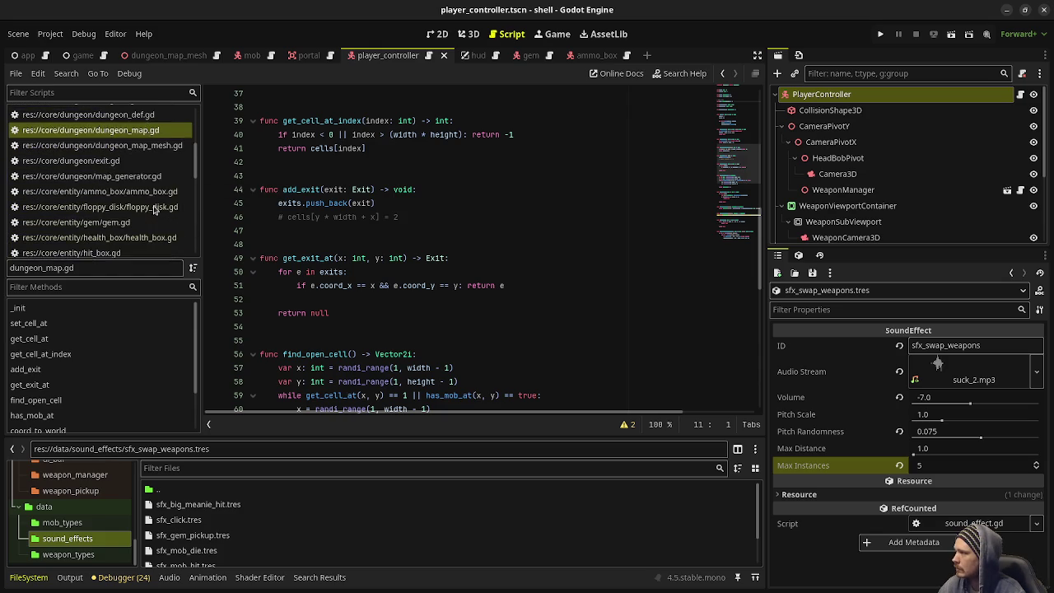
scroll(137, 224, "down", 5)
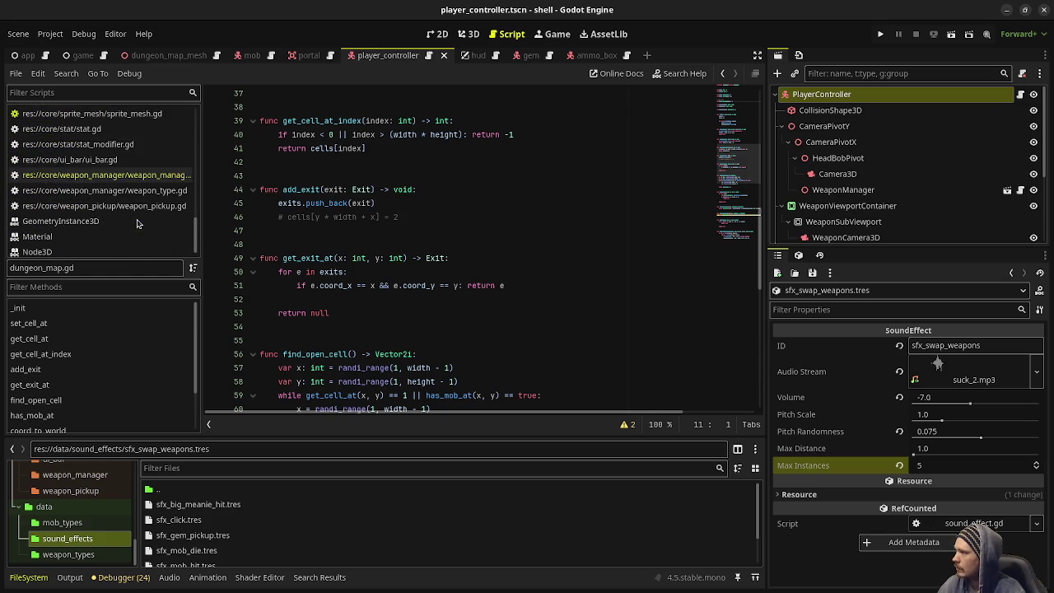
scroll(138, 224, "up", 4)
left_click(86, 184)
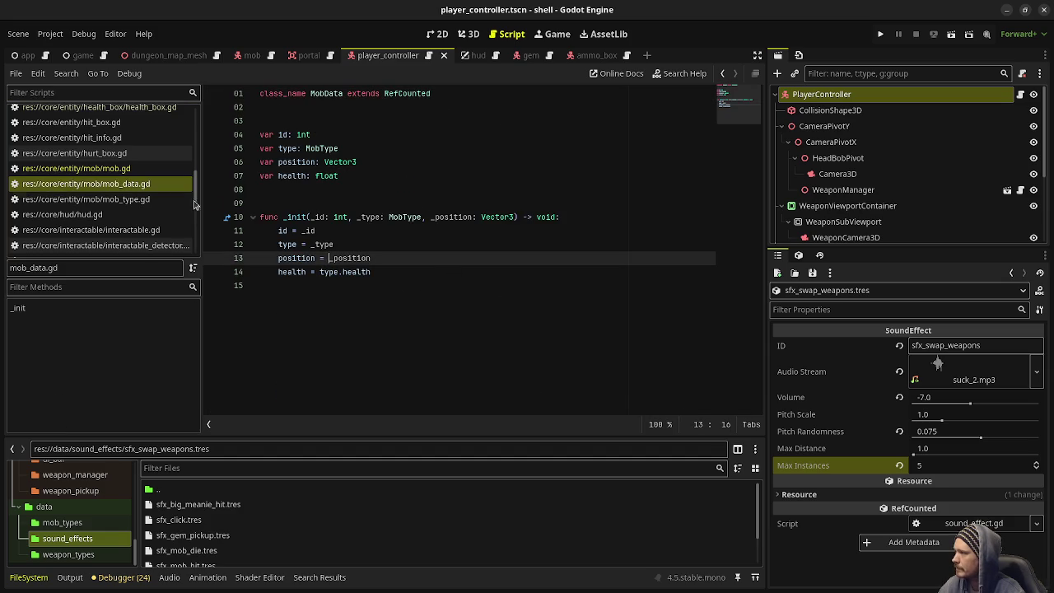
left_click(86, 199)
mouse_move(443, 241)
left_mouse_down()
mouse_move(210, 154)
mouse_move(424, 246)
left_mouse_up()
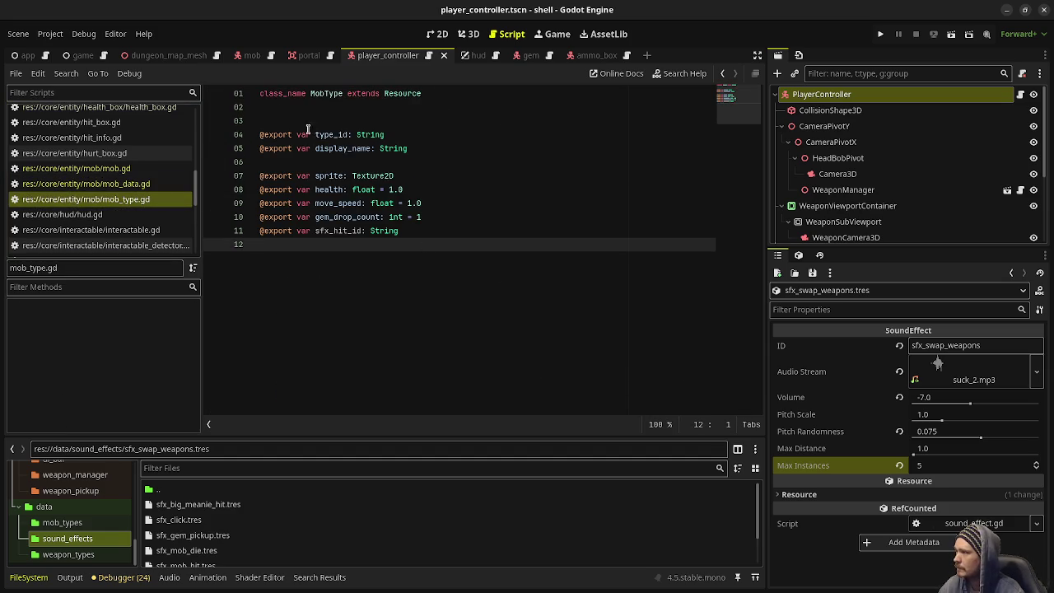
left_click_drag(313, 135, 470, 294)
left_click(382, 249)
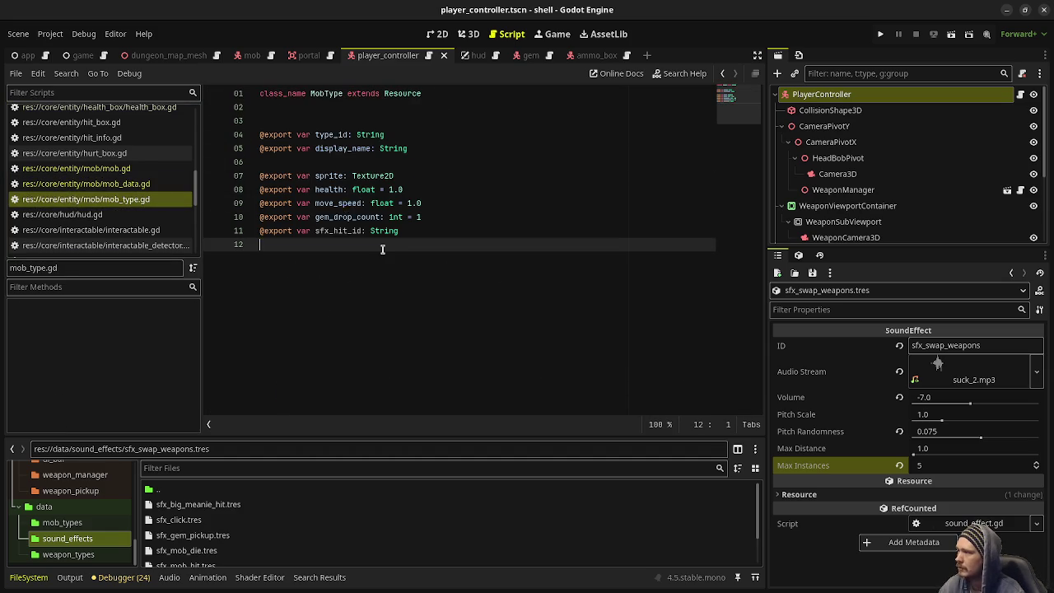
- Review the MobType properties type_id, display_name, sprite, health, move_speed and gem_drop_count
double_click(341, 134)
double_click(345, 148)
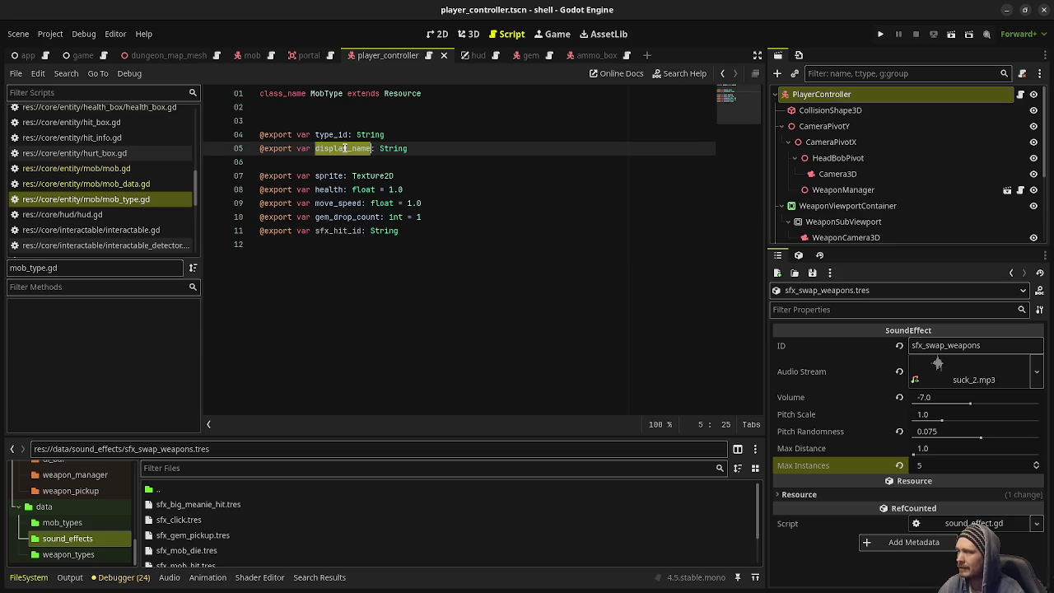
double_click(332, 175)
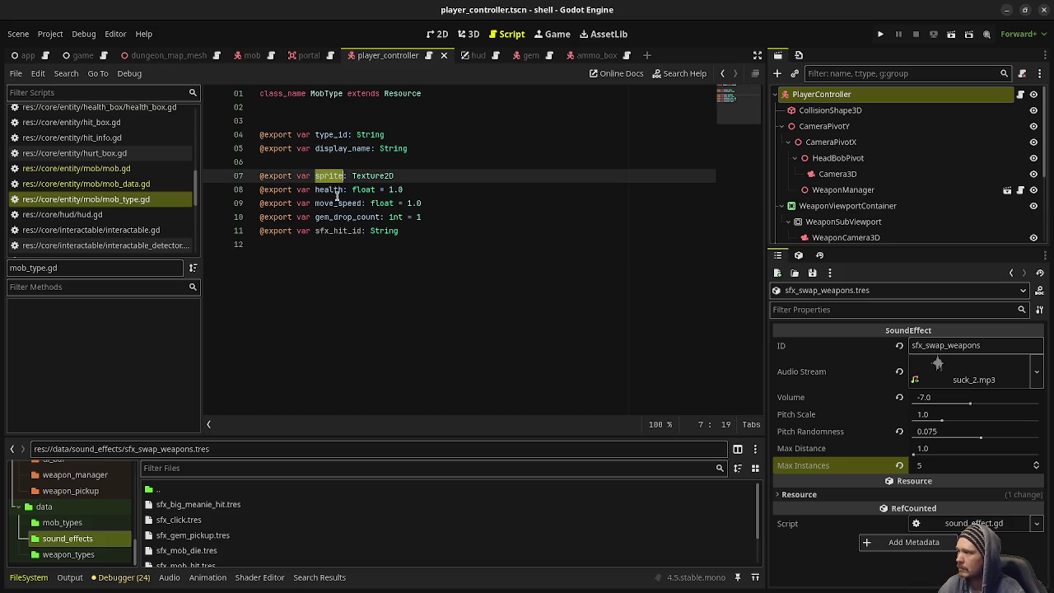
double_click(334, 189)
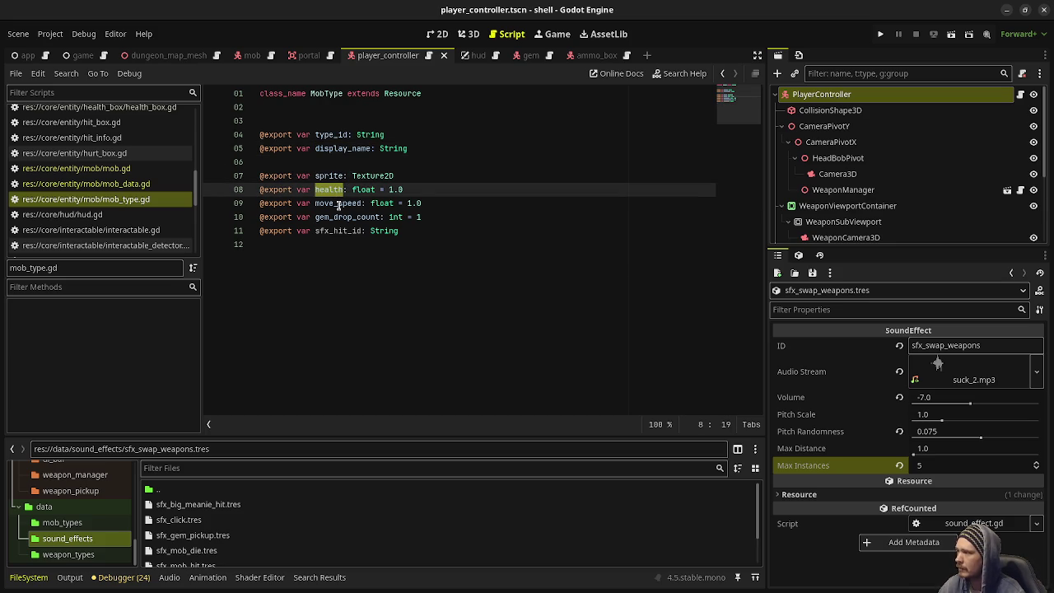
double_click(338, 204)
double_click(341, 216)
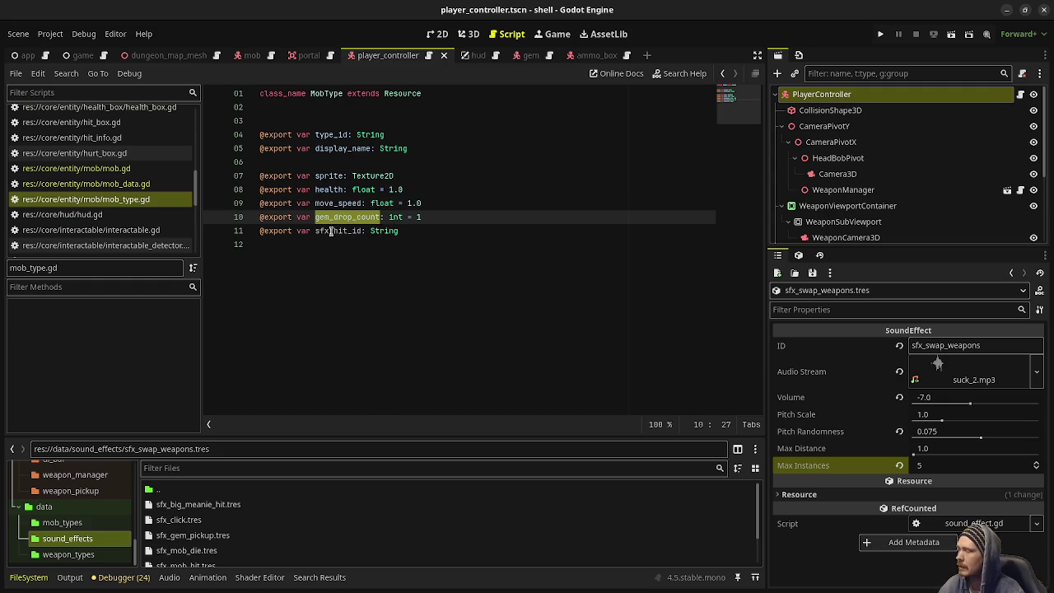
left_click_drag(400, 232, 326, 227)
triple_click(325, 227)
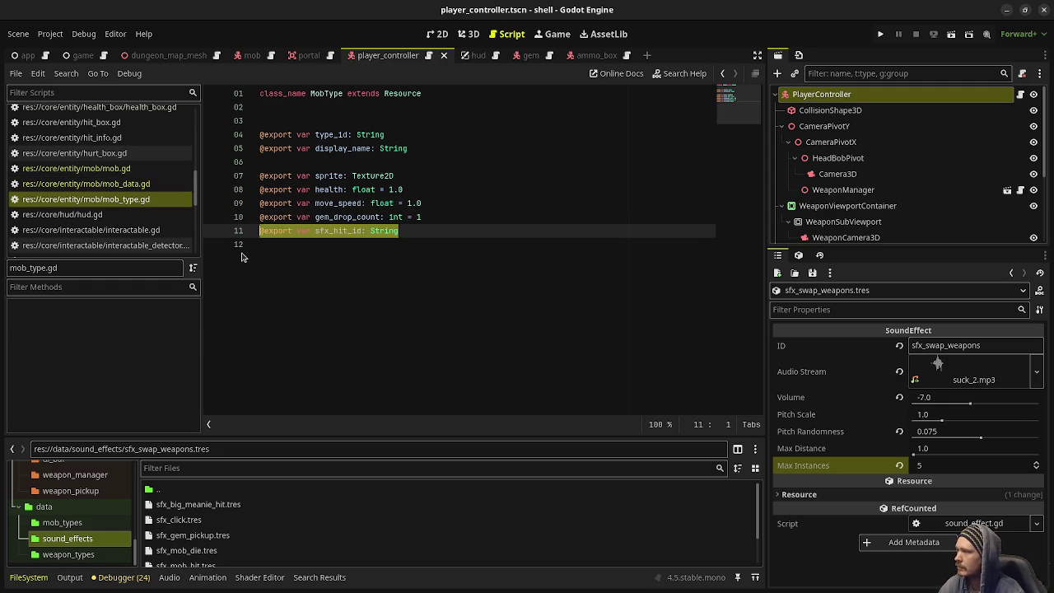
key("Right")
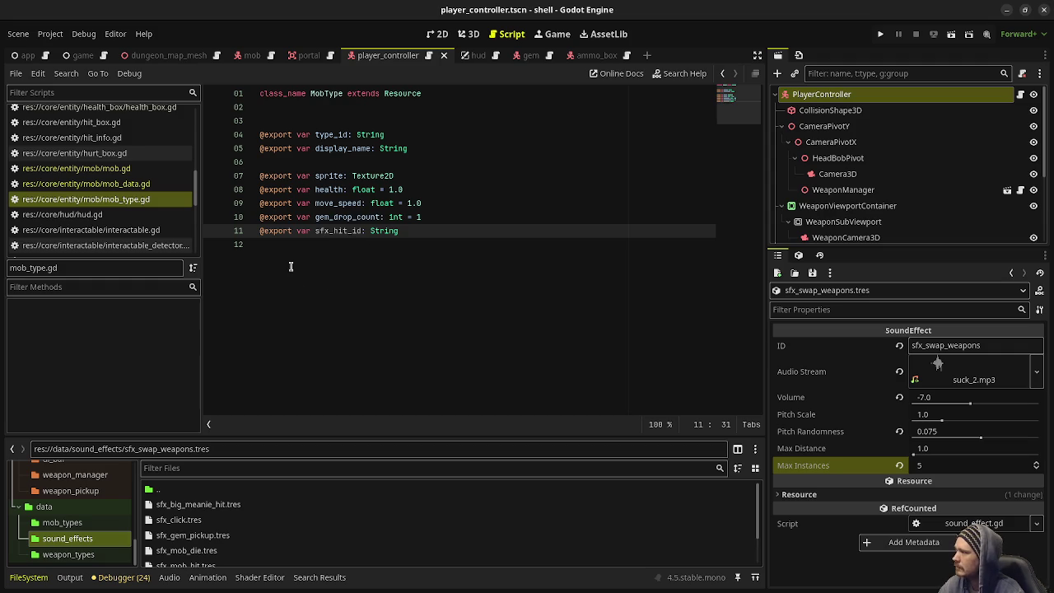
key("Return")
type("@export var sfx_d")
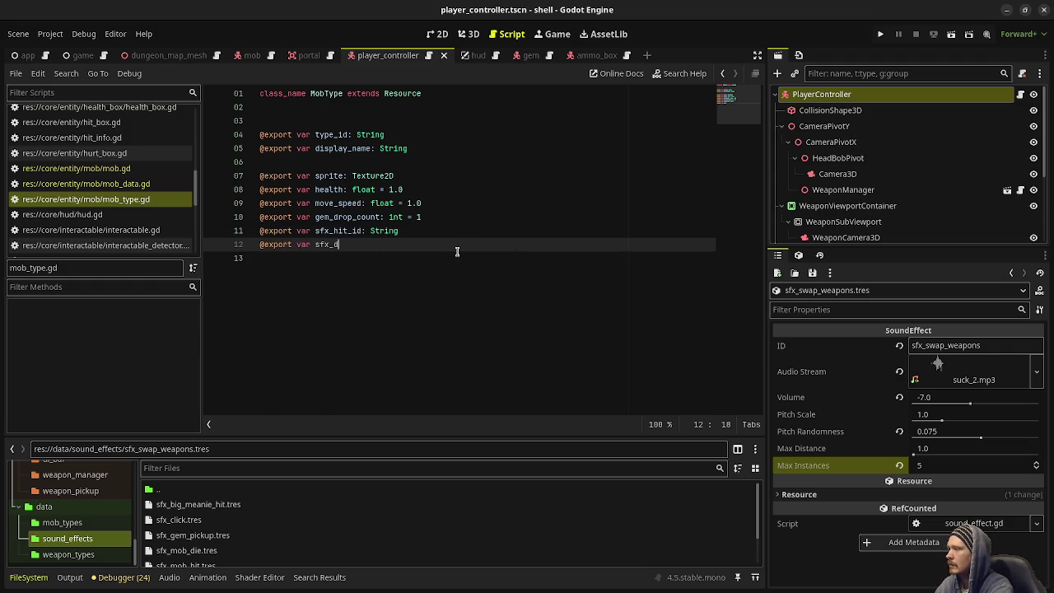
type("ie_id: ")
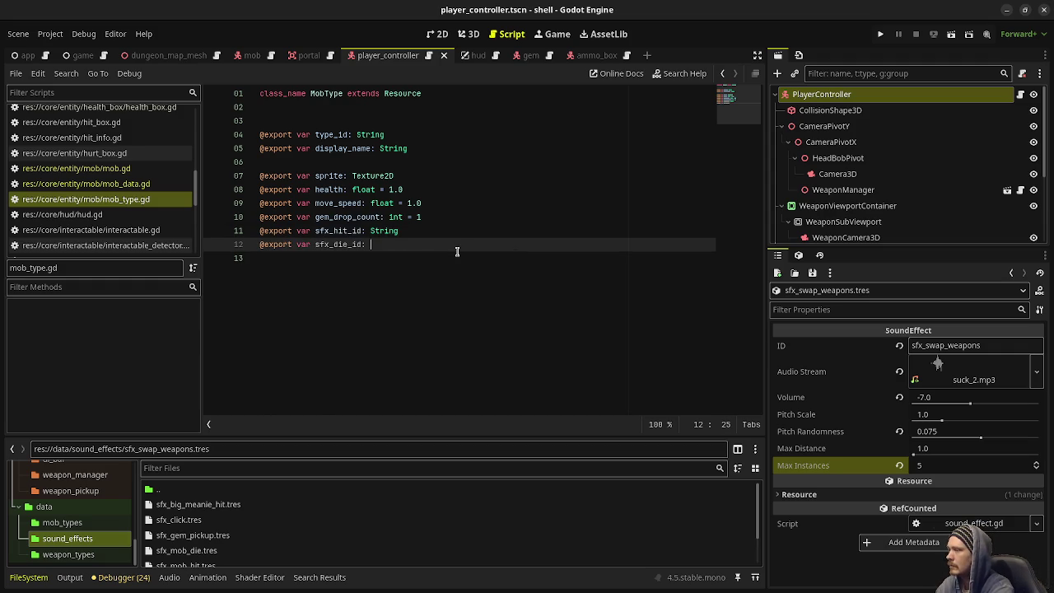
type("String")
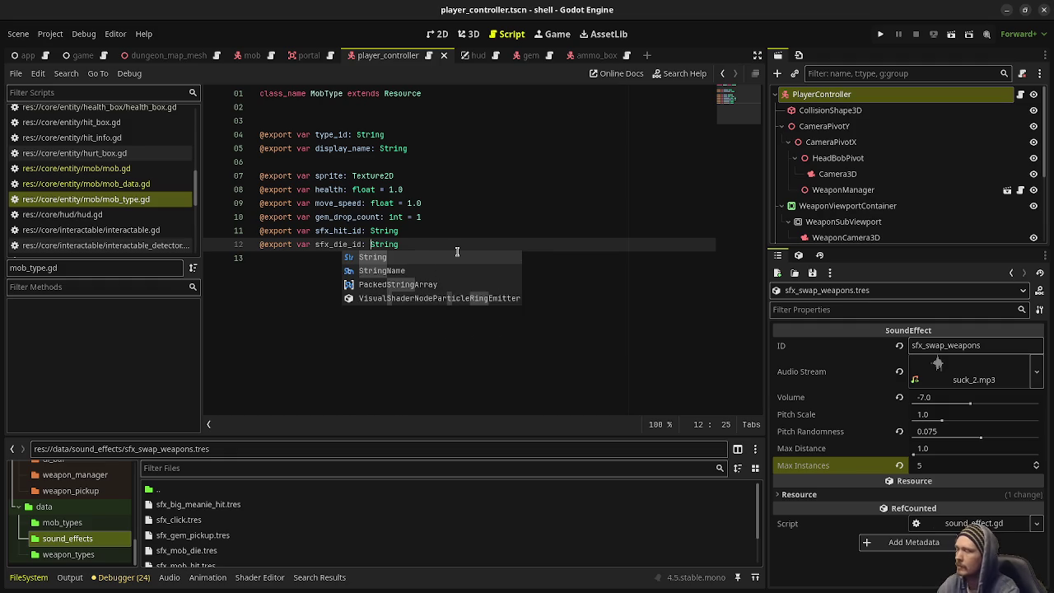
key("ctrl+Left")
key("ctrl+Left")
key("ctrl+Left")
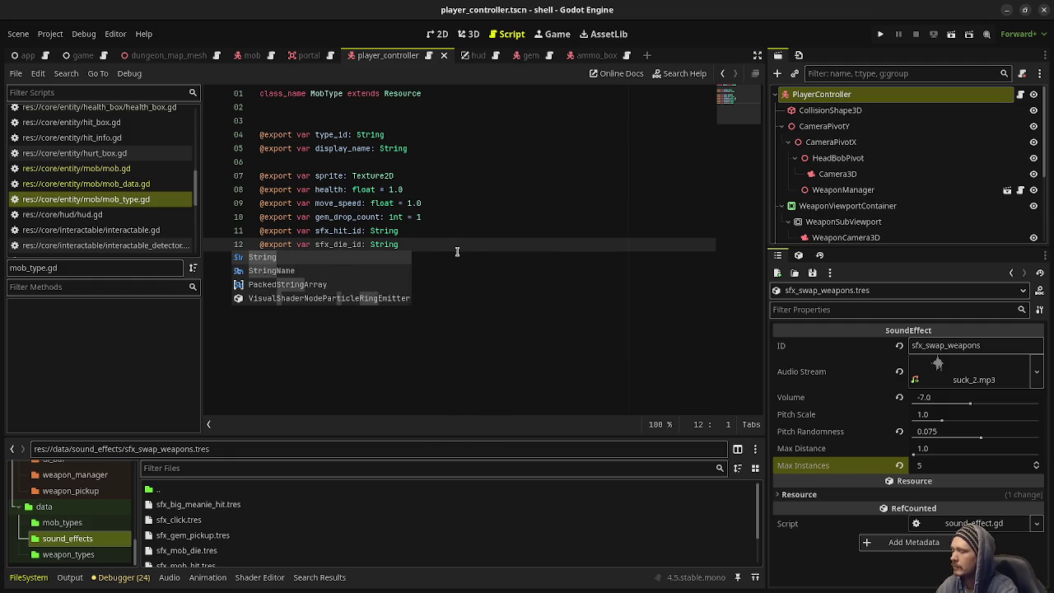
type("#")
key("ctrl+s")
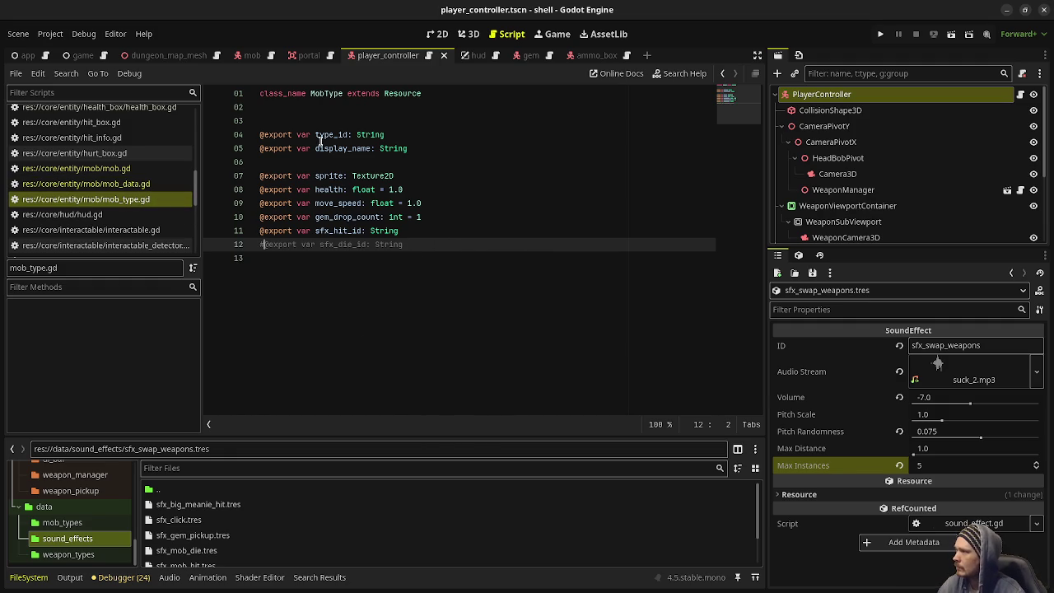
- Open mob_data.gd and select its four field declarations
left_click(135, 184)
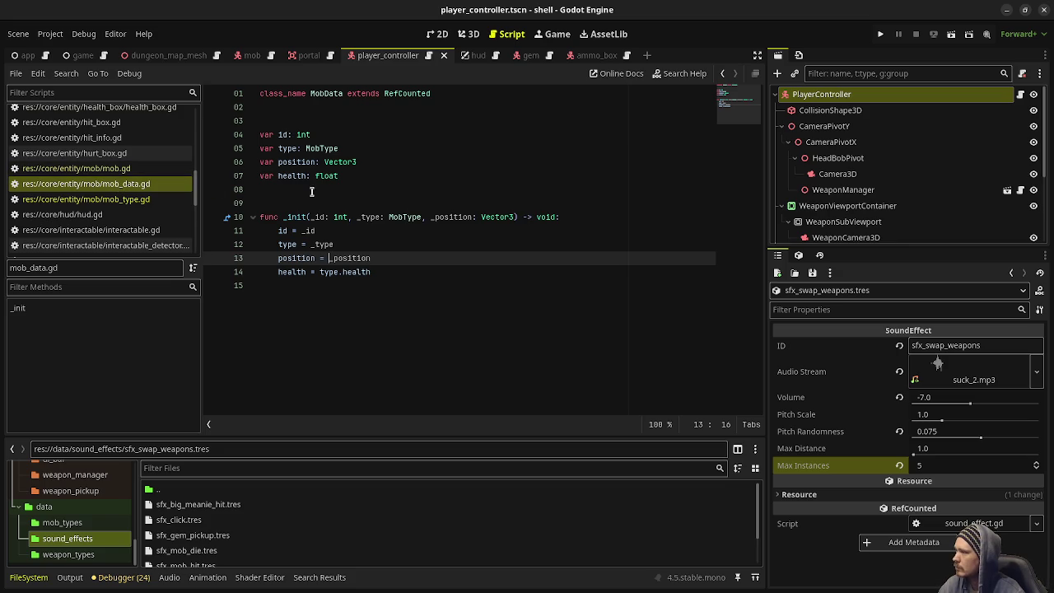
double_click(281, 135)
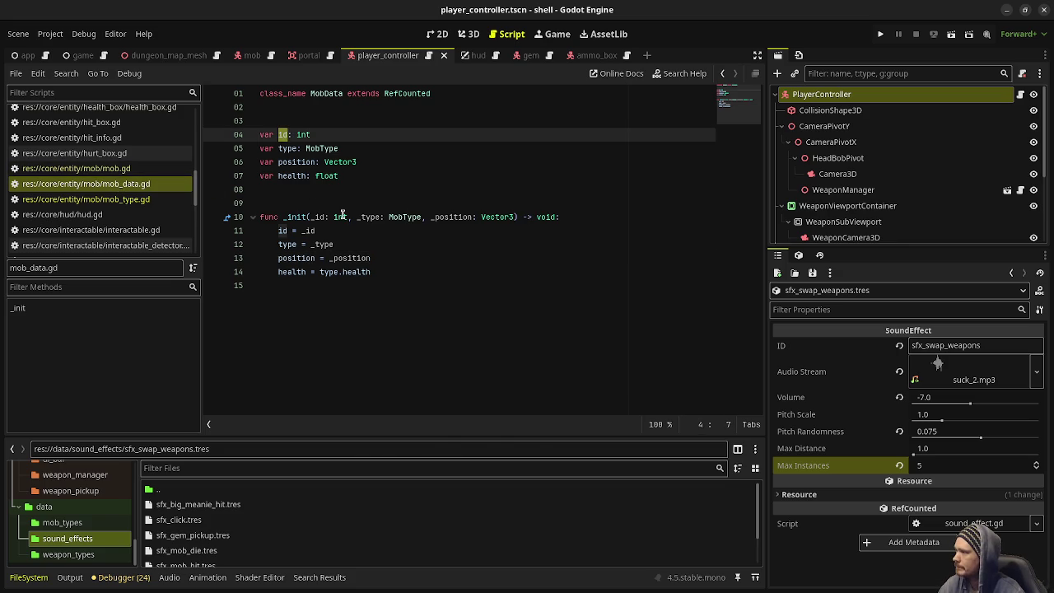
mouse_move(342, 216)
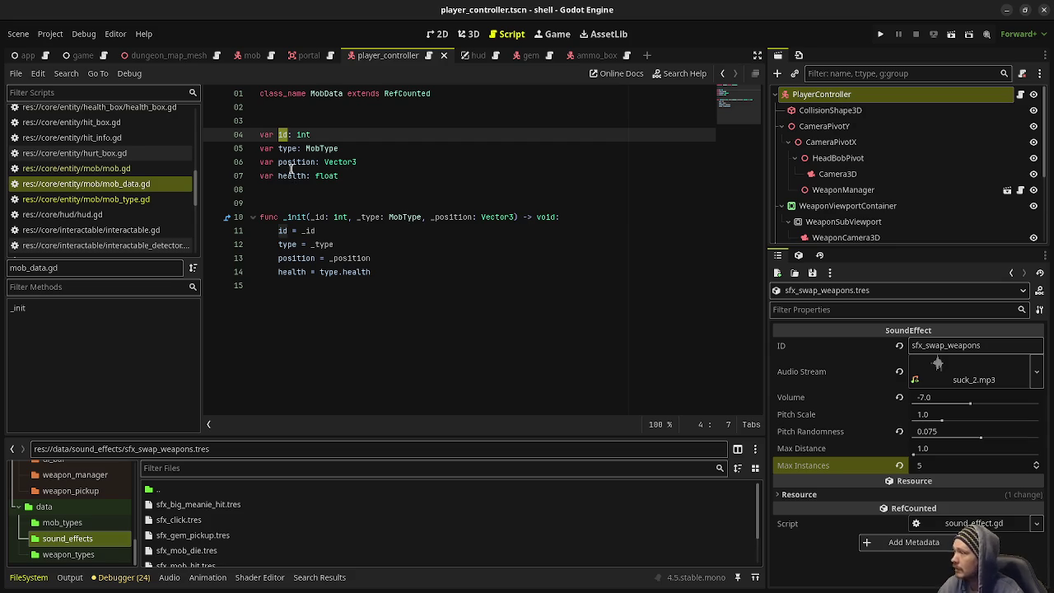
left_click_drag(339, 176, 233, 139)
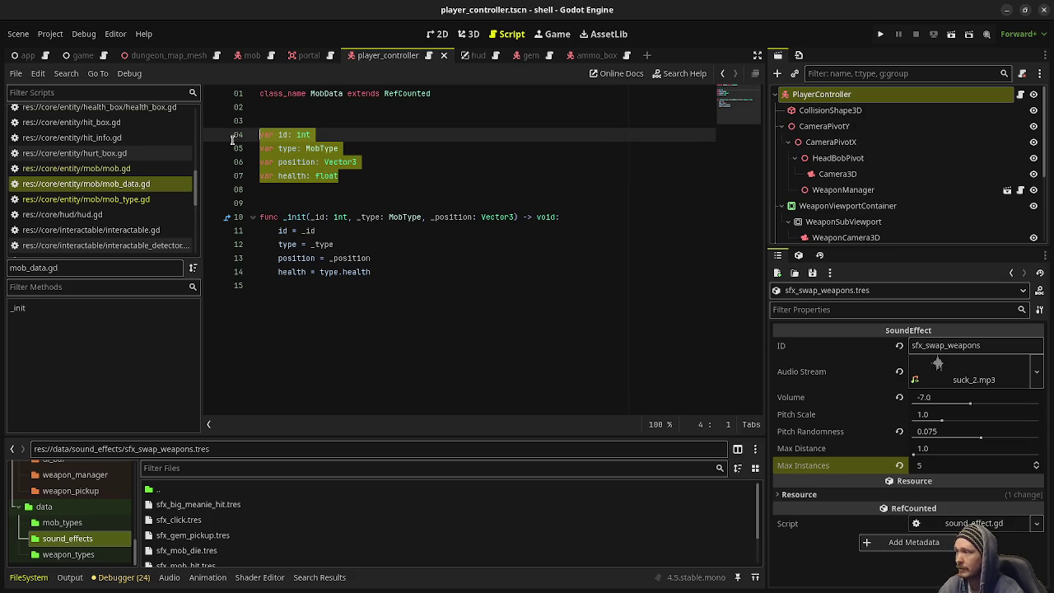
left_click(281, 134)
- Review the MobData fields id, type, position and health
double_click(281, 134)
double_click(288, 148)
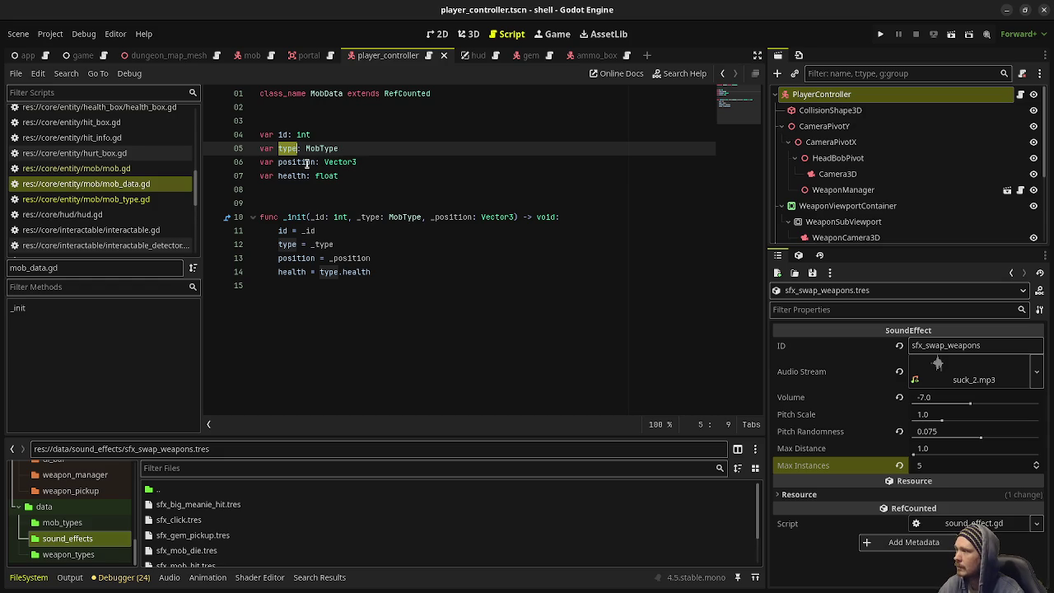
double_click(305, 162)
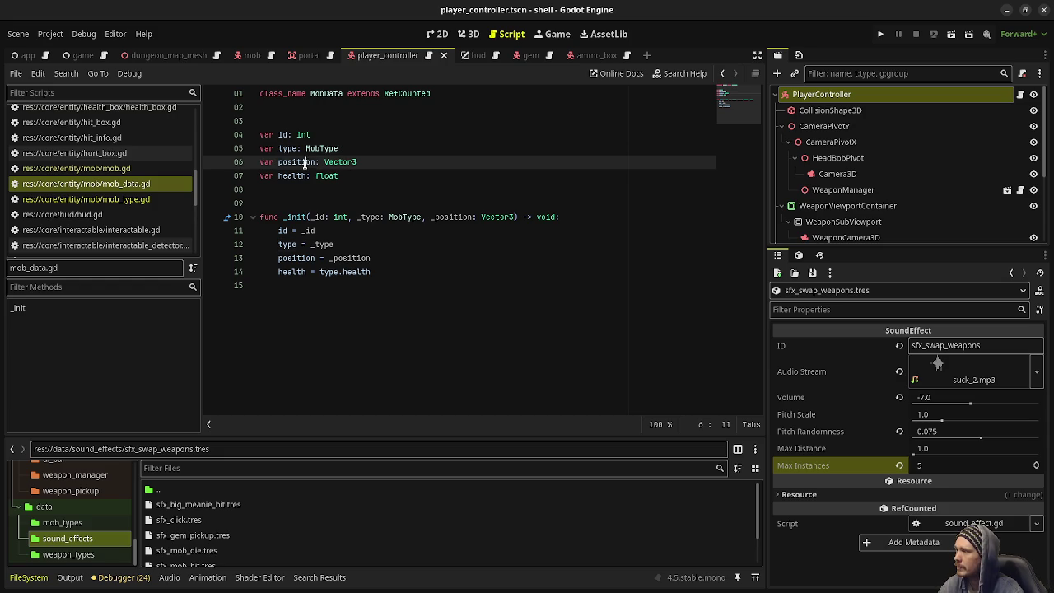
left_click(297, 177)
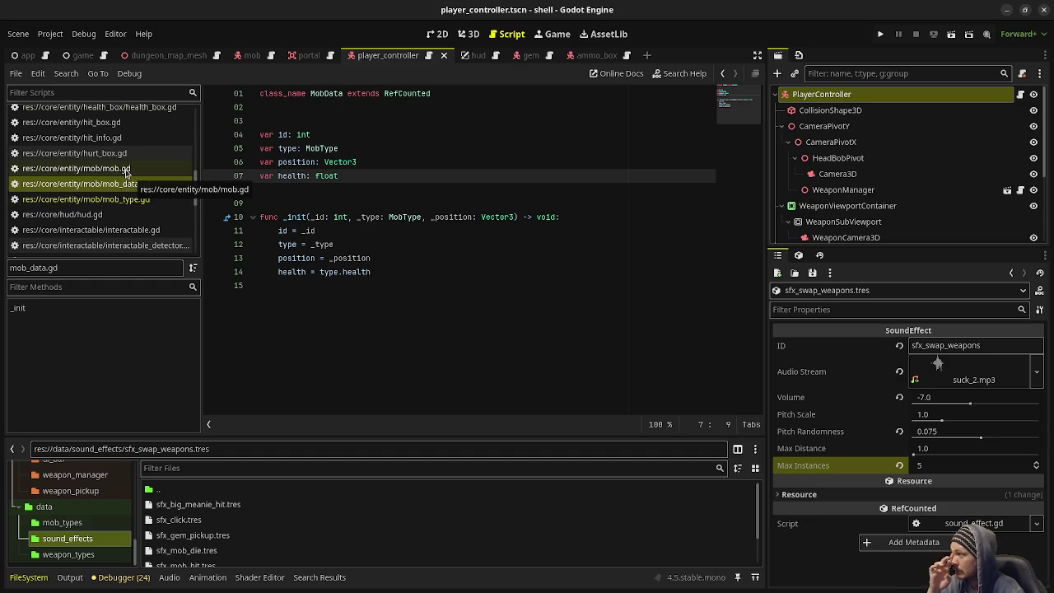
scroll(130, 183, "up", 5)
scroll(132, 191, "up", 3)
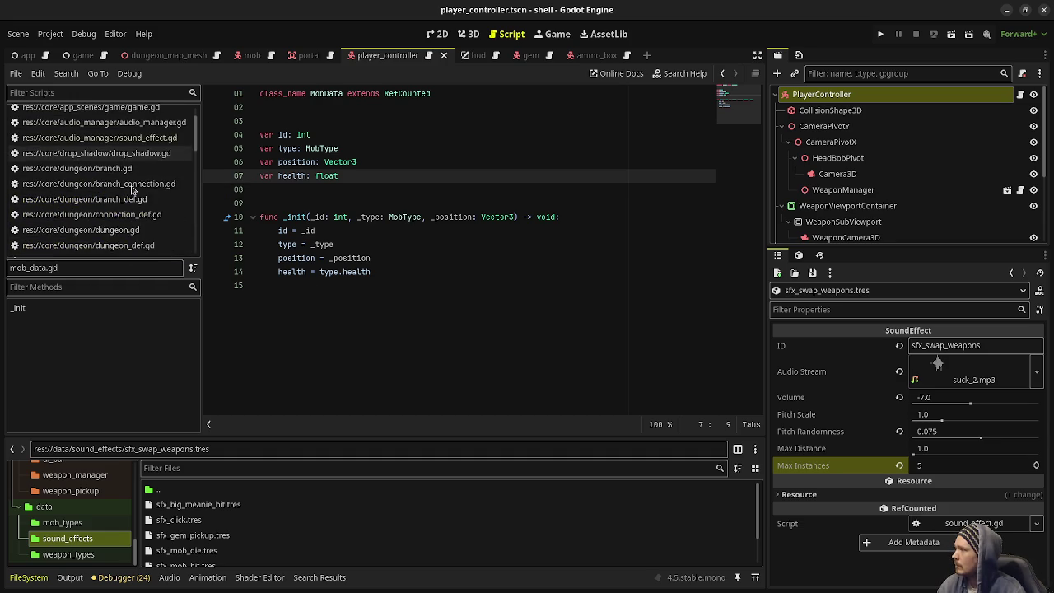
scroll(132, 190, "down", 2)
scroll(133, 190, "down", 2)
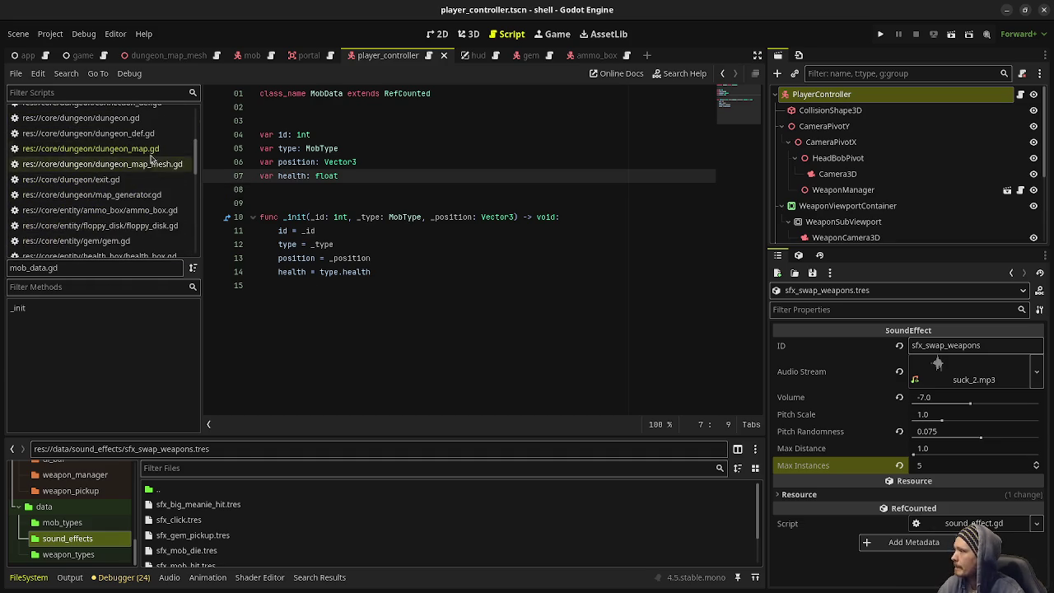
- Open dungeon_map.gd and select the 'var mobs' Array[MobData] declaration line
left_click(124, 157)
scroll(379, 226, "up", 5)
triple_click(379, 205)
scroll(378, 226, "up", 1)
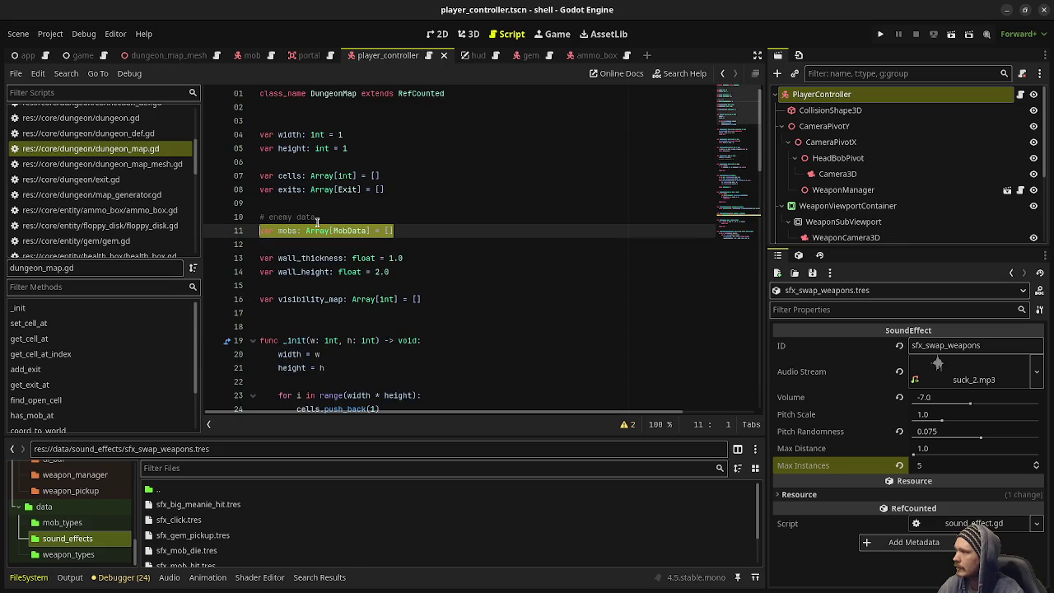
- Open map_generator.gd and inspect the generate loop spawning 20 mobs via MobData.new
left_click(290, 217)
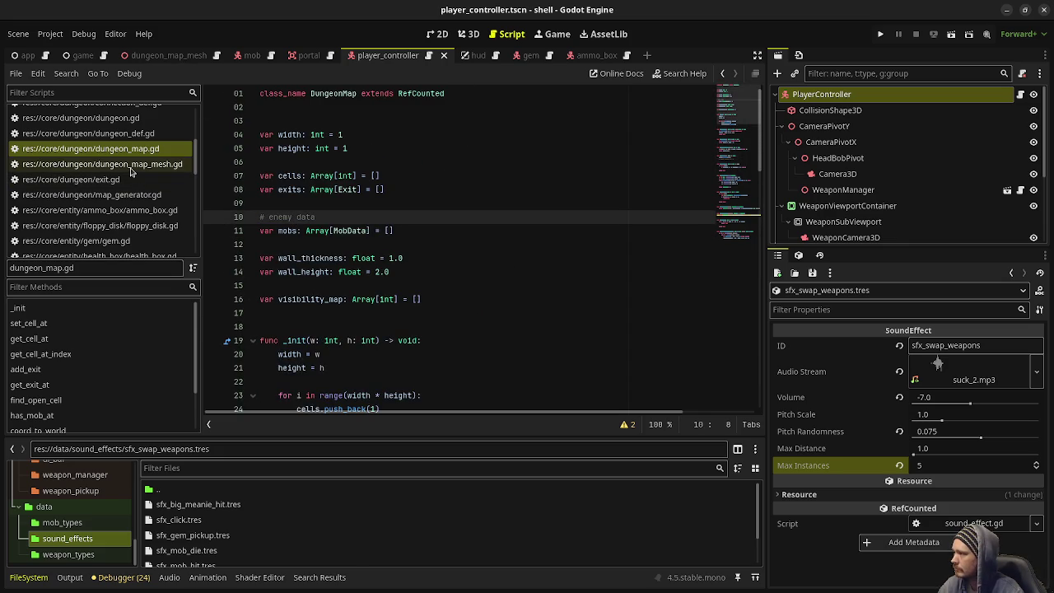
left_click(136, 194)
scroll(416, 271, "up", 6)
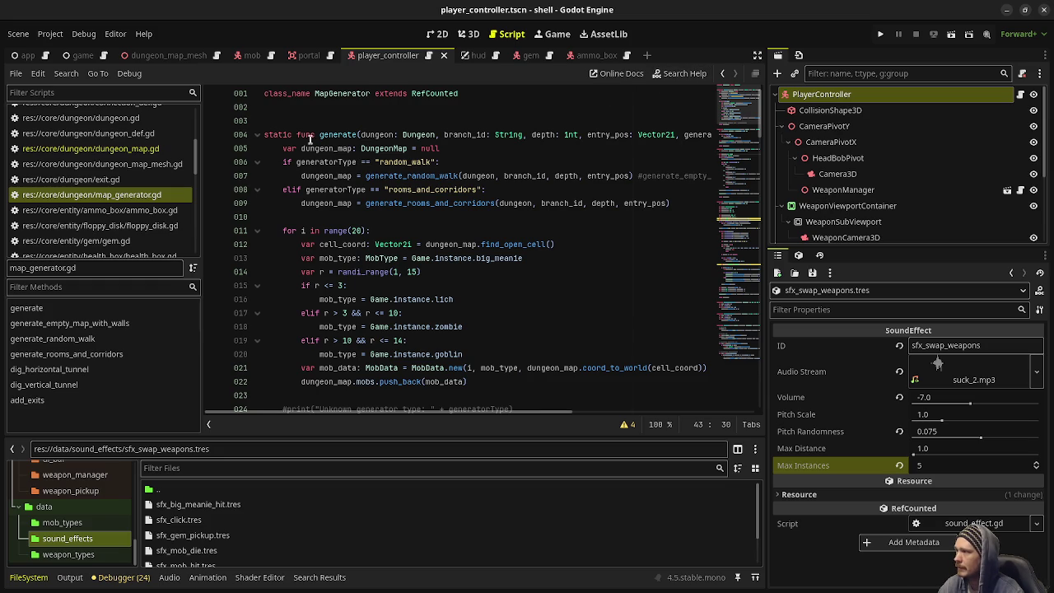
left_click_drag(478, 384, 280, 232)
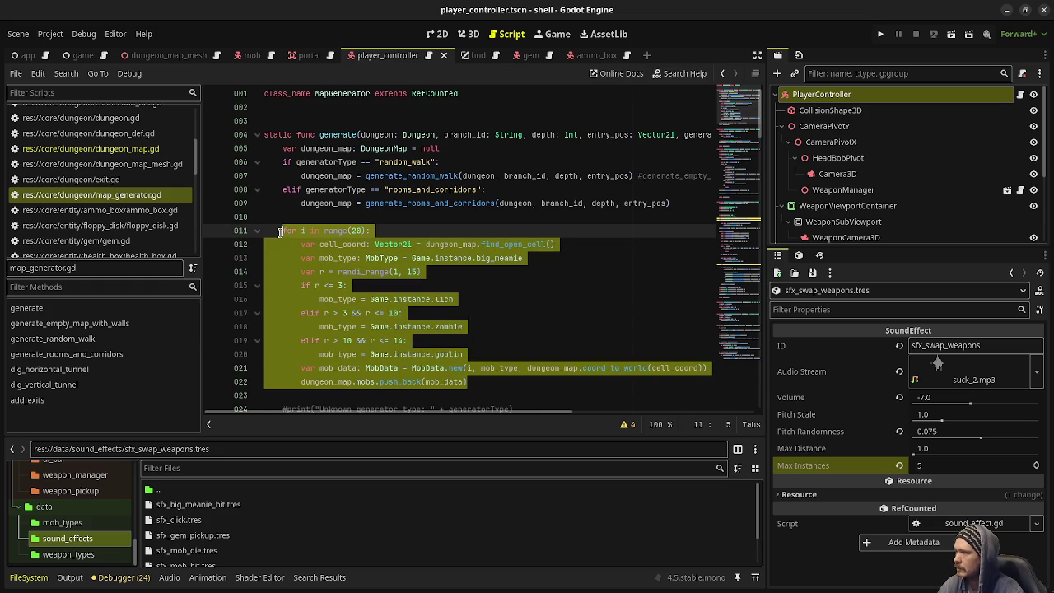
left_click(492, 345)
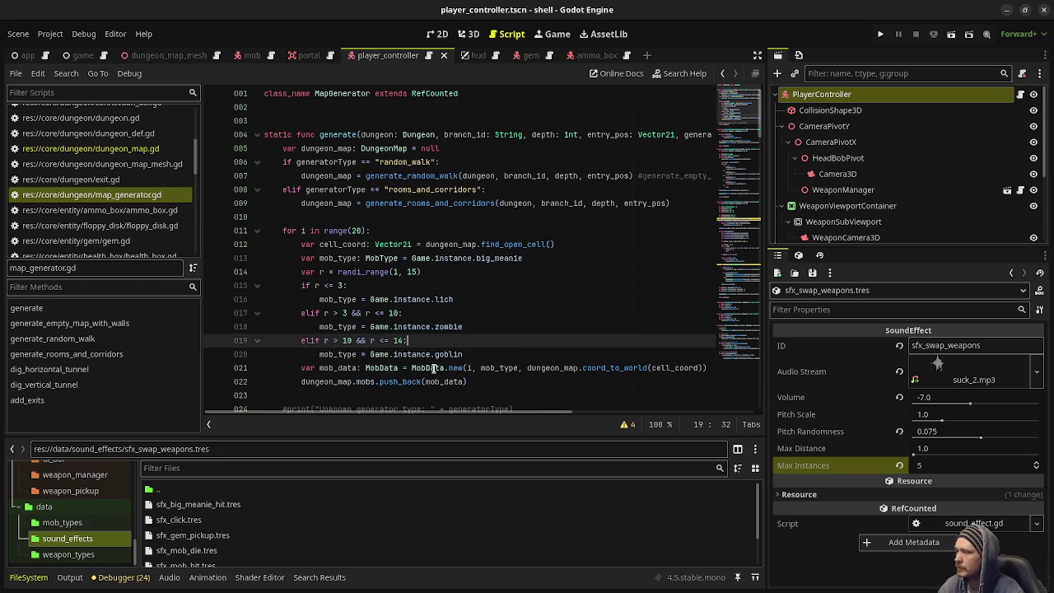
left_click(434, 368)
double_click(434, 368)
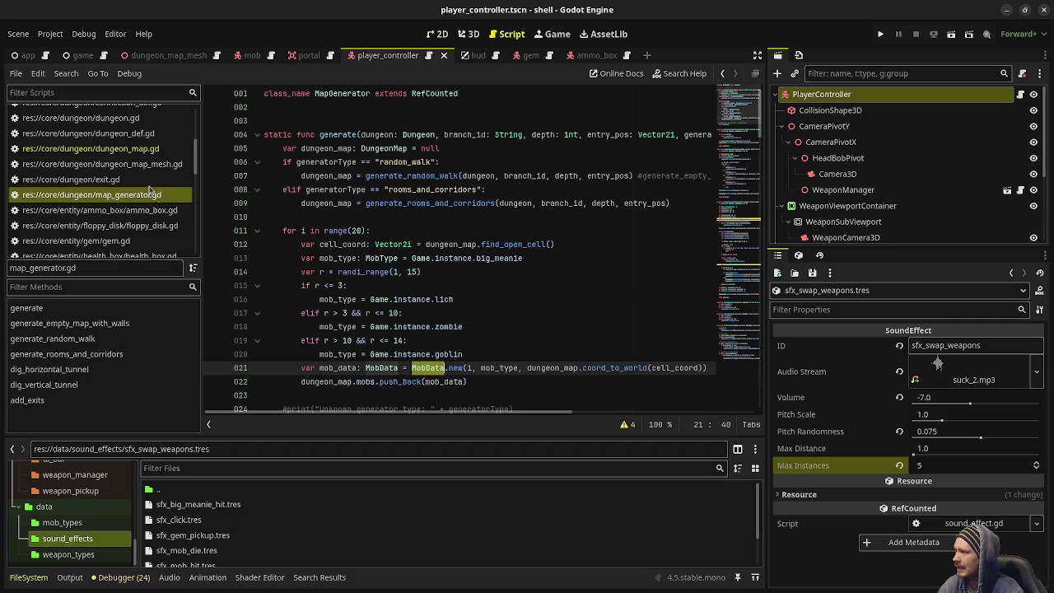
scroll(144, 168, "up", 5)
scroll(144, 169, "up", 1)
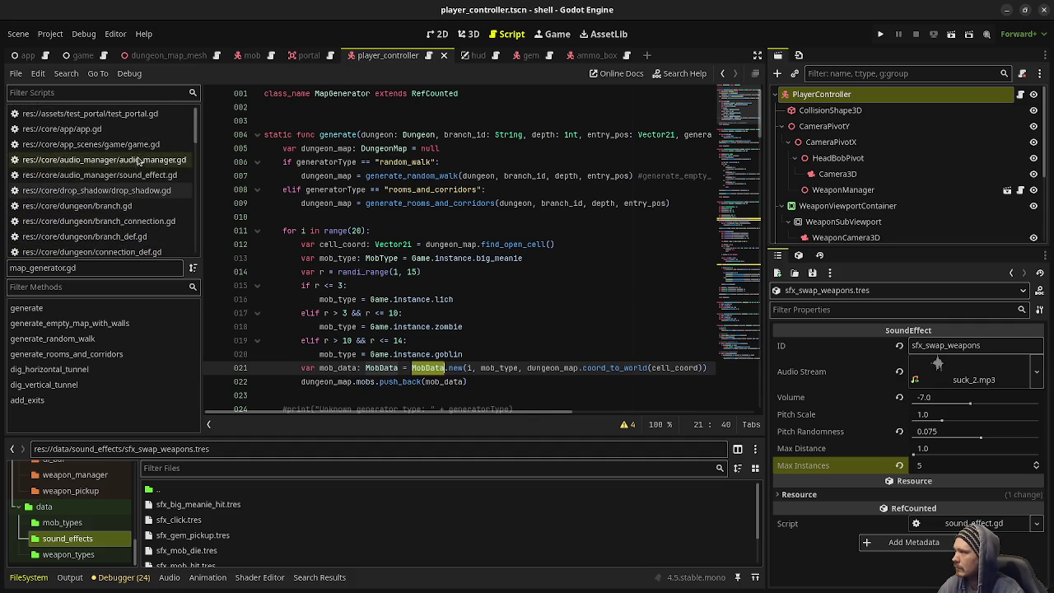
- In game.gd, trace the dungeon_map mob-spawning loop and jump to the spawn_mob definition near line 211
left_click(123, 144)
mouse_move(730, 267)
left_mouse_down()
mouse_move(745, 311)
mouse_move(748, 292)
left_mouse_up()
scroll(336, 202, "down", 3)
double_click(323, 251)
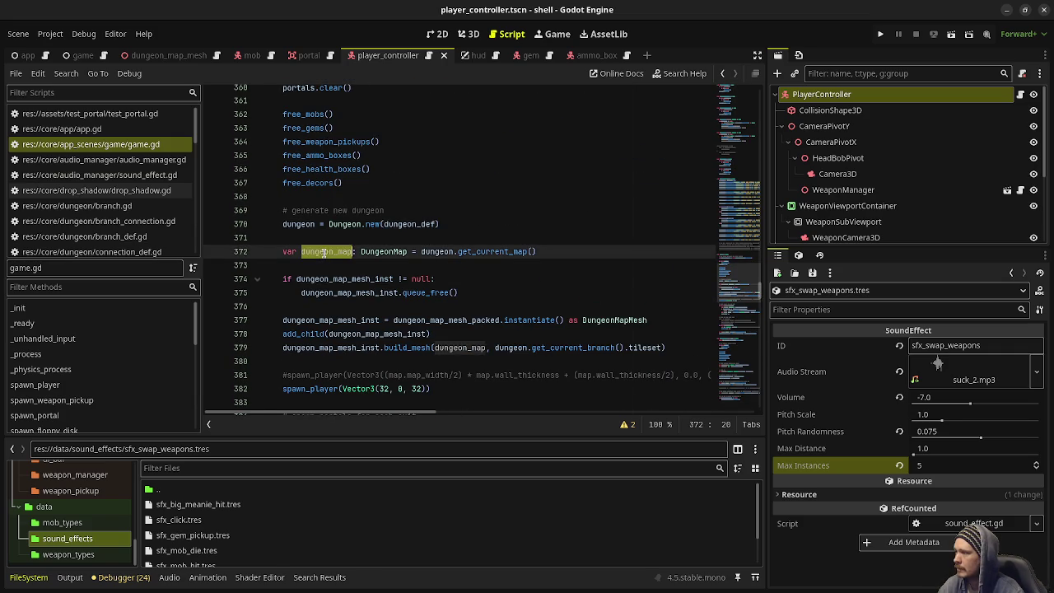
scroll(362, 346, "down", 4)
scroll(362, 345, "down", 3)
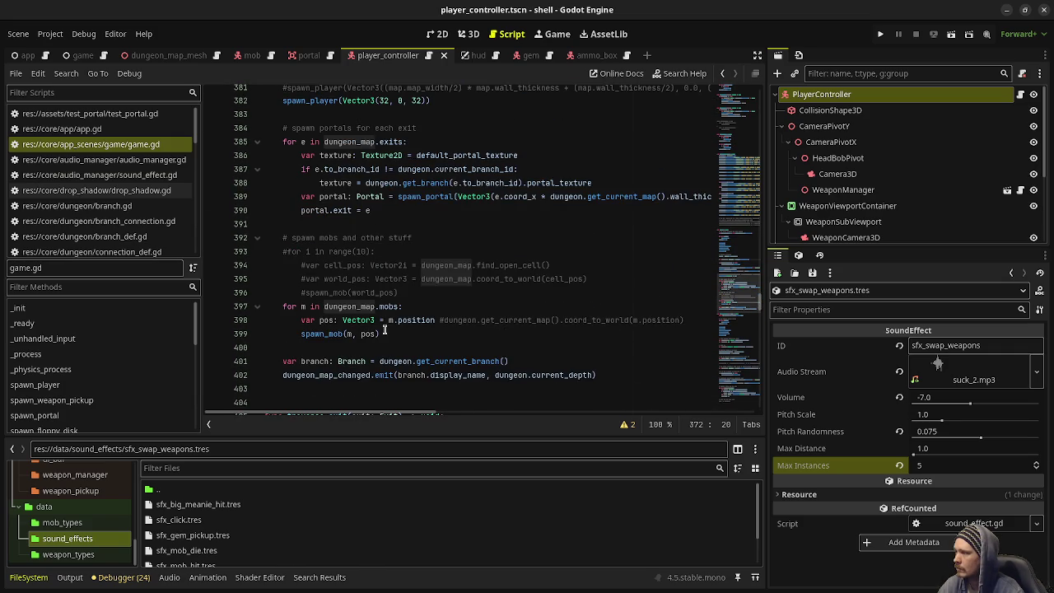
left_click(400, 333)
key("shift+Up")
key("shift+Up")
key("shift+Home")
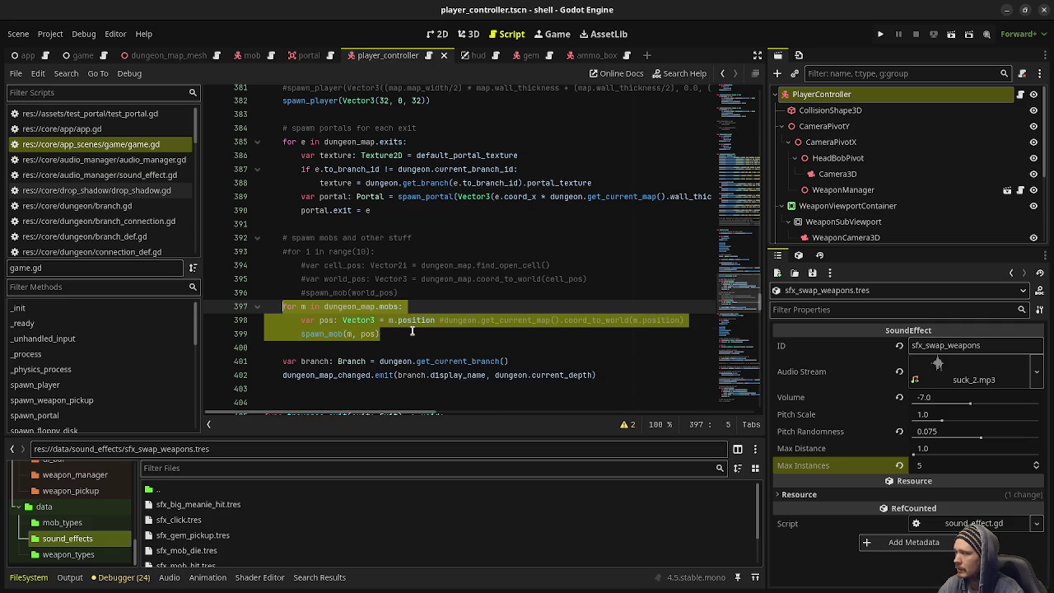
key("Right")
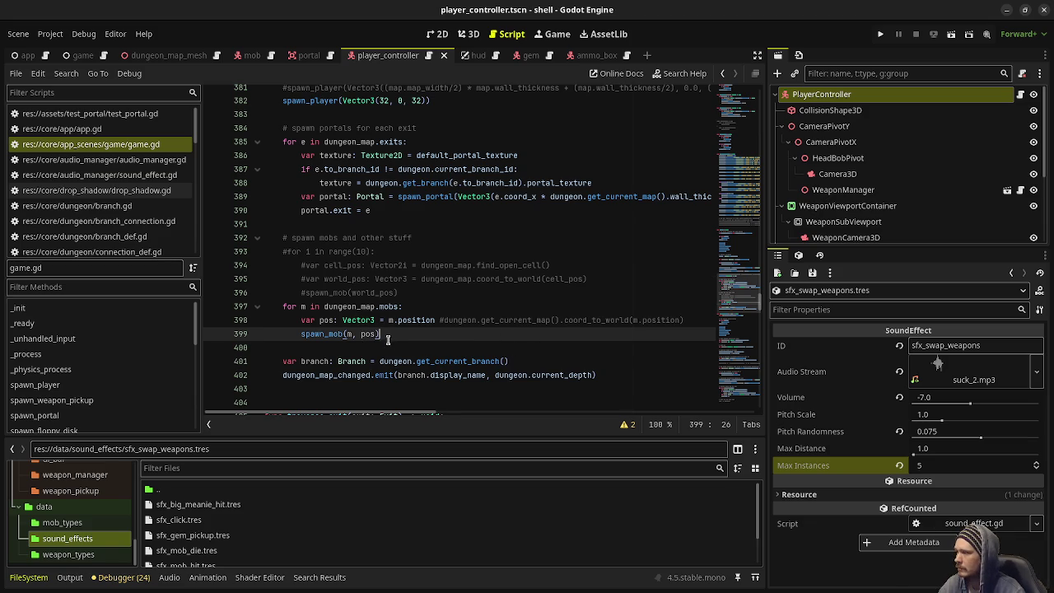
left_click_drag(734, 292, 763, 196)
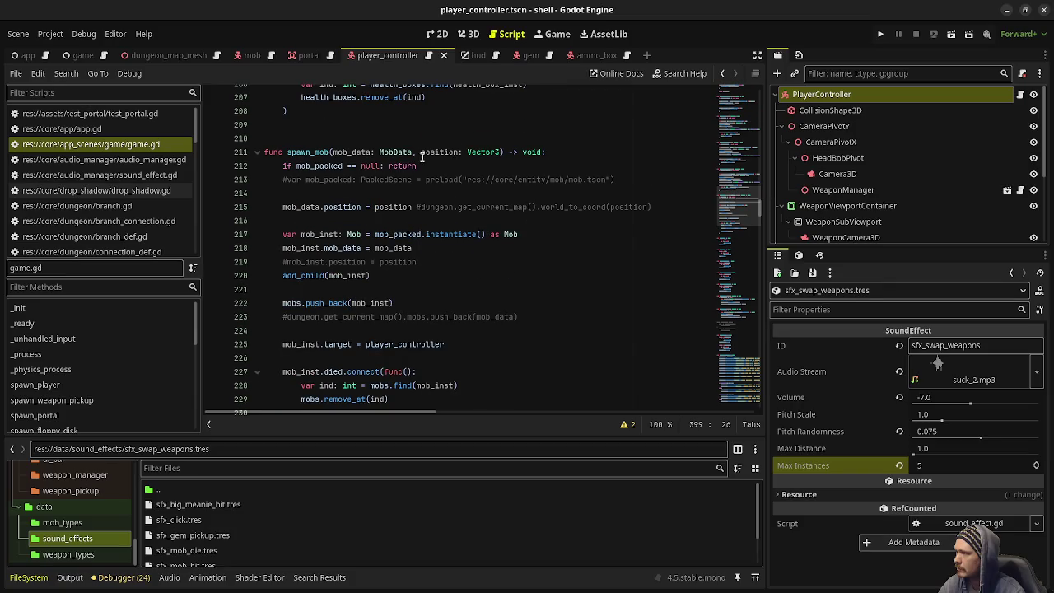
double_click(354, 152)
double_click(439, 152)
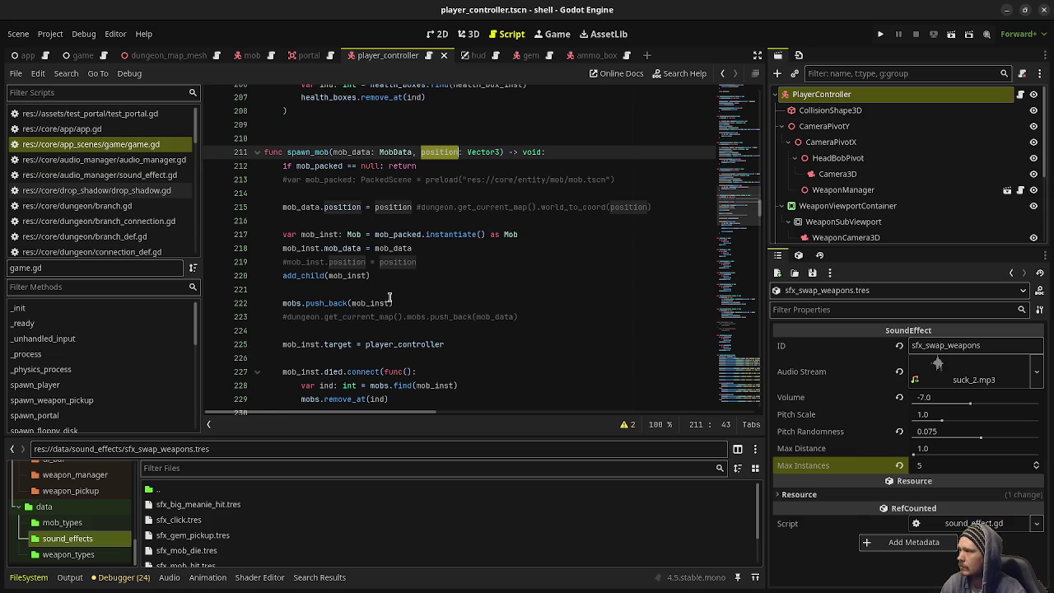
scroll(389, 297, "down", 2)
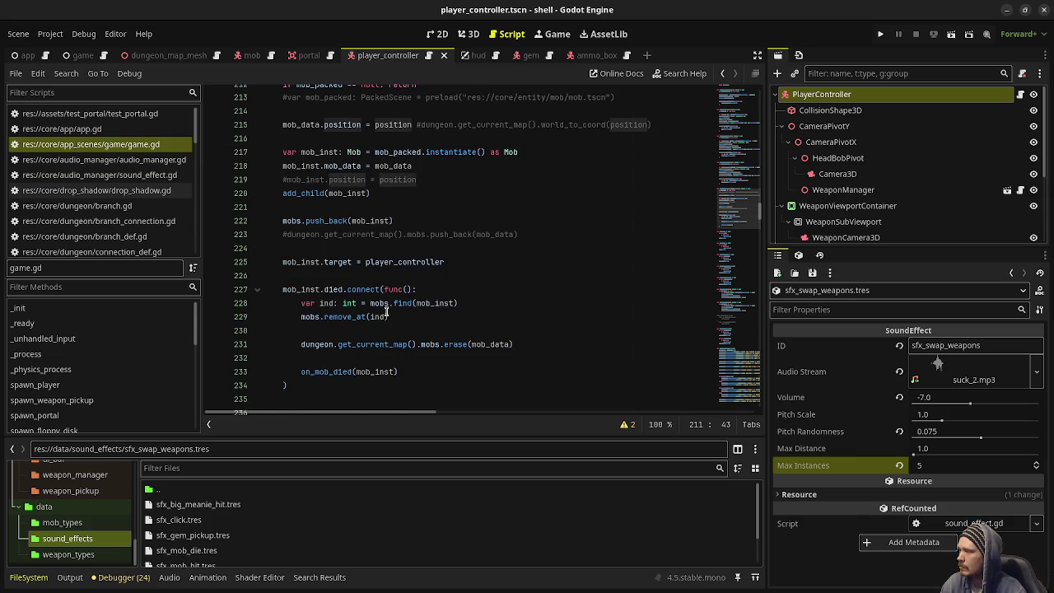
scroll(387, 313, "up", 1)
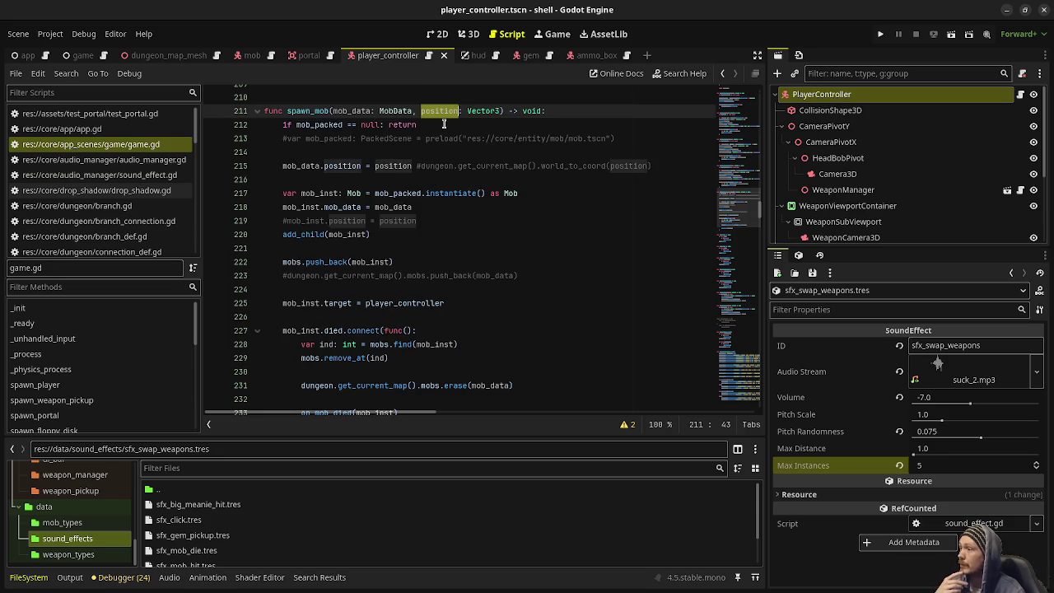
left_click(384, 194)
left_click_drag(517, 194, 341, 193)
left_click(362, 206)
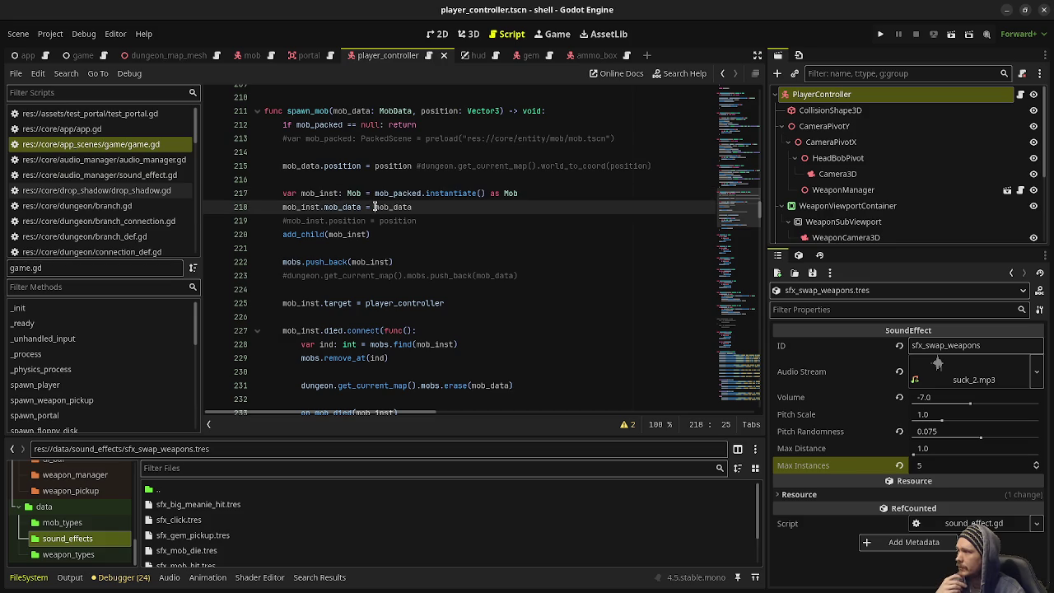
scroll(445, 262, "down", 1)
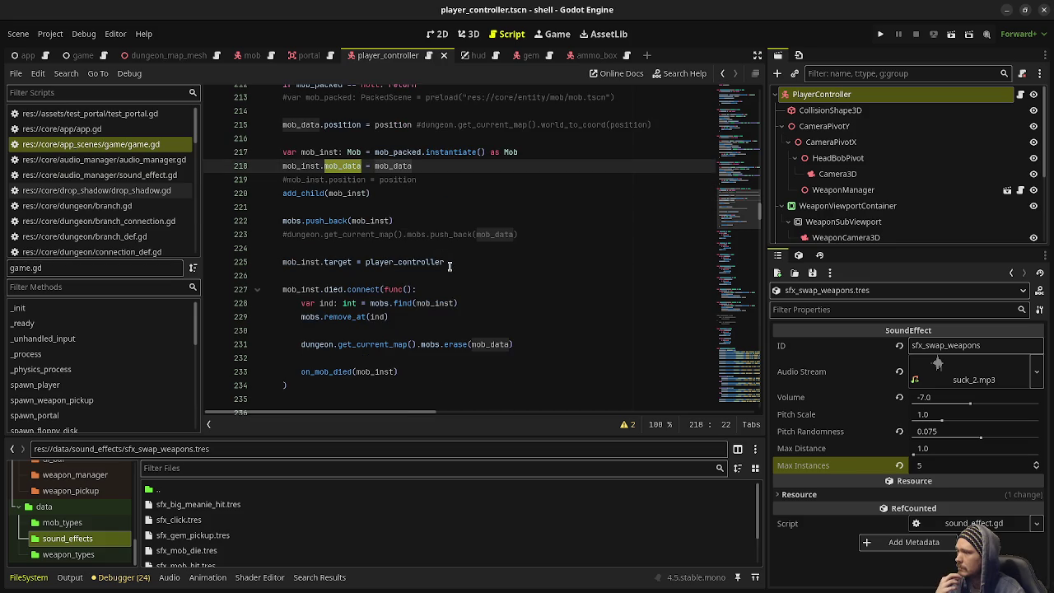
left_click(367, 292)
left_click_drag(517, 344, 302, 349)
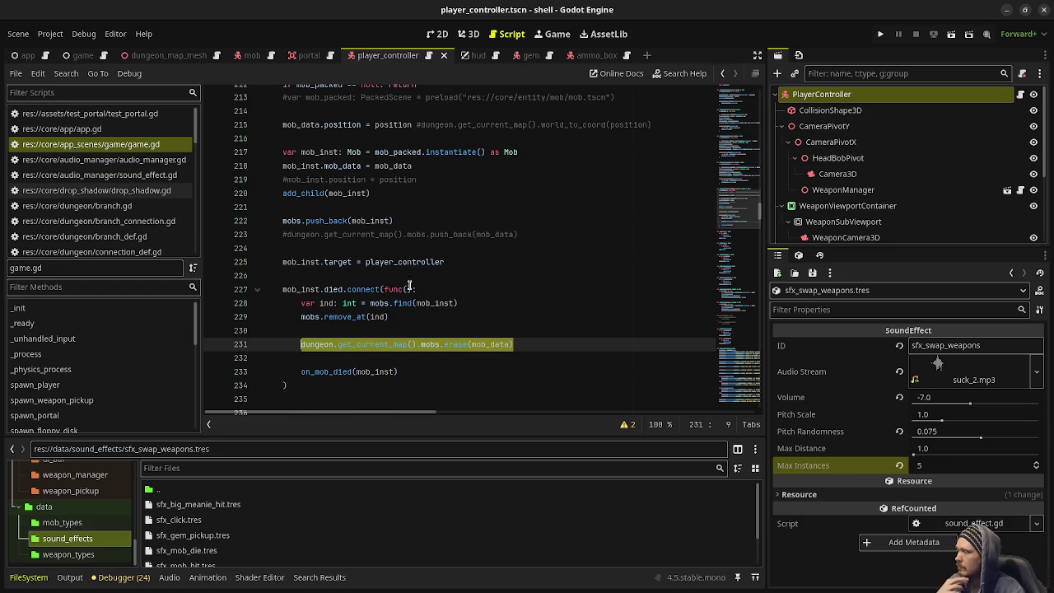
scroll(409, 283, "down", 6)
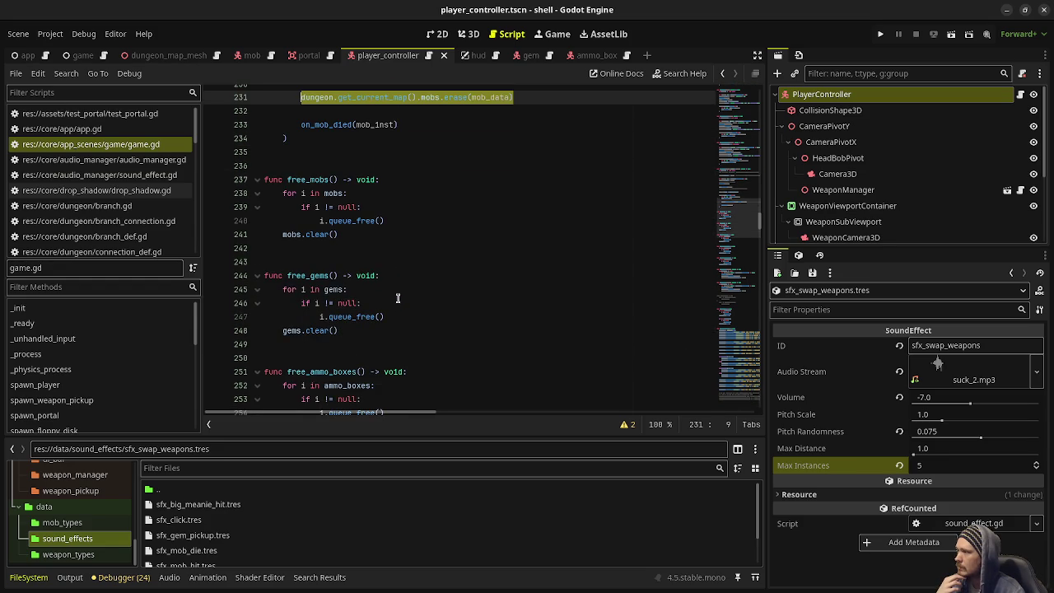
scroll(399, 295, "down", 8)
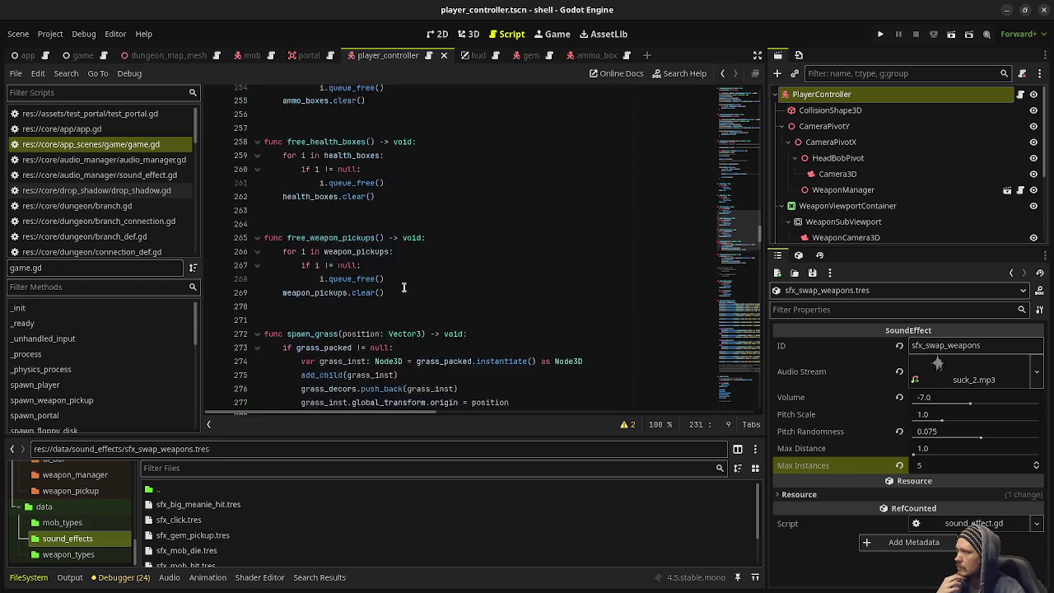
scroll(402, 290, "up", 13)
left_click(367, 289)
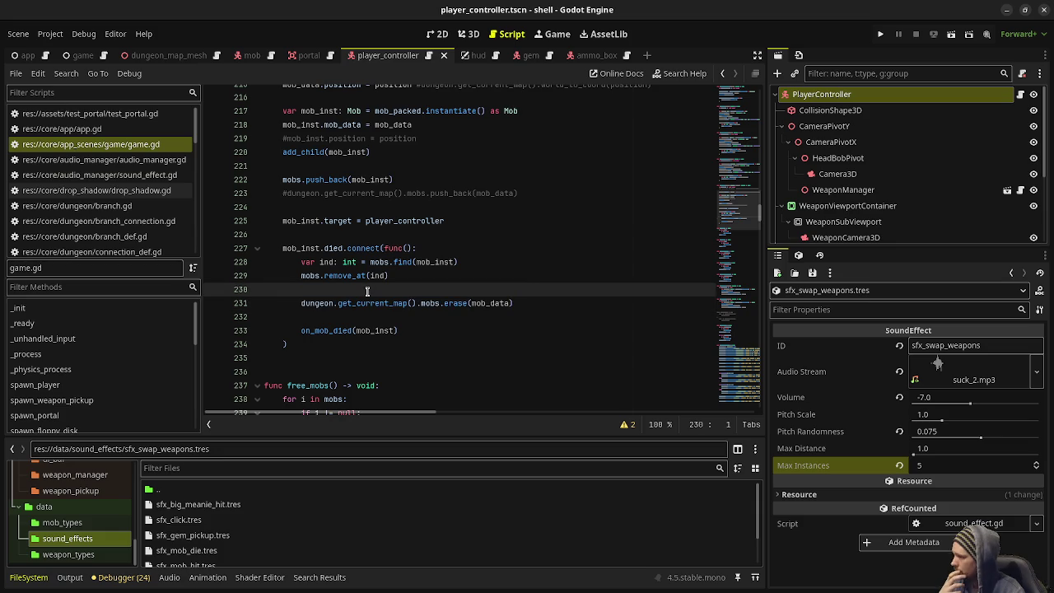
double_click(430, 303)
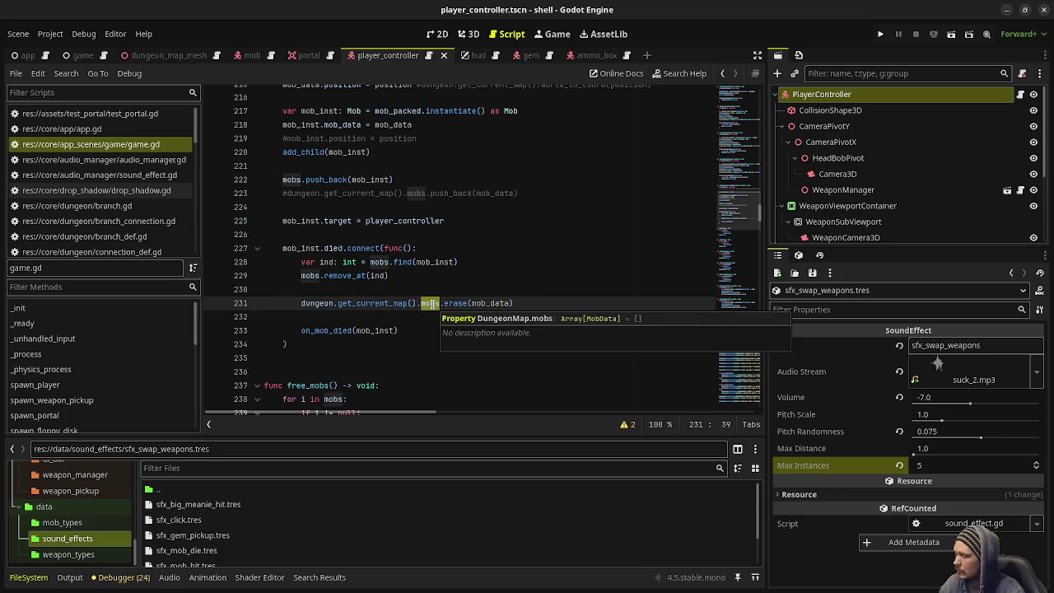
key("ctrl+f")
left_click(603, 423)
left_click(604, 423)
left_click(603, 424)
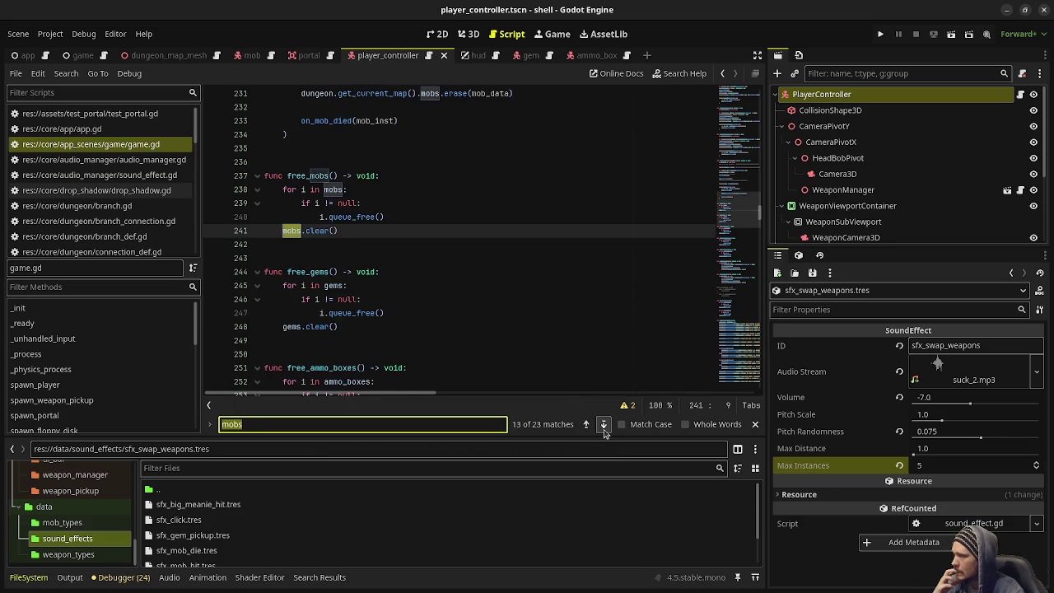
left_click(603, 424)
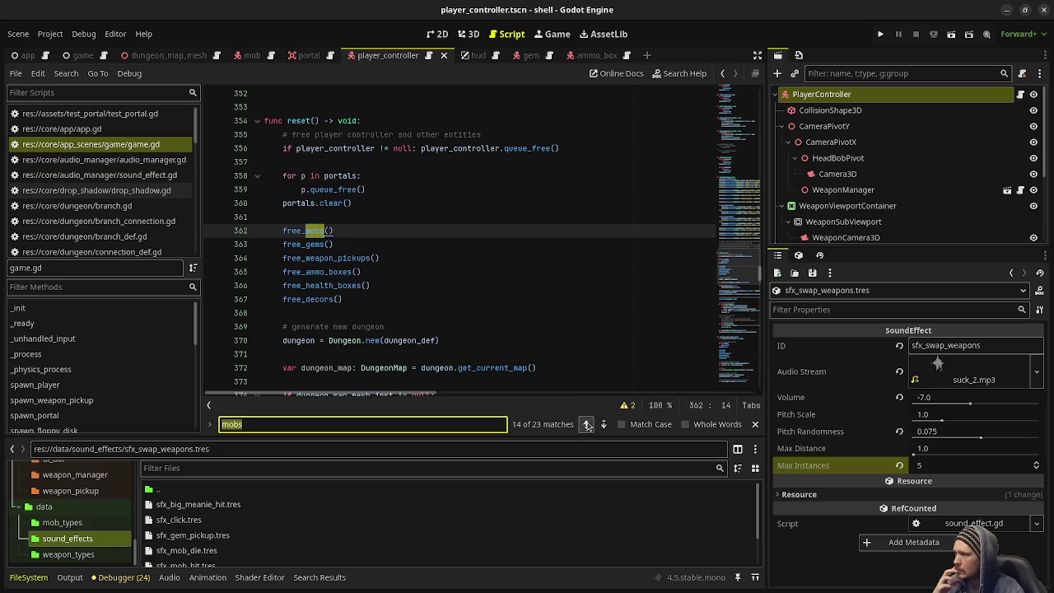
left_click(584, 424)
left_click(585, 424)
left_click(585, 424)
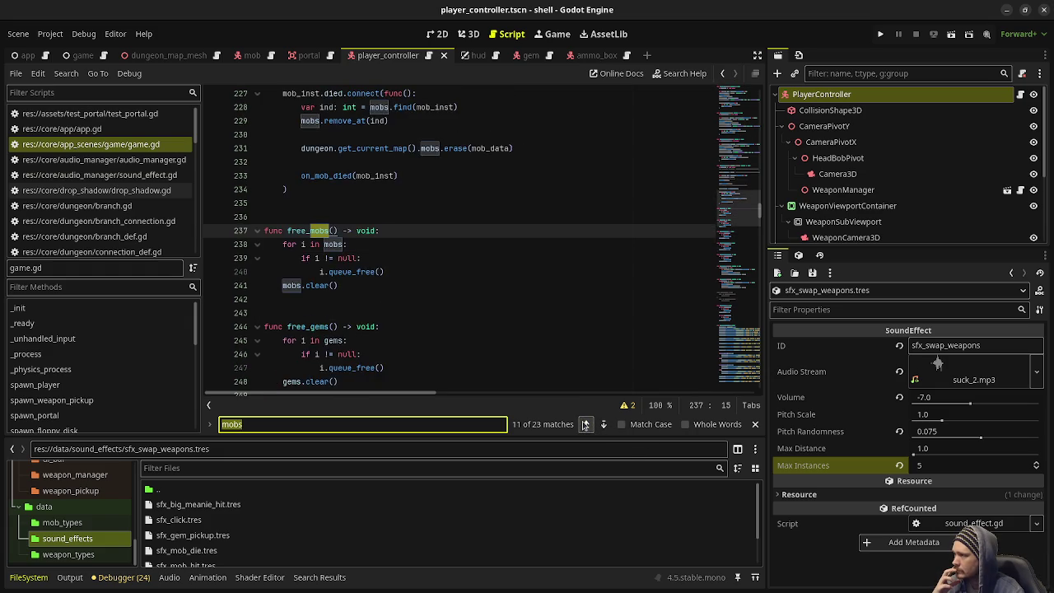
left_click(584, 423)
left_click(450, 298)
left_click(418, 231)
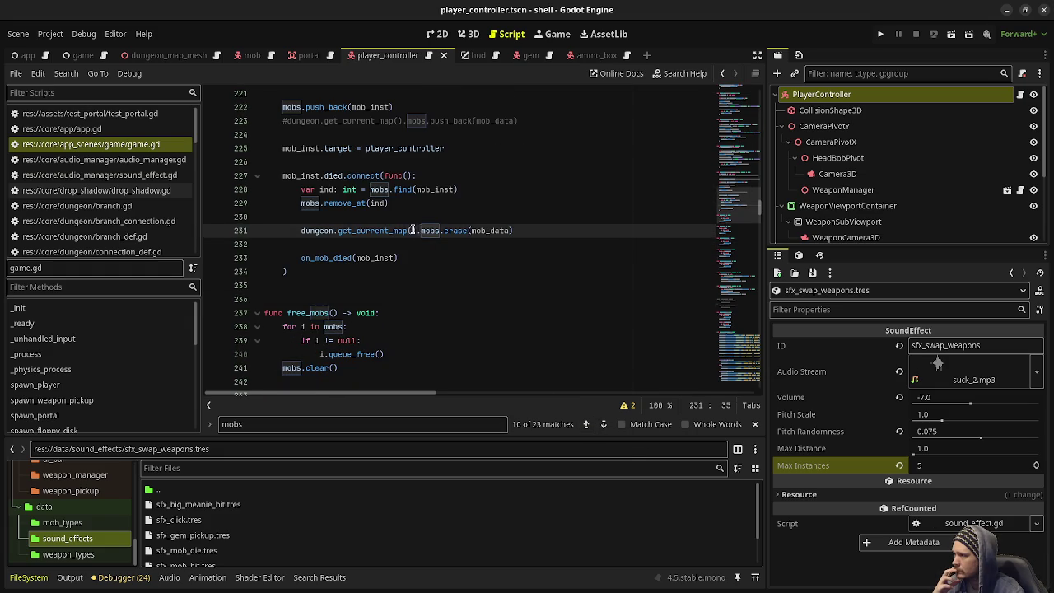
double_click(427, 230)
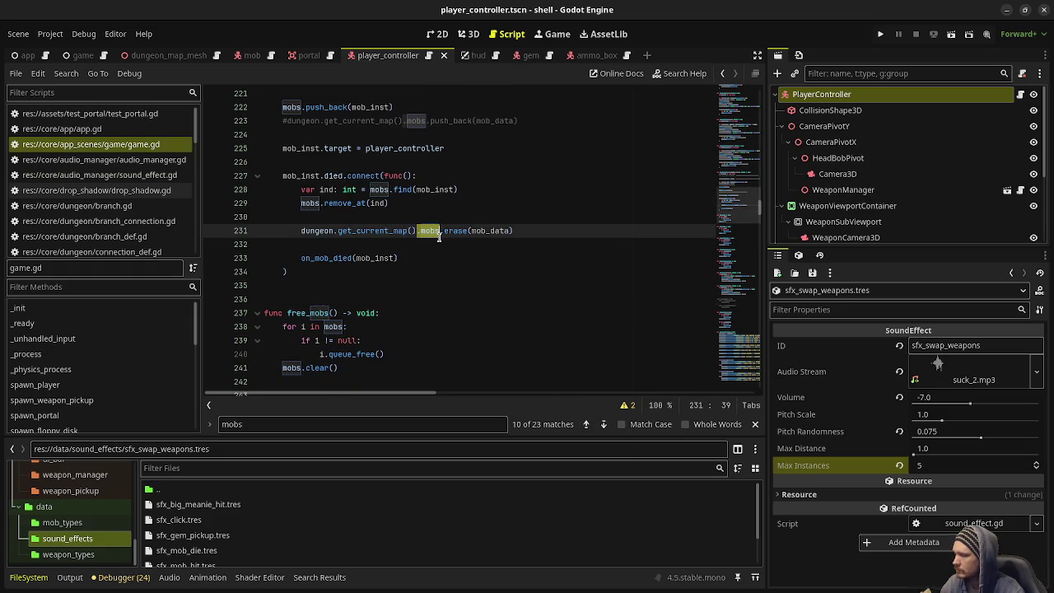
key("ctrl+f")
left_click(603, 421)
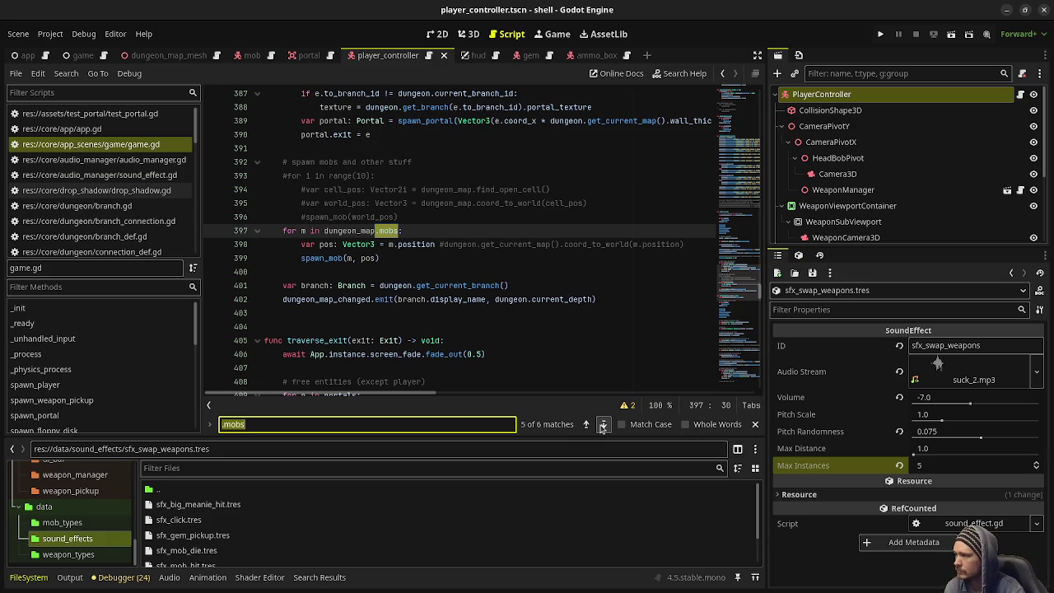
left_click(603, 425)
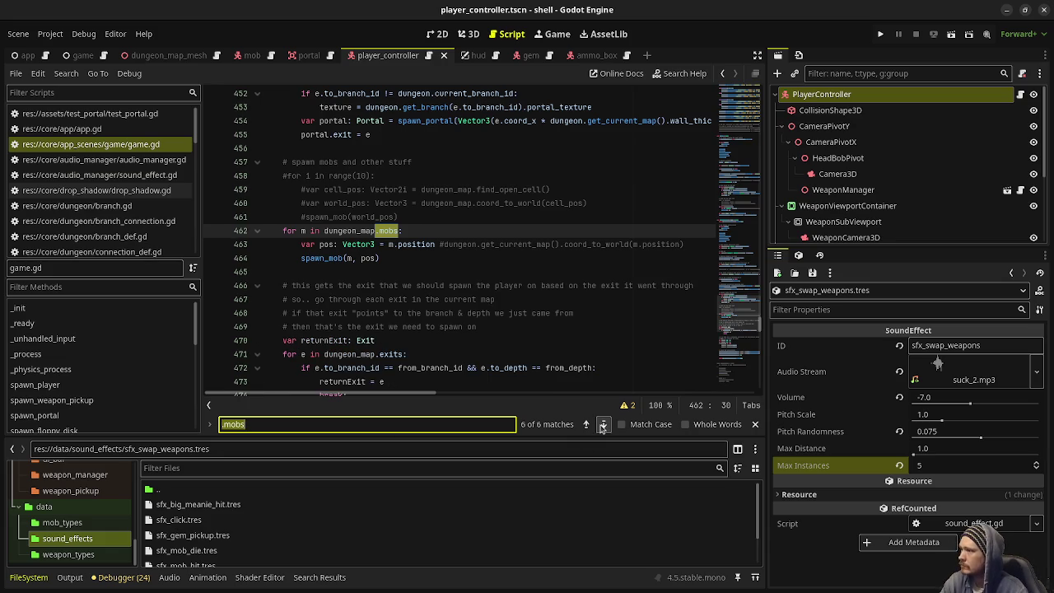
left_click(603, 424)
left_click(603, 425)
left_click(603, 424)
left_click(603, 425)
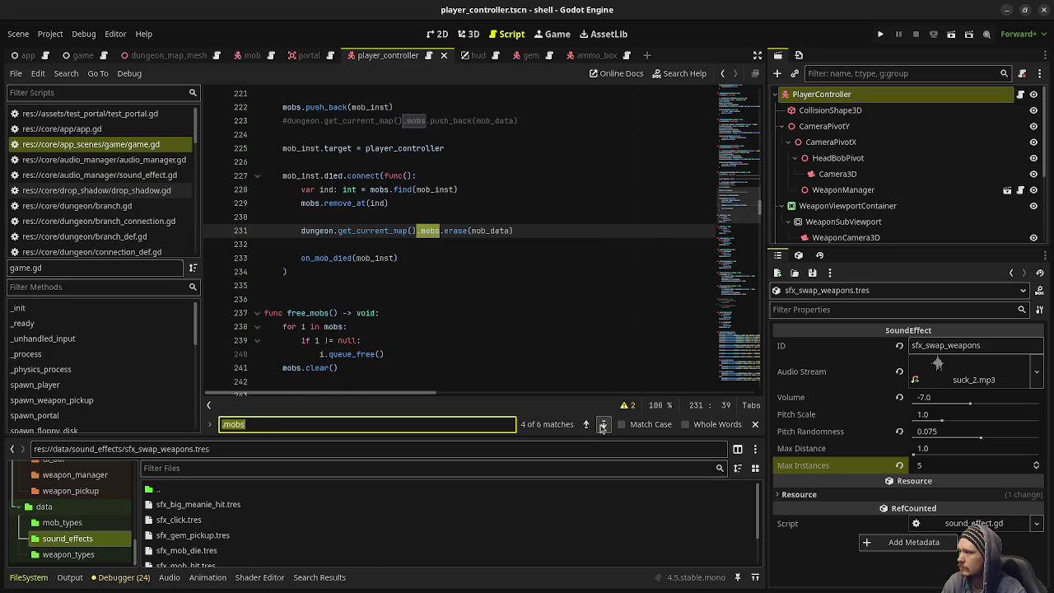
left_click(601, 425)
left_click(602, 425)
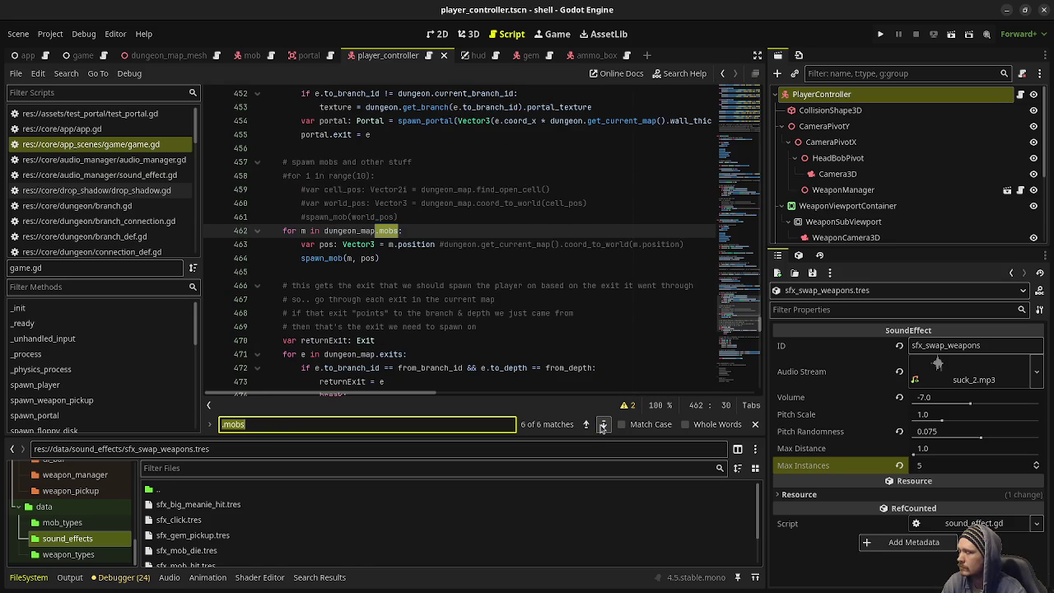
left_click(605, 354)
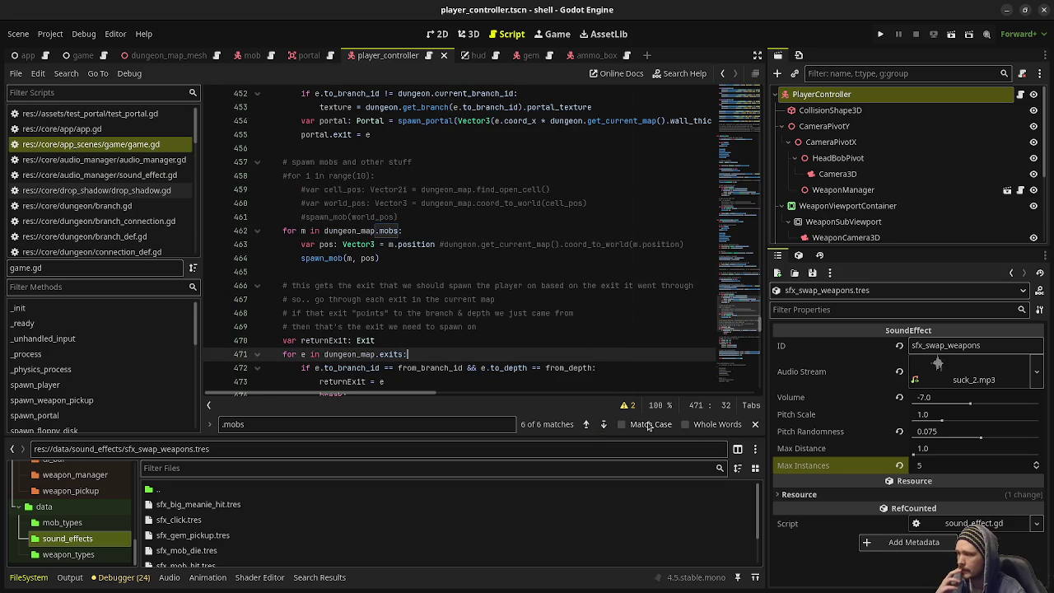
left_click(753, 424)
left_click(466, 273)
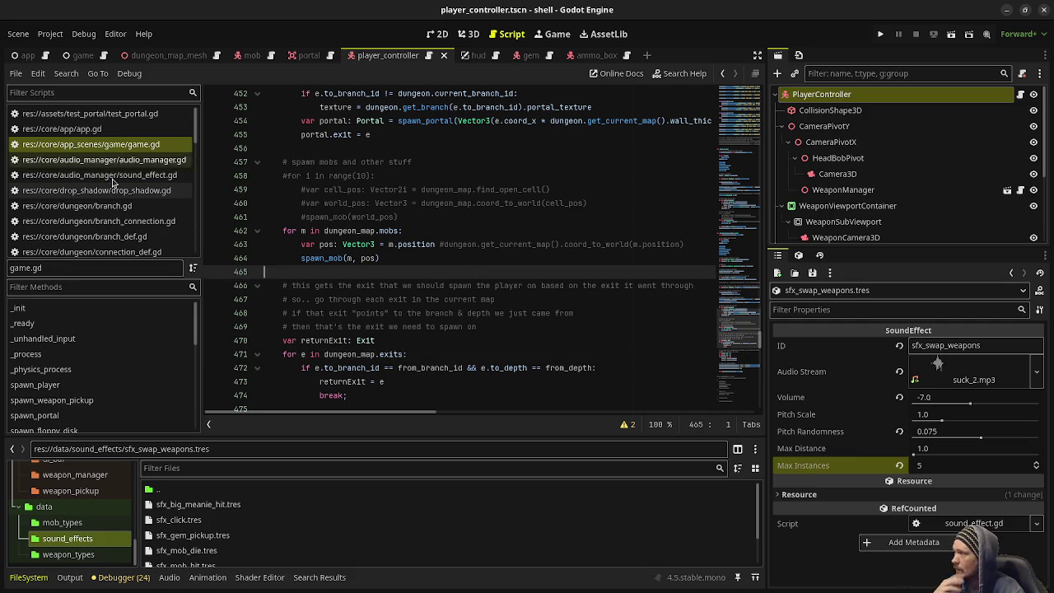
scroll(116, 197, "down", 2)
scroll(115, 197, "down", 6)
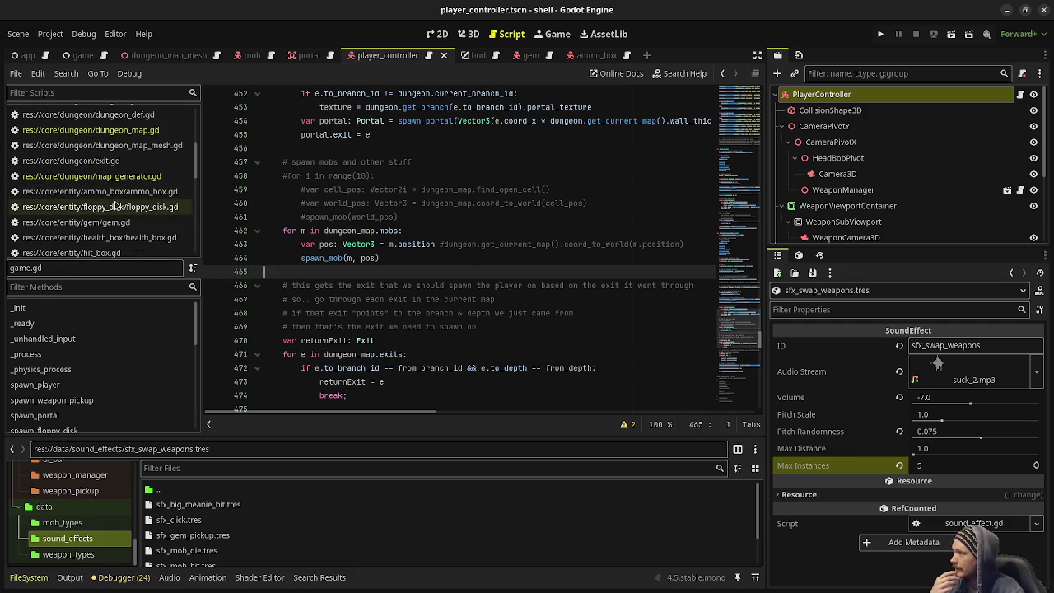
scroll(116, 204, "down", 2)
left_click(117, 190)
scroll(577, 205, "up", 5)
scroll(576, 205, "up", 13)
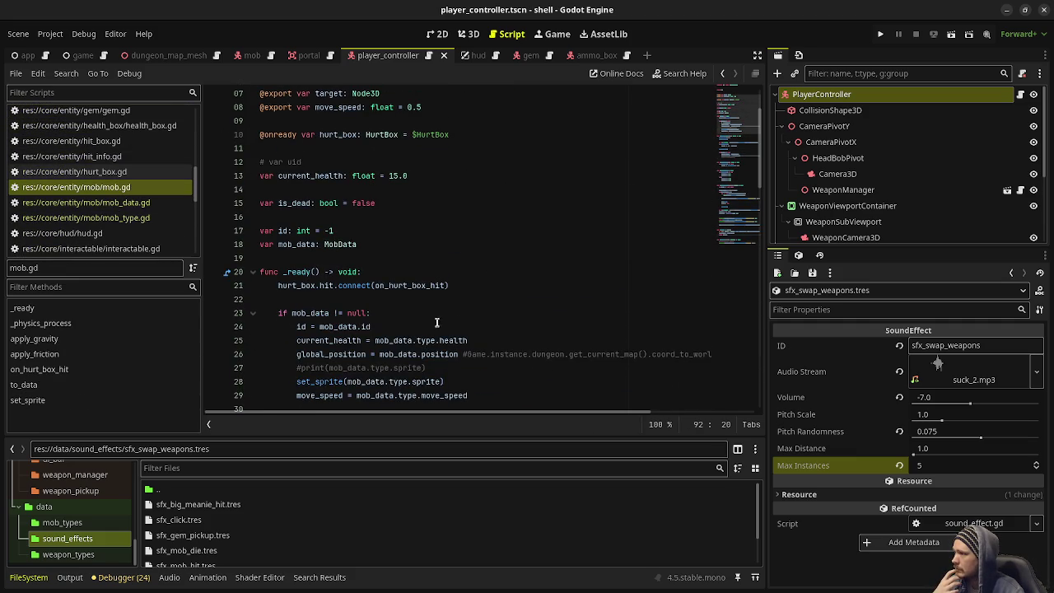
double_click(314, 313)
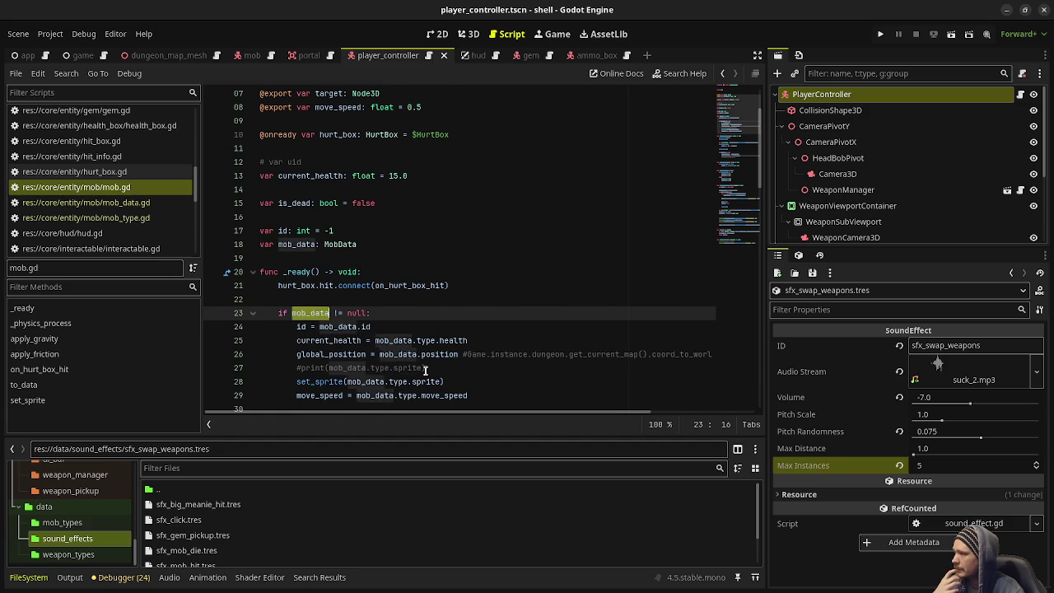
scroll(314, 310, "down", 1)
mouse_move(467, 354)
left_mouse_down()
mouse_move(292, 297)
mouse_move(296, 285)
left_mouse_up()
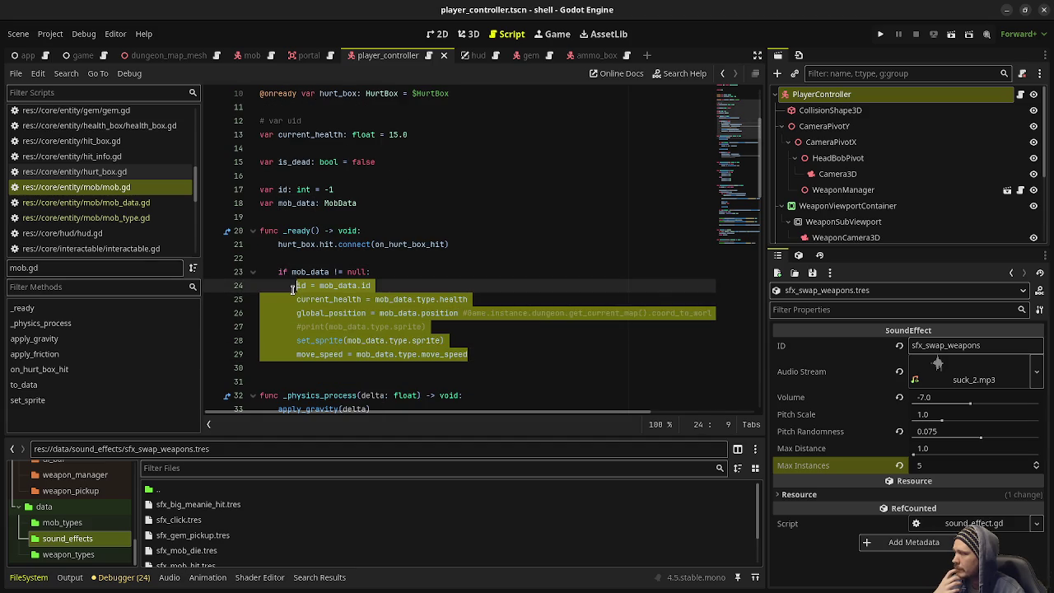
scroll(373, 294, "down", 5)
scroll(373, 294, "down", 4)
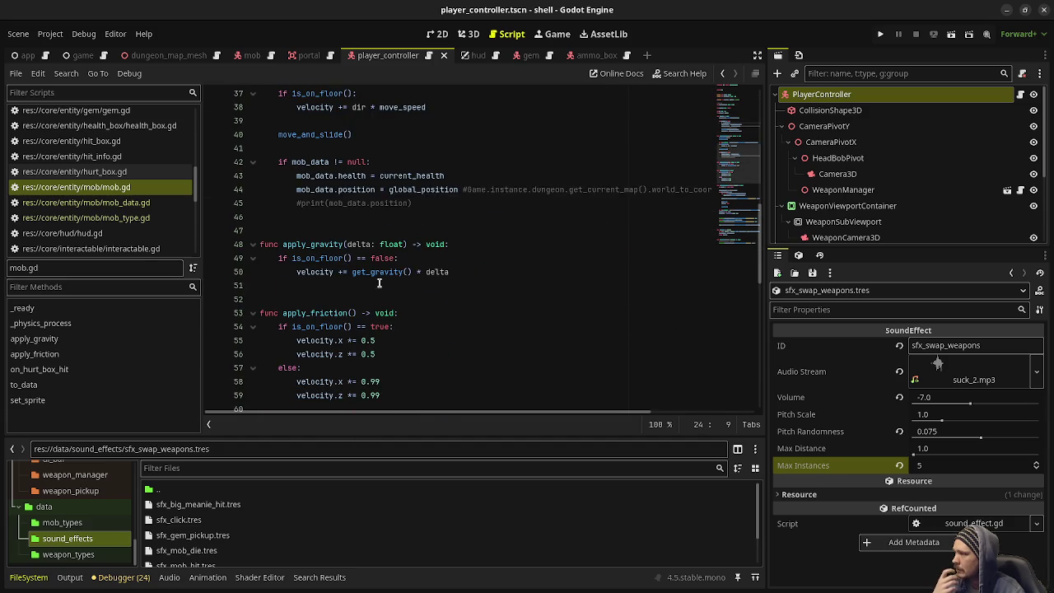
scroll(379, 278, "down", 4)
scroll(362, 292, "up", 7)
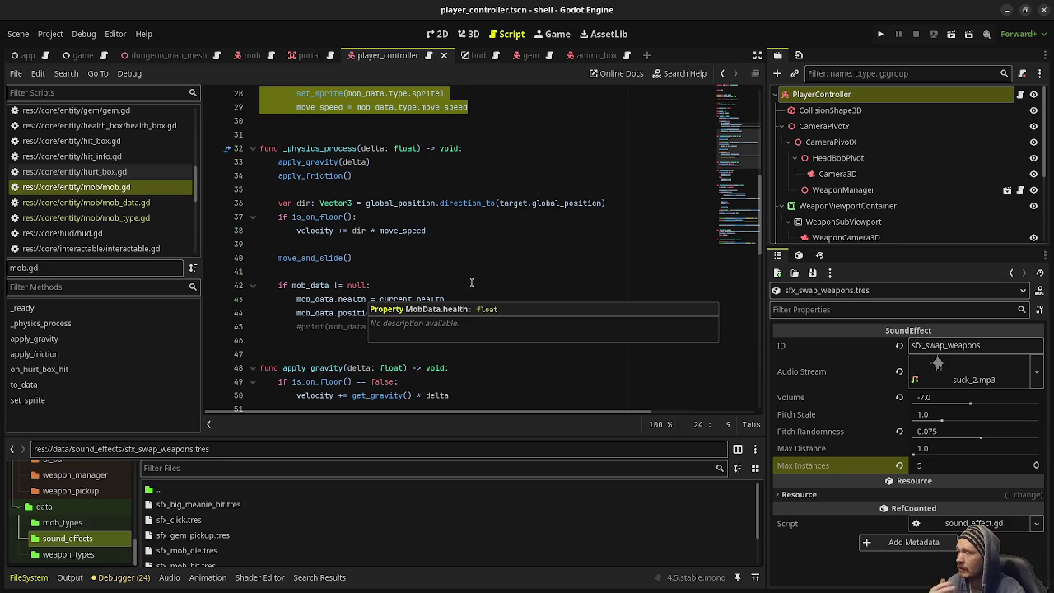
left_click(438, 271)
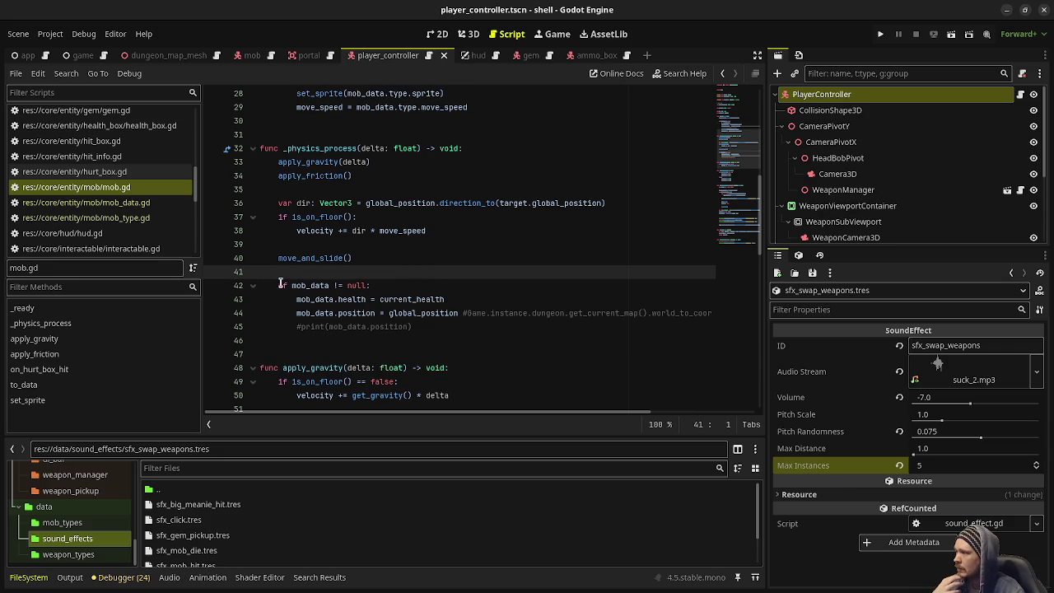
left_click_drag(278, 285, 458, 313)
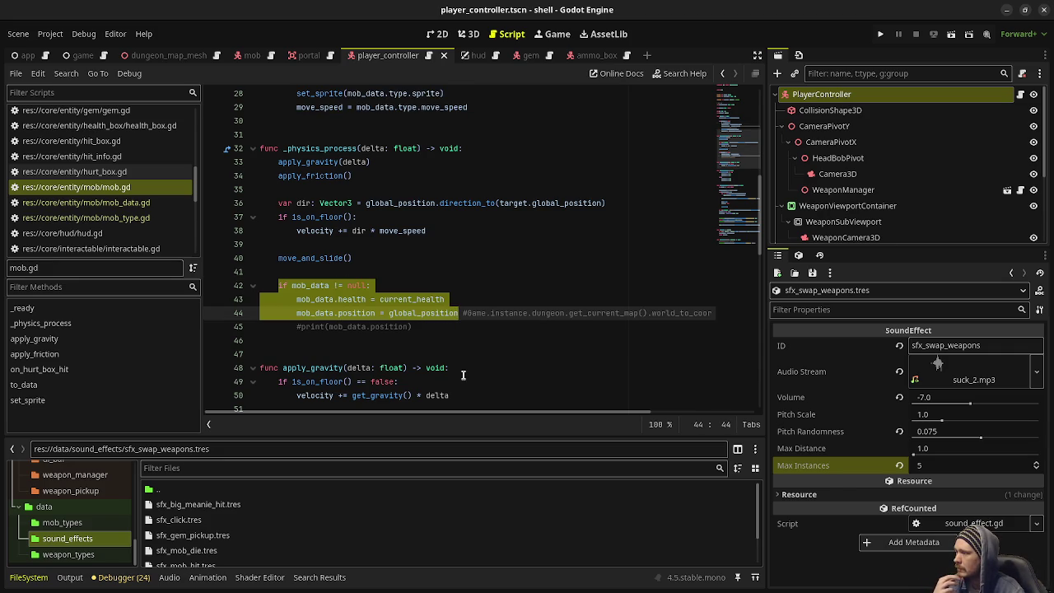
scroll(463, 374, "down", 10)
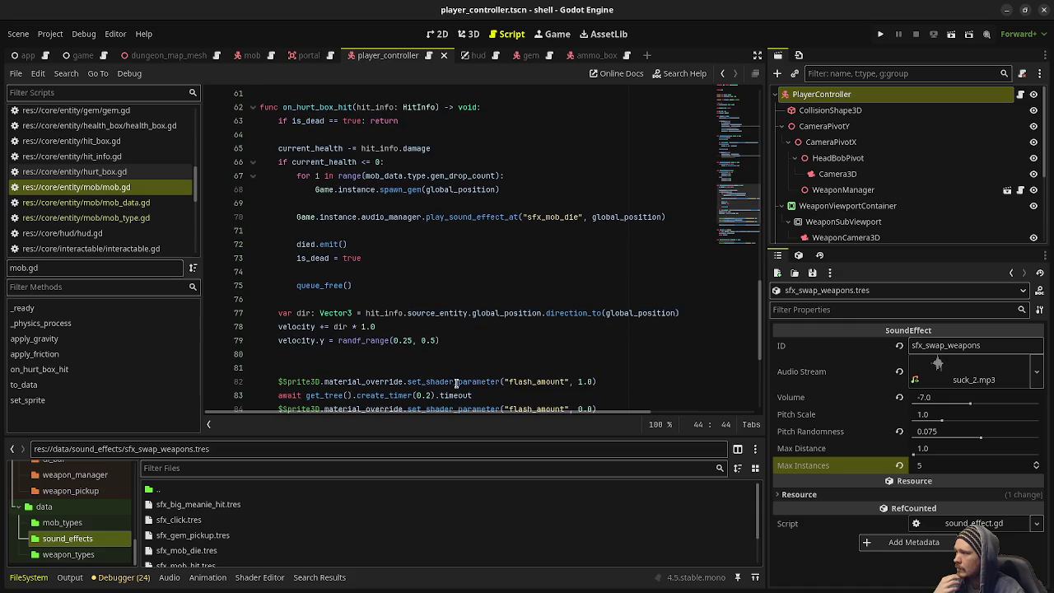
scroll(455, 383, "down", 2)
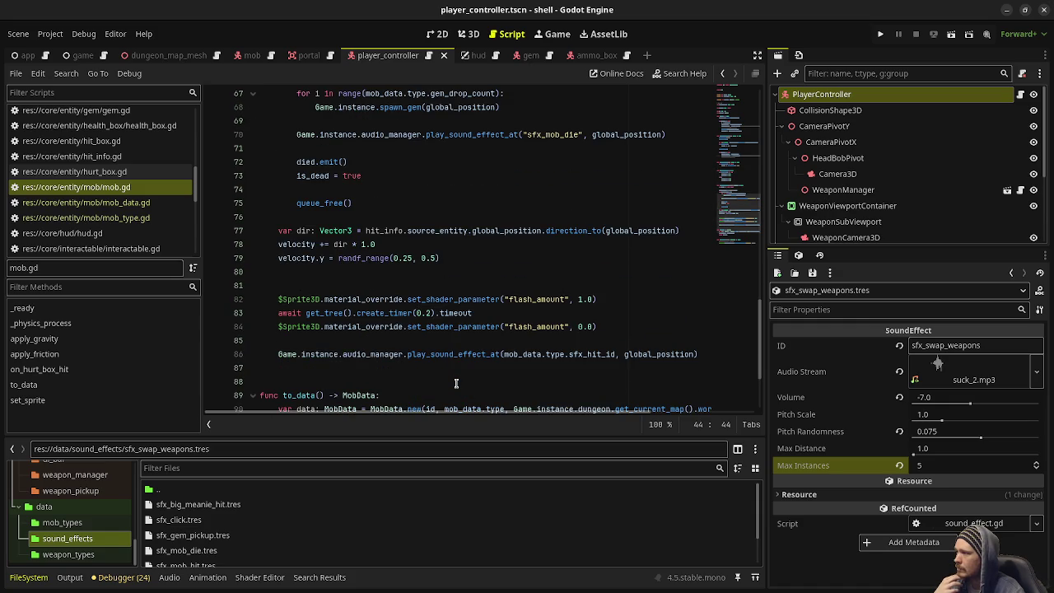
scroll(455, 383, "up", 1)
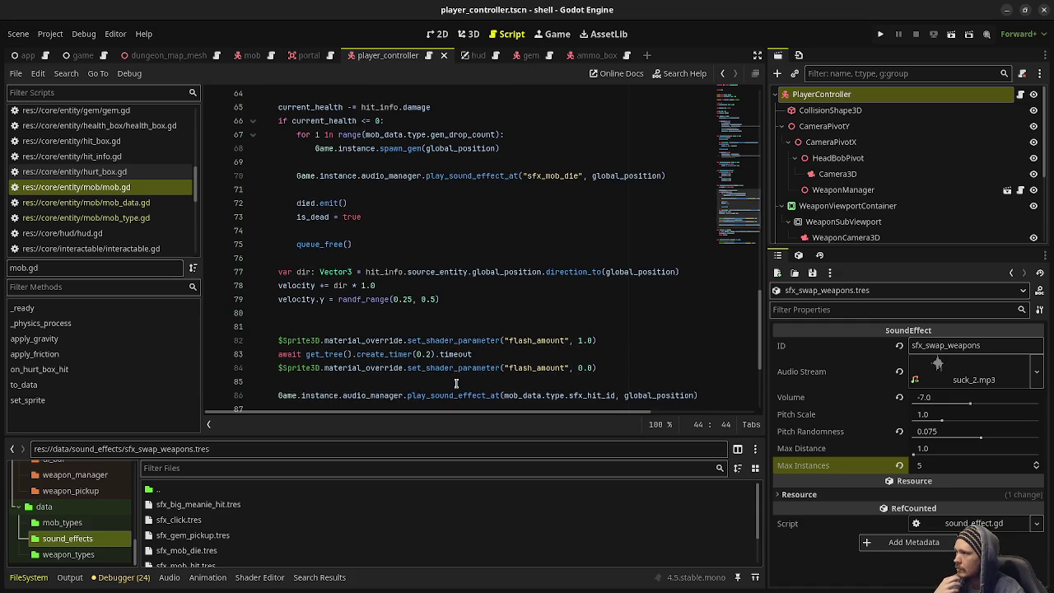
scroll(455, 382, "down", 4)
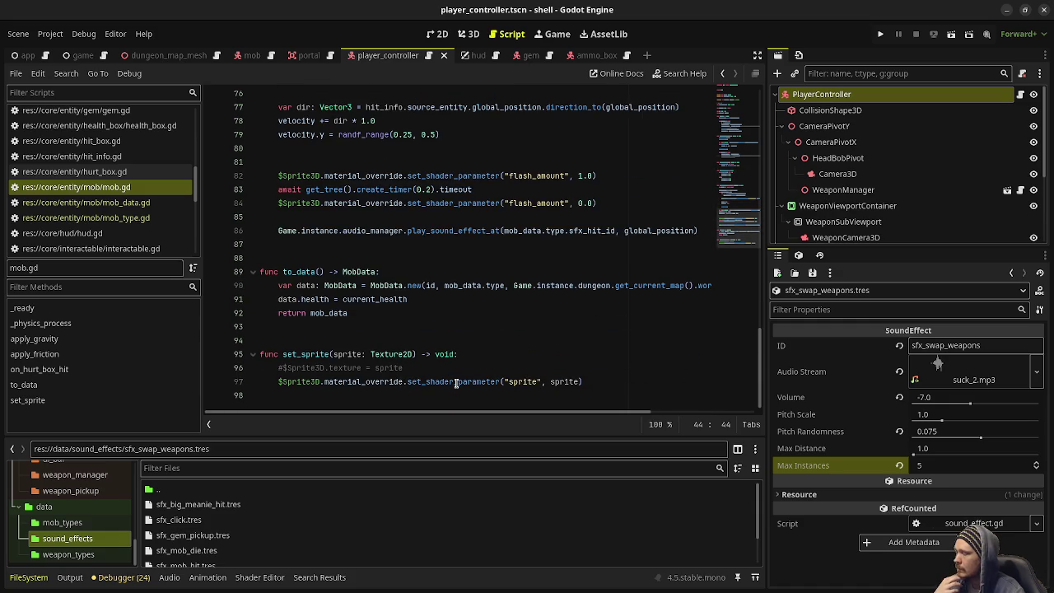
double_click(305, 272)
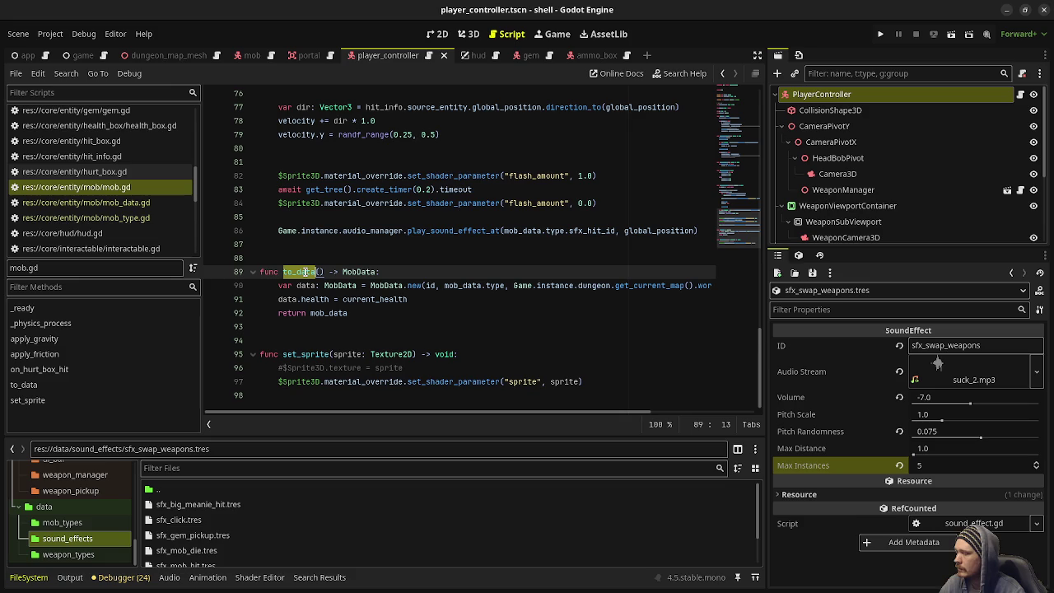
- Find to_data with Find in Files and add a '# not used' comment above it
left_click(68, 76)
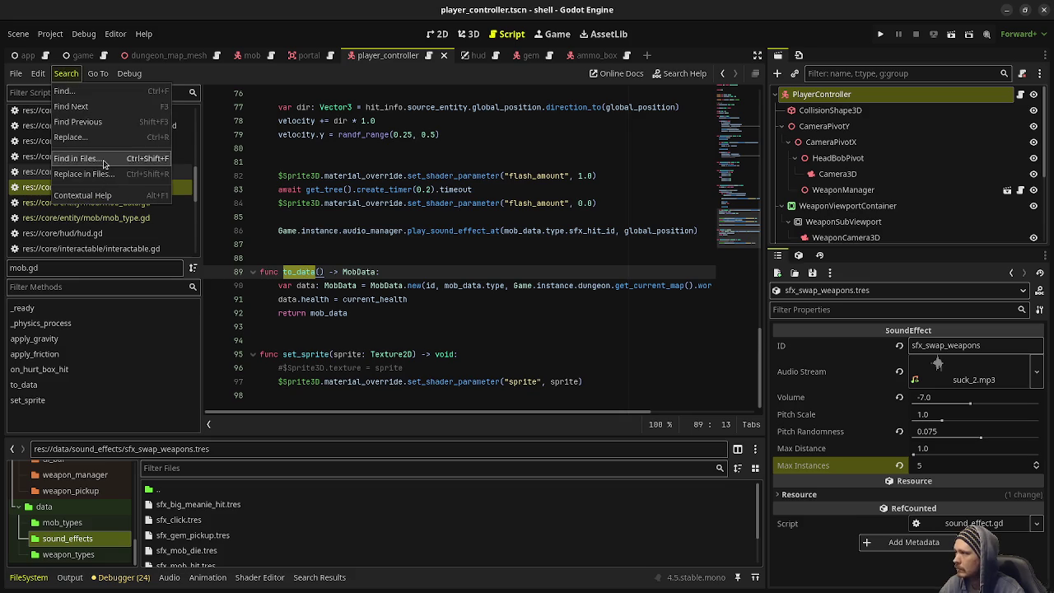
left_click(90, 158)
left_click(527, 363)
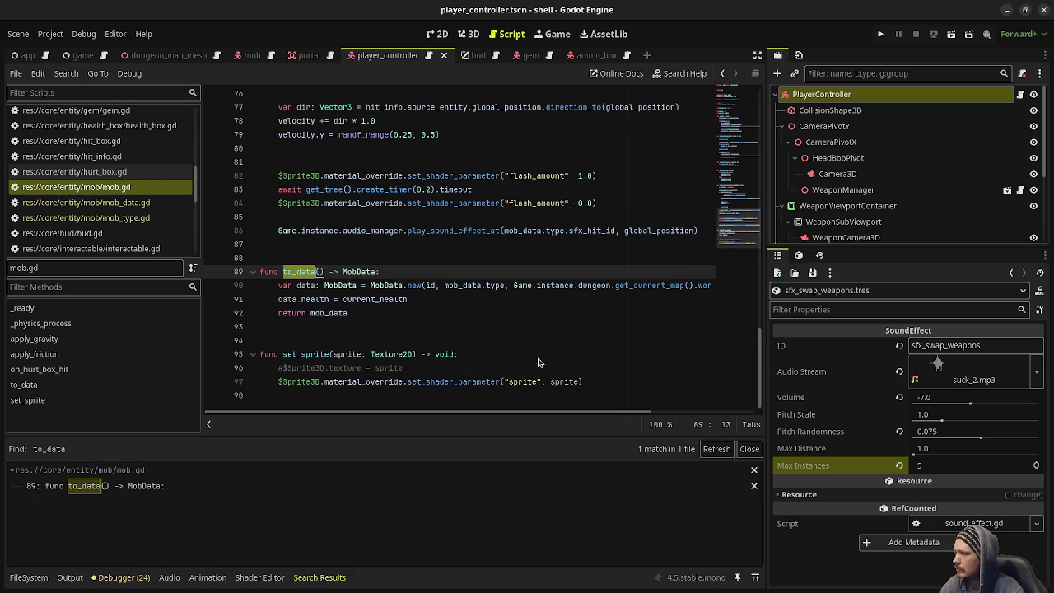
left_click(361, 313)
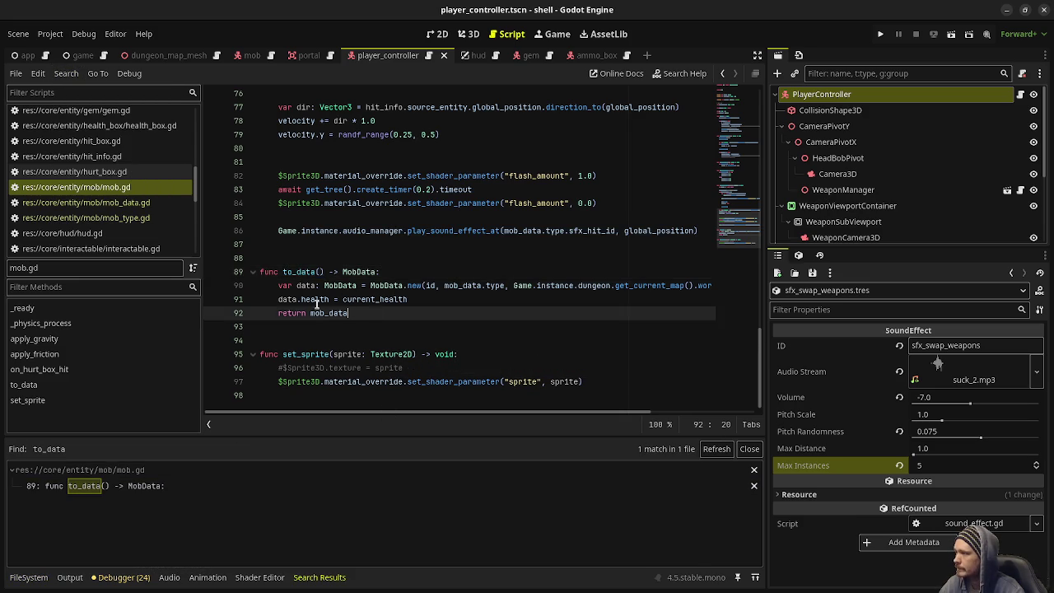
left_click_drag(361, 313, 238, 271)
left_click(238, 272)
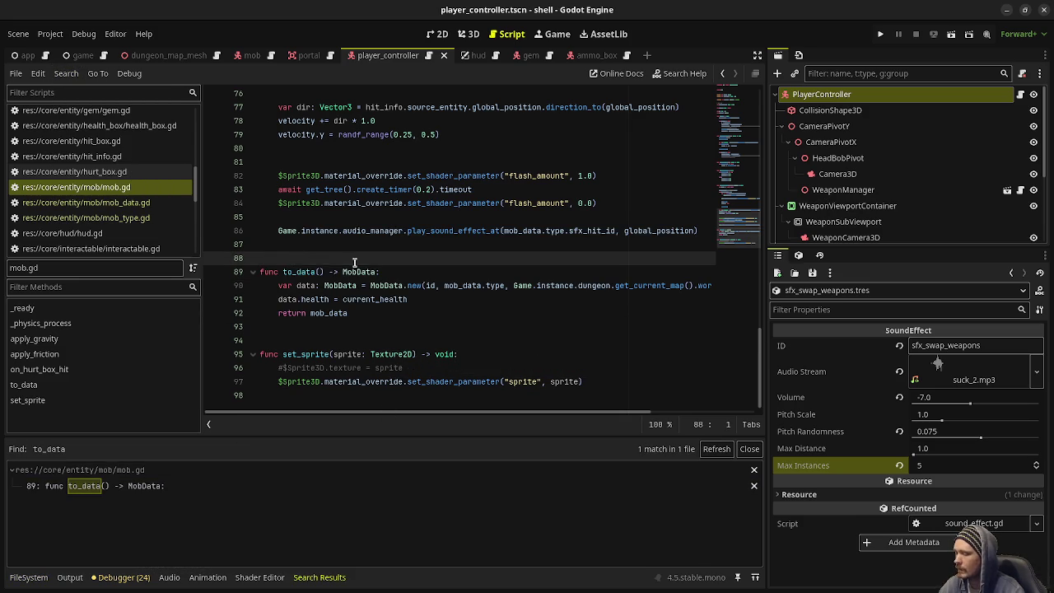
key("Return")
type("sed")
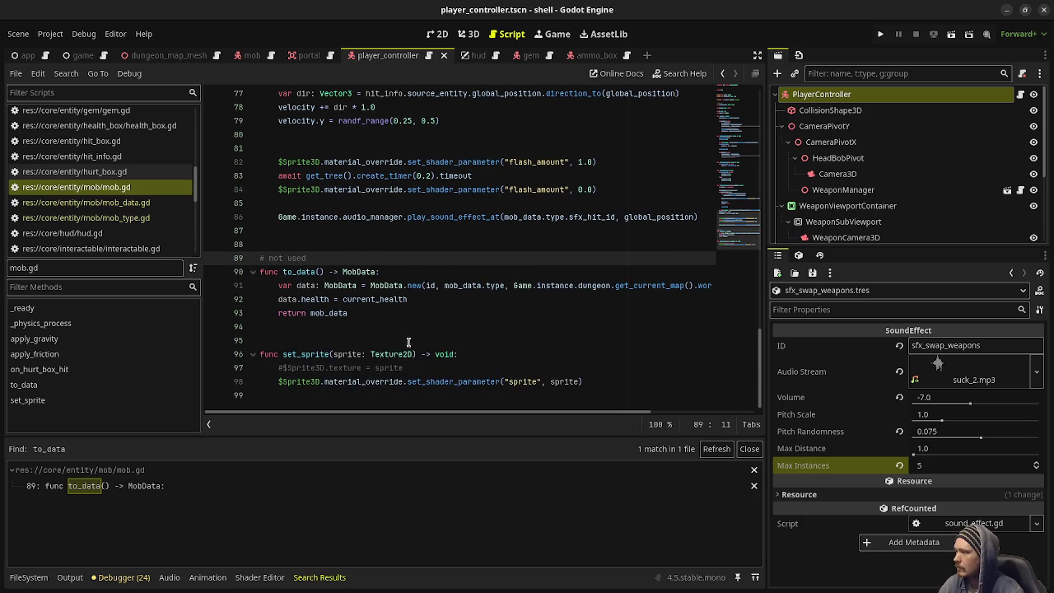
- Delete the extra blank line before the flash code and show the FileSystem browser again
scroll(426, 304, "up", 3)
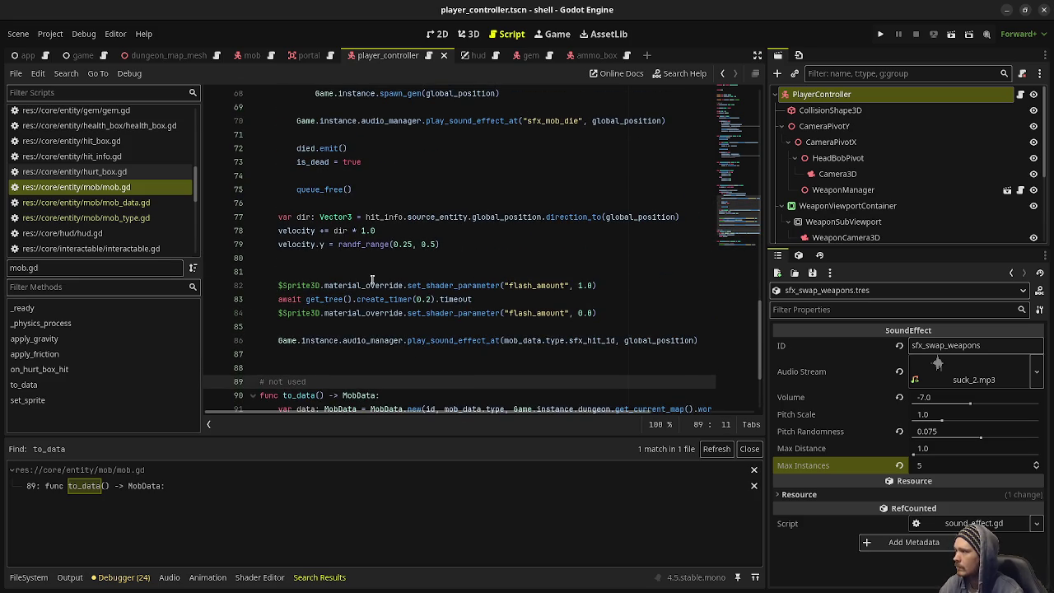
left_click(372, 274)
key("BackSpace")
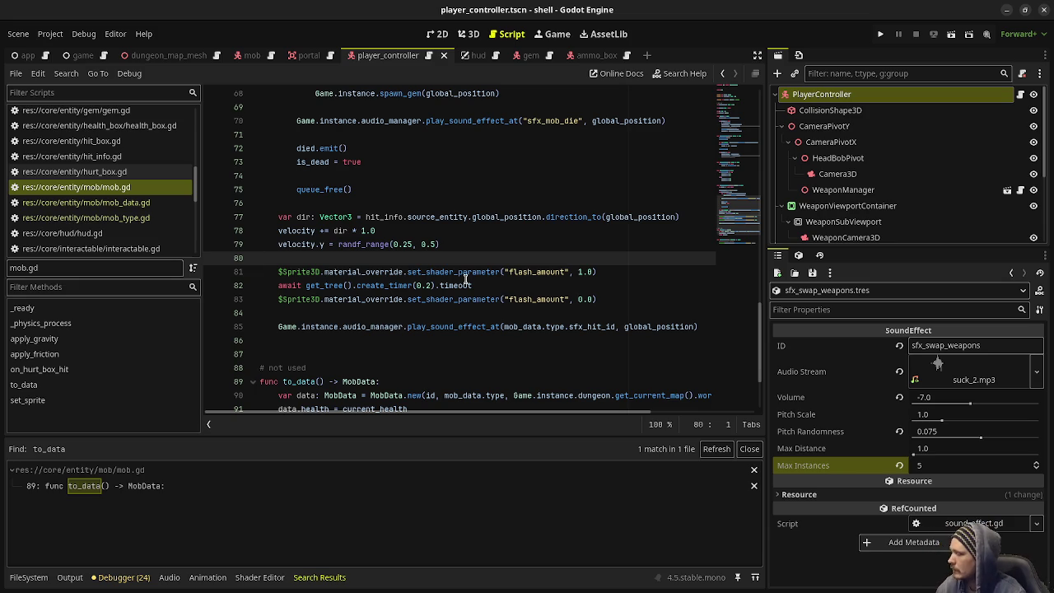
left_click(28, 577)
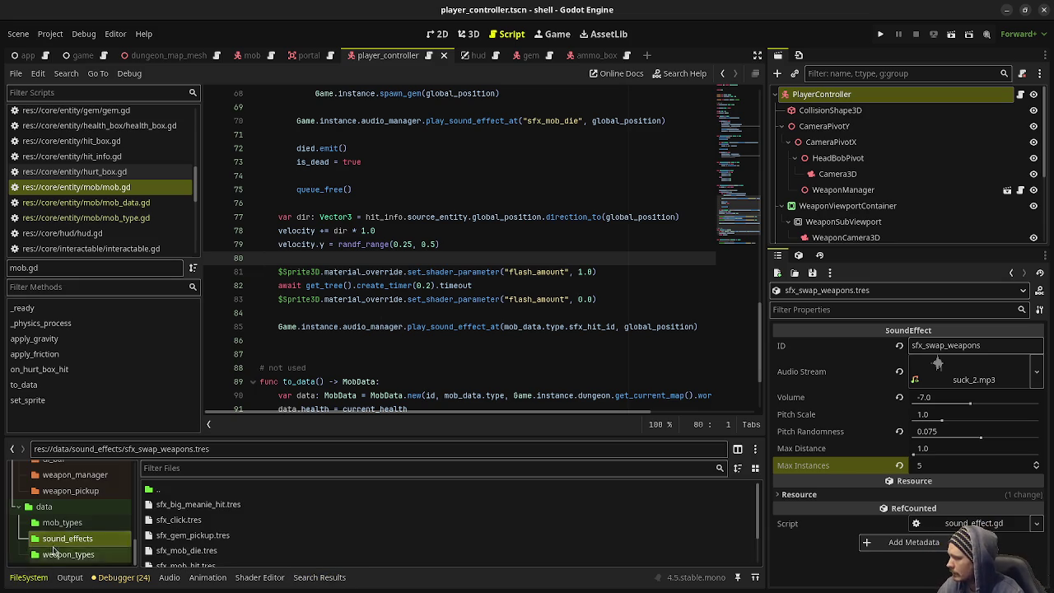
scroll(74, 535, "up", 4)
- Create a new script named weapon_pickup_data.gd inside the weapon_pickup folder
left_click(82, 553)
right_click(184, 545)
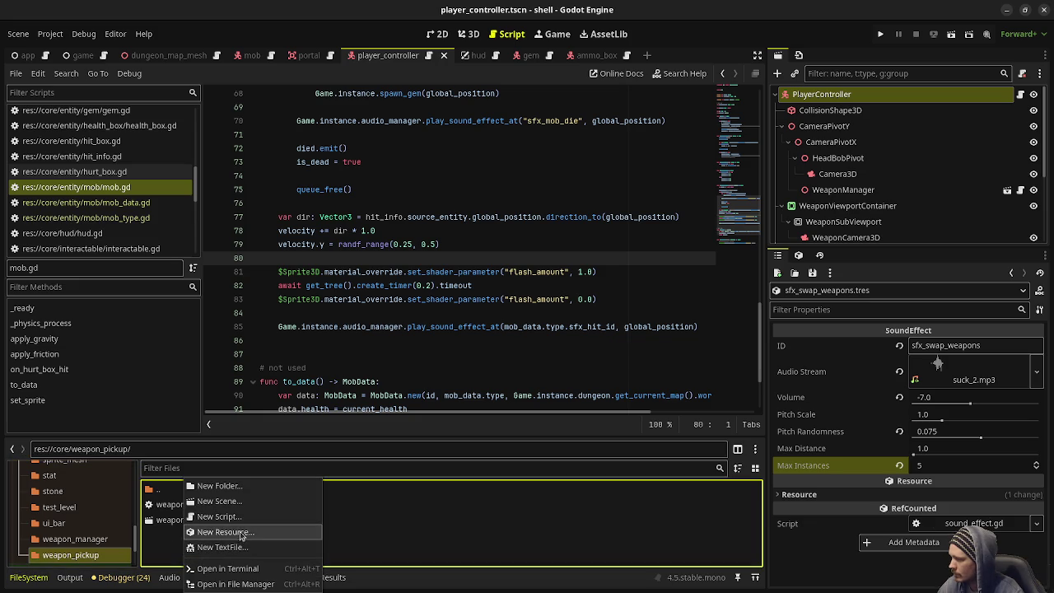
left_click(242, 517)
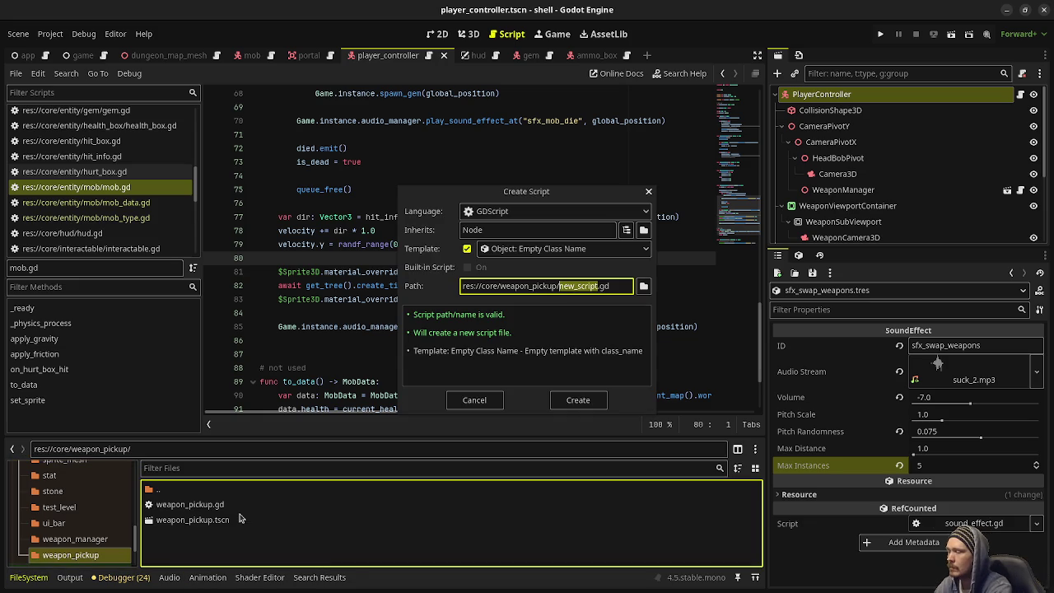
type("weapon_picku")
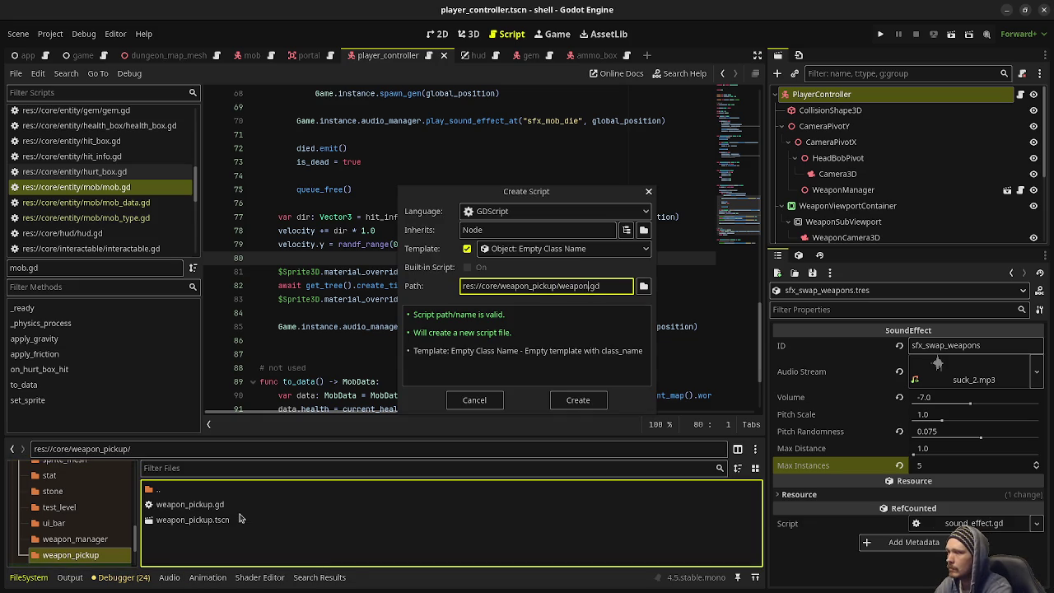
type("p_data")
key("Return")
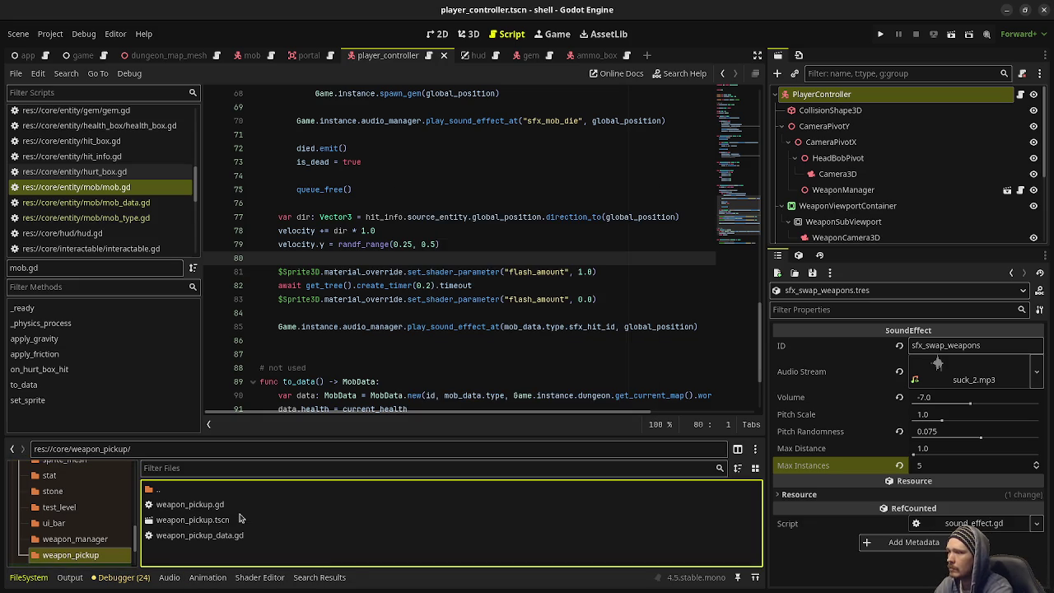
- Make the script extend RefCounted with a 'var id: String' field, save it, and open mob_data.gd
double_click(201, 535)
double_click(421, 93)
type("RefCo")
key("Return")
key("Return")
key("Return")
key("Return")
key("Delete")
key("Delete")
key("Delete")
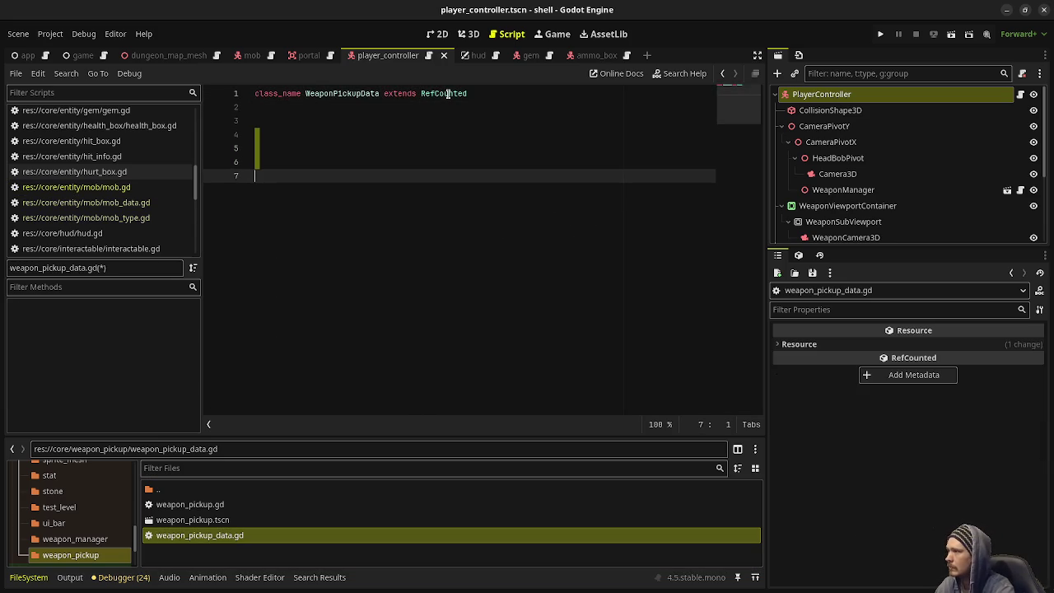
type("var id: Str")
key("Return")
key("Return")
key("ctrl+s")
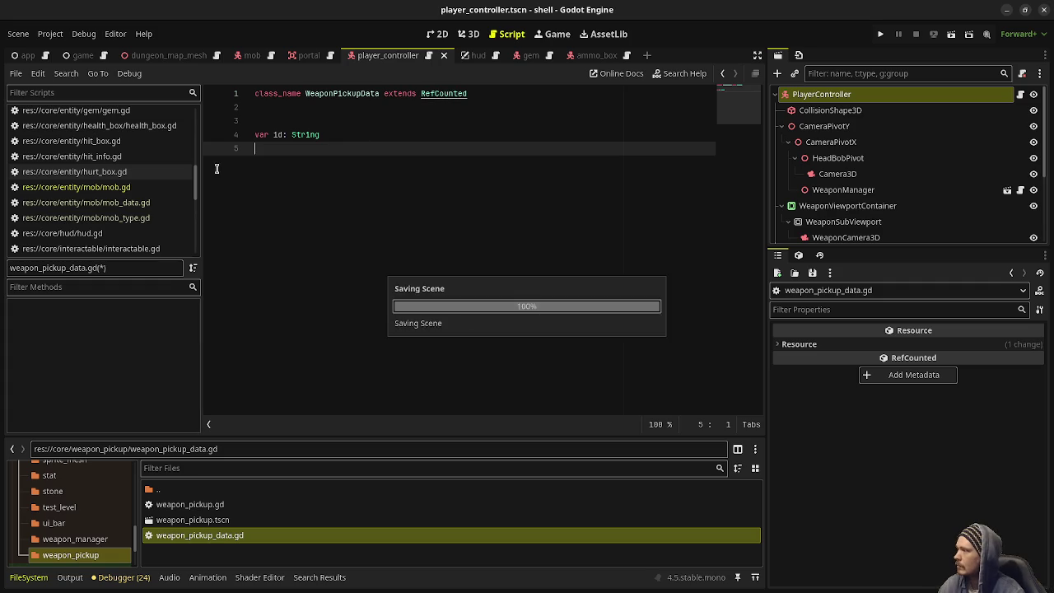
left_click(124, 203)
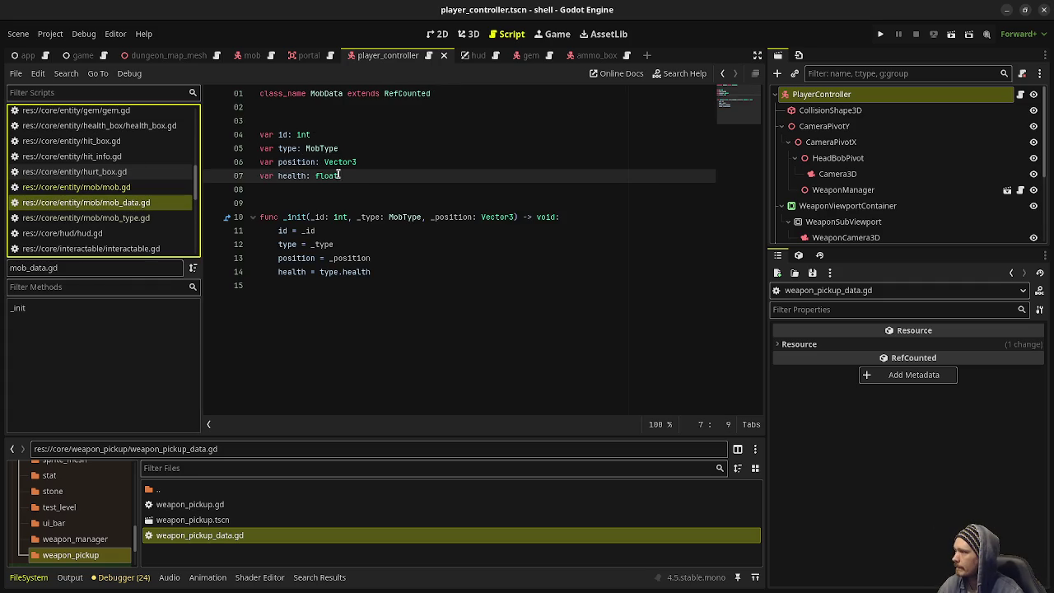
- Copy MobData's fields and _init function into weapon_pickup_data.gd
left_click_drag(382, 162, 231, 137)
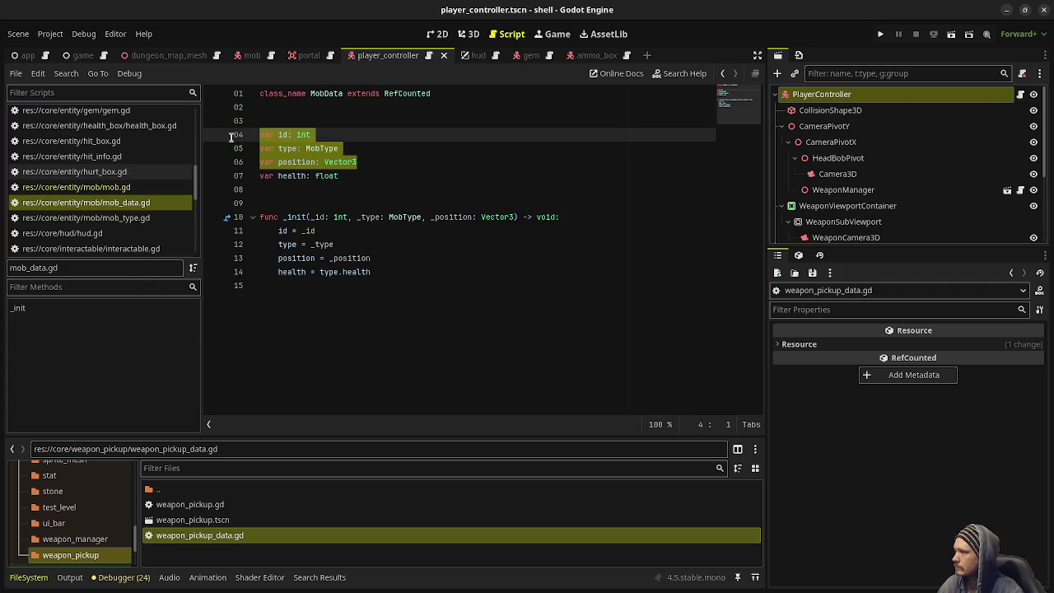
left_click(420, 313, "shift")
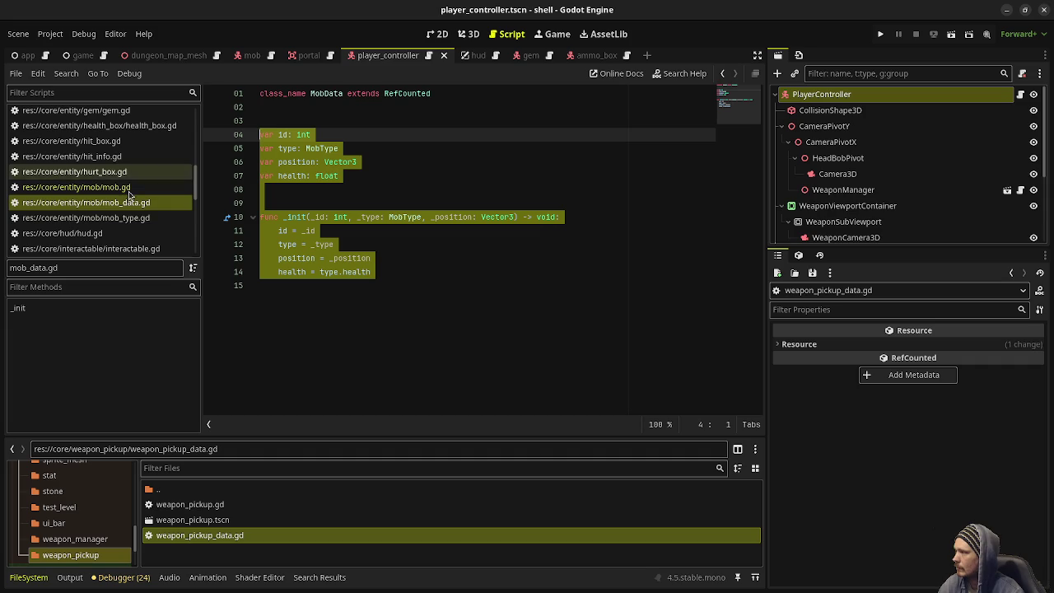
scroll(129, 202, "down", 5)
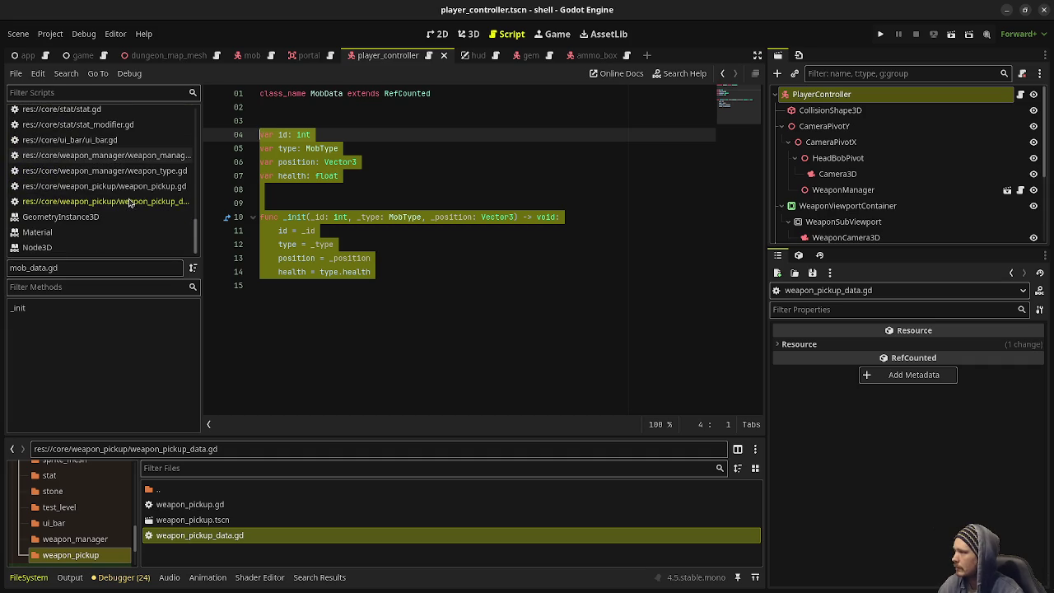
left_click(129, 201)
key("ctrl+v")
- Remove the health field and its assignment in _init from the pasted code
left_click(326, 162)
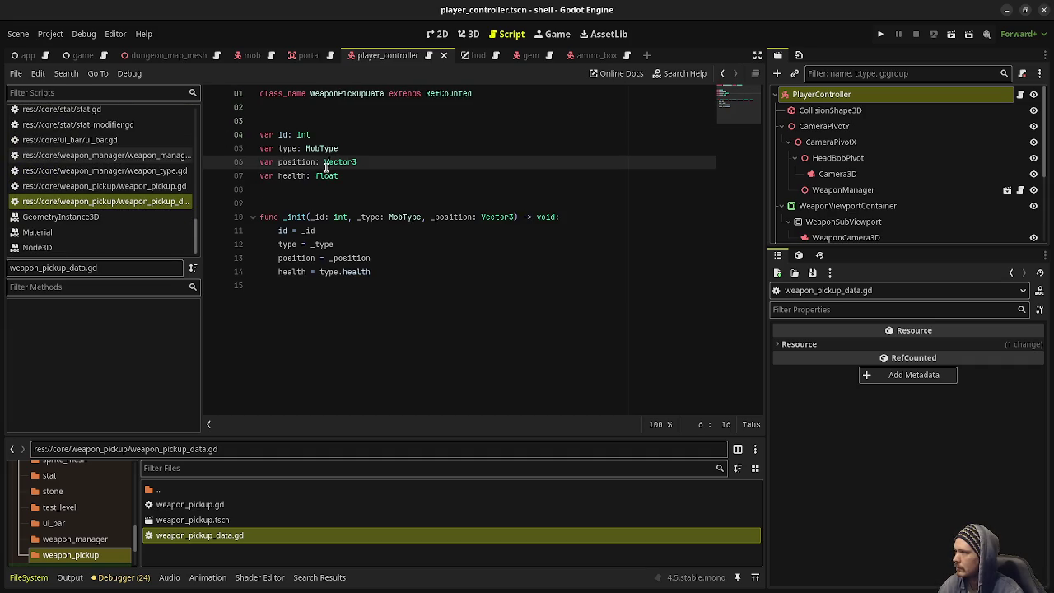
left_click_drag(346, 176, 383, 165)
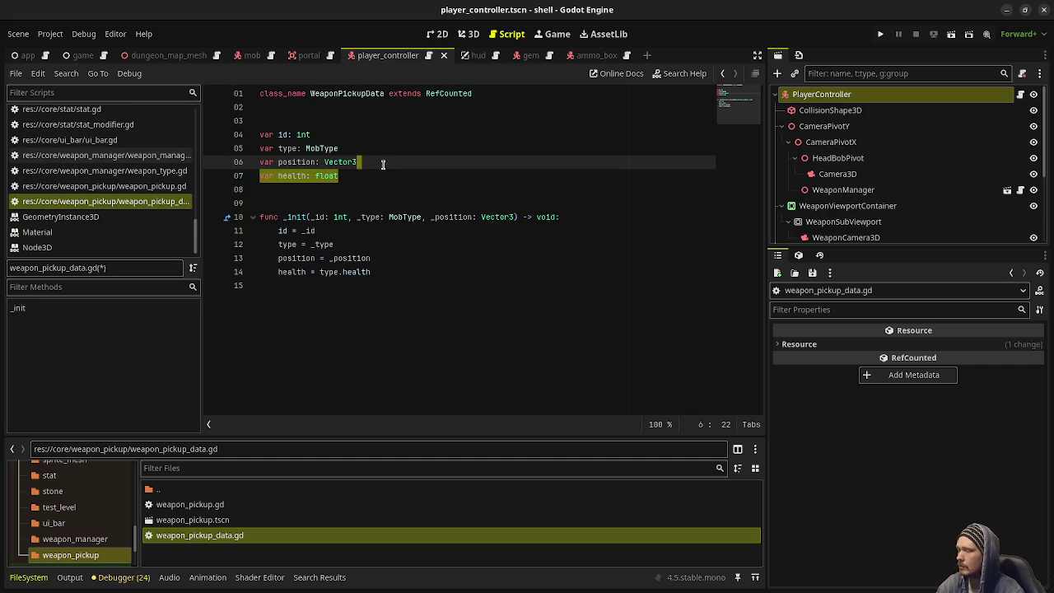
key("BackSpace")
left_click(388, 258)
left_click_drag(387, 258, 402, 244)
key("BackSpace")
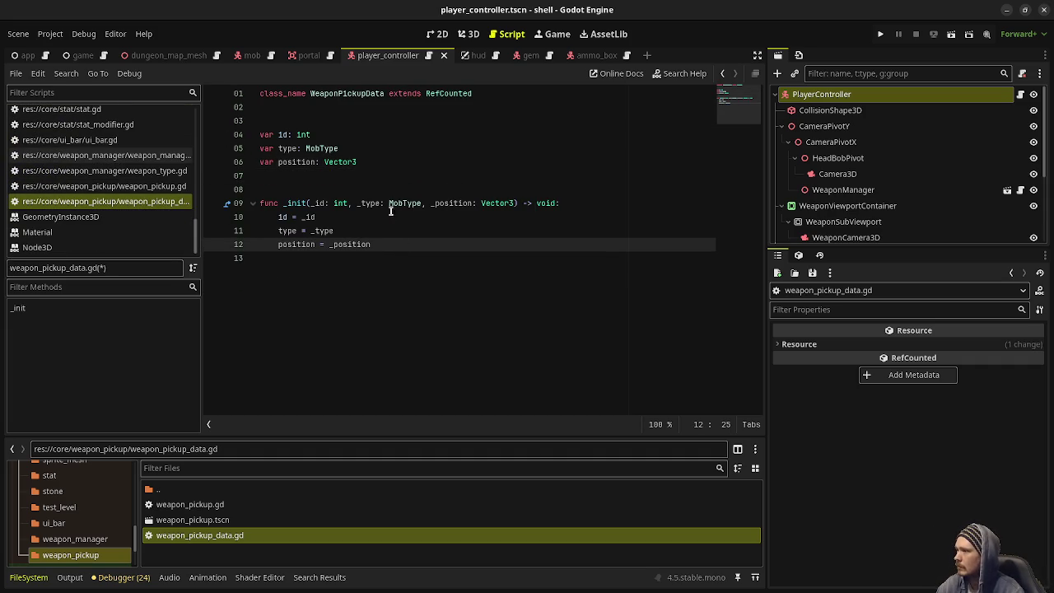
- Change MobType to String on the type field and the _init _type parameter
left_click(314, 149)
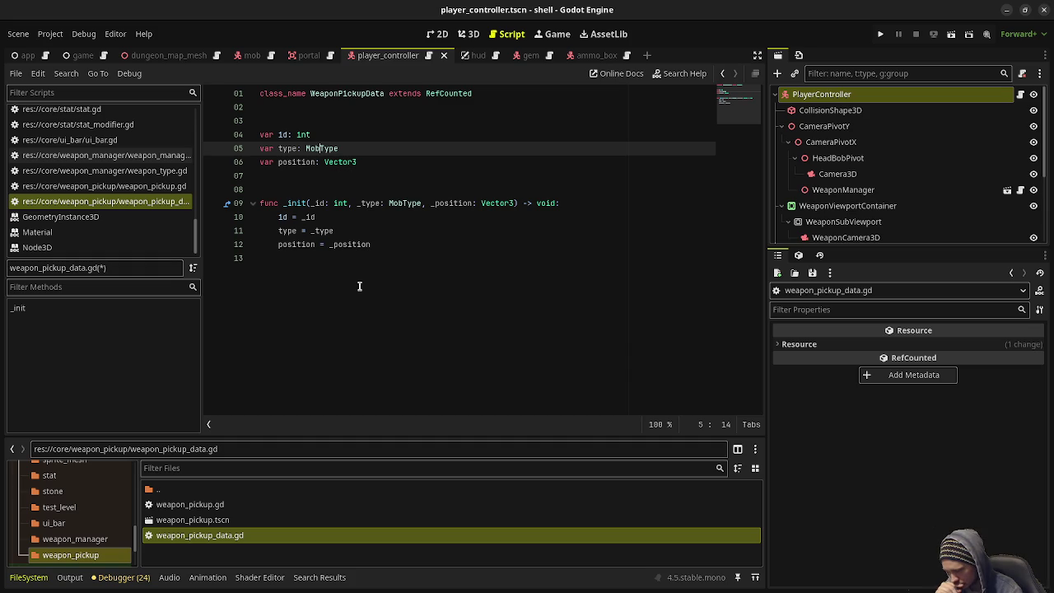
double_click(316, 149)
type("String")
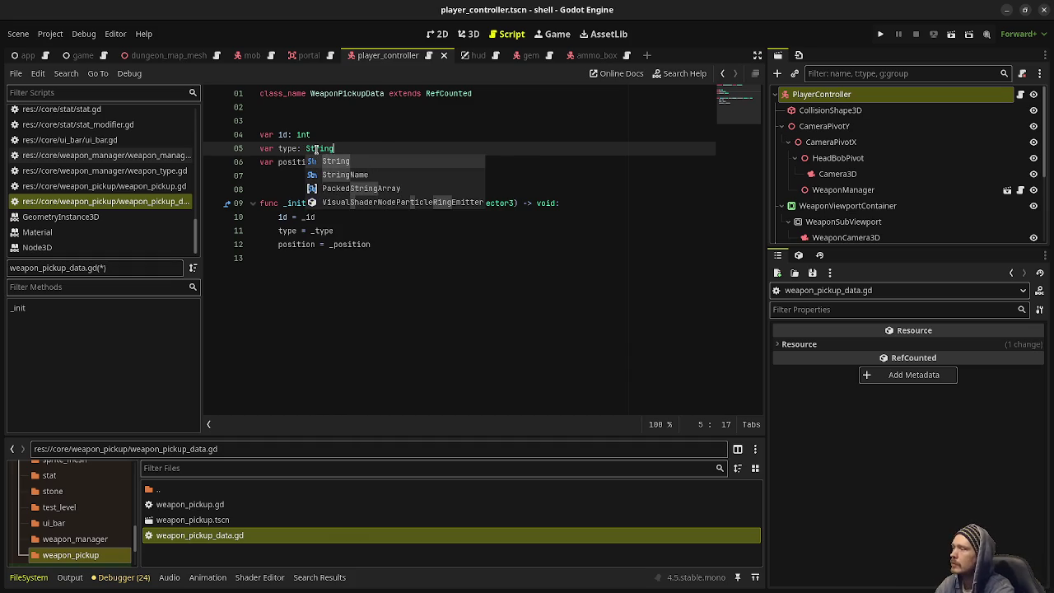
double_click(401, 203)
type("Str")
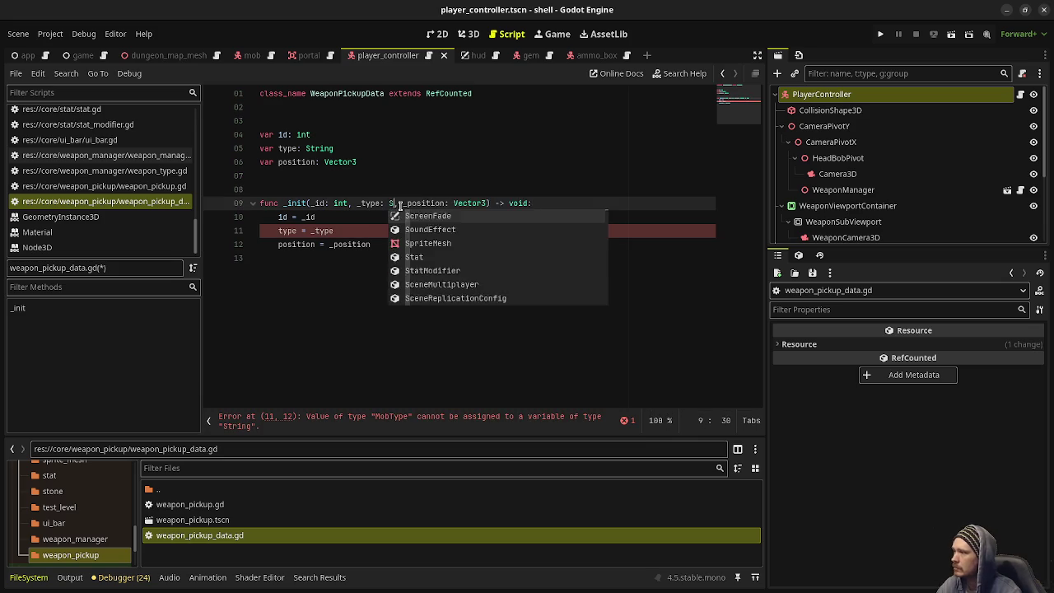
type("ing")
left_click(403, 146)
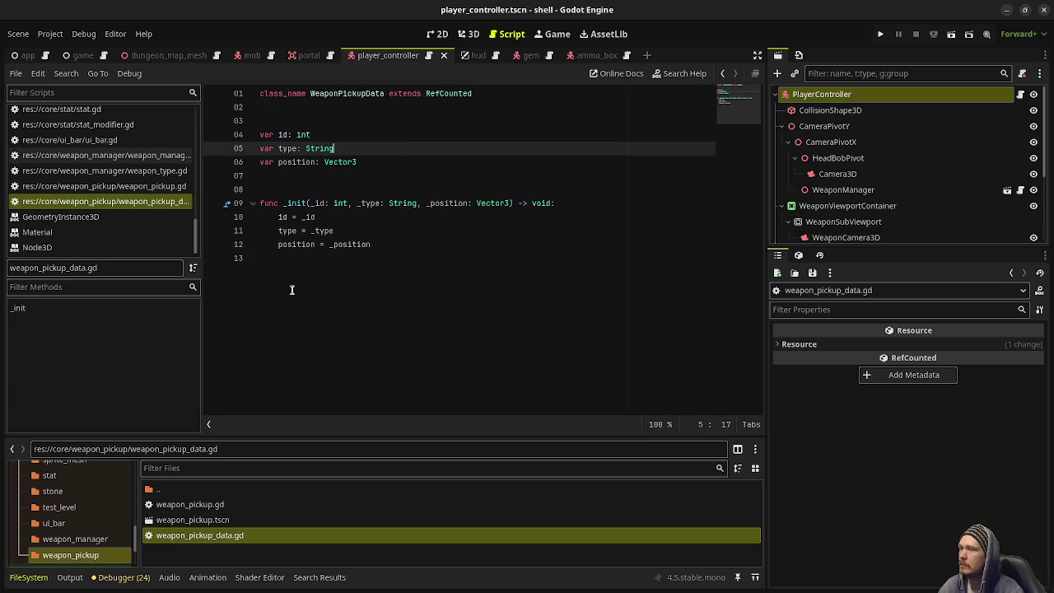
left_click(128, 172)
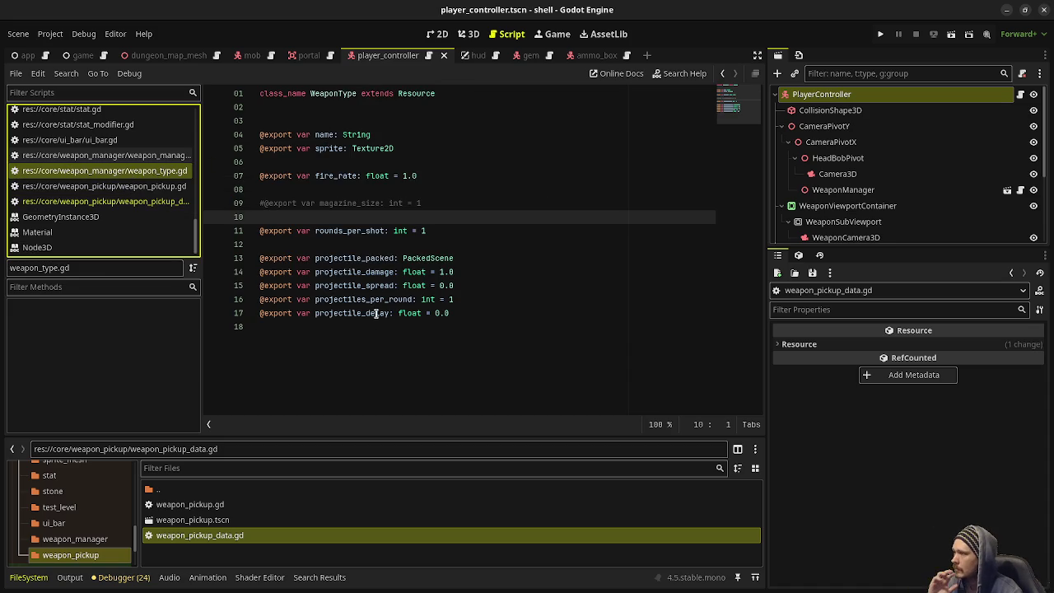
- Retype the type field and _init _type parameter as WeaponType, then save the script
left_click(165, 202)
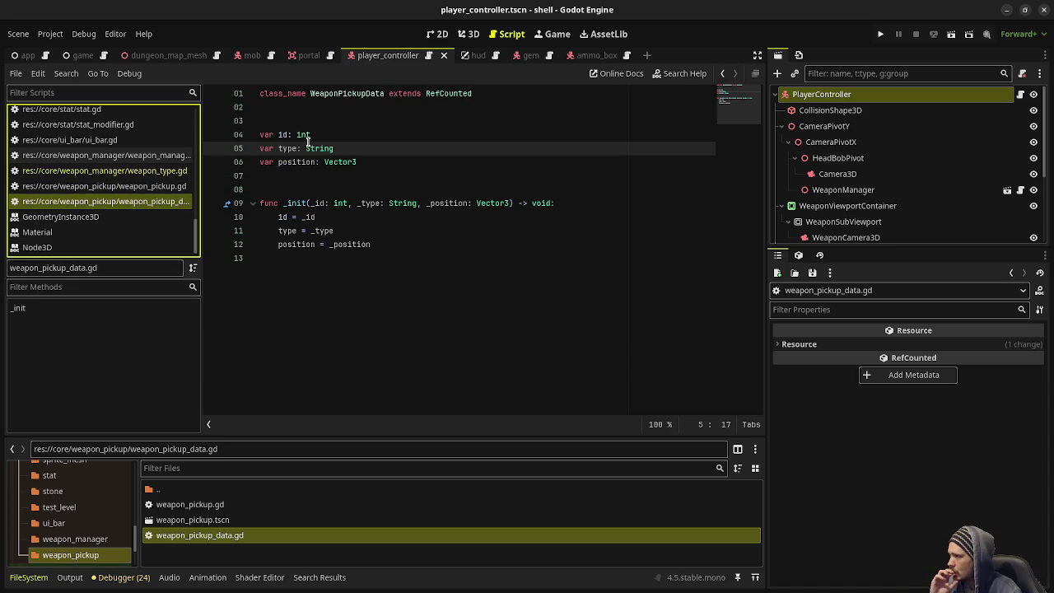
double_click(321, 148)
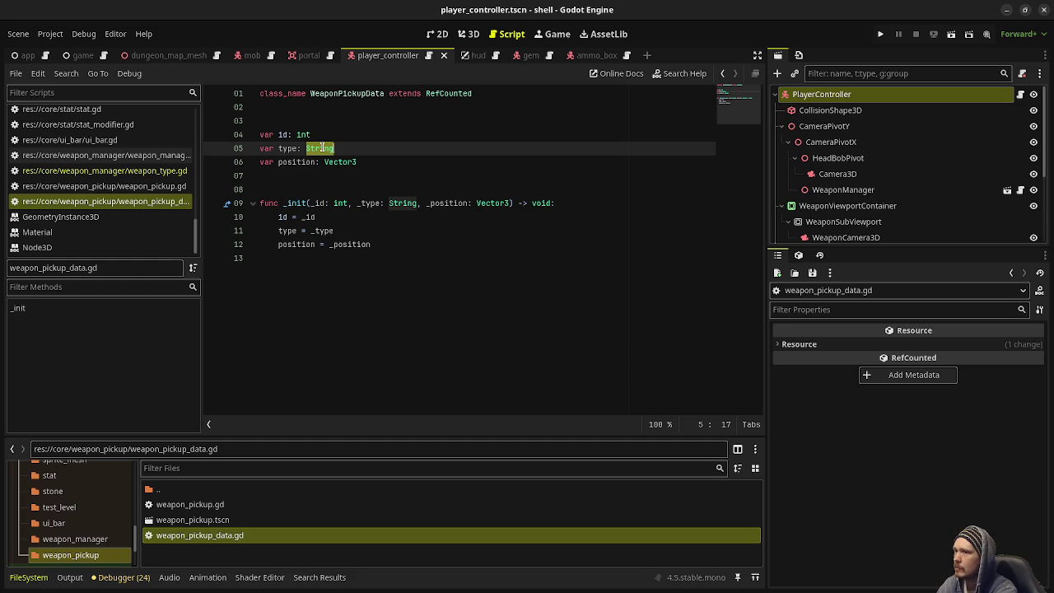
type("WeaponType")
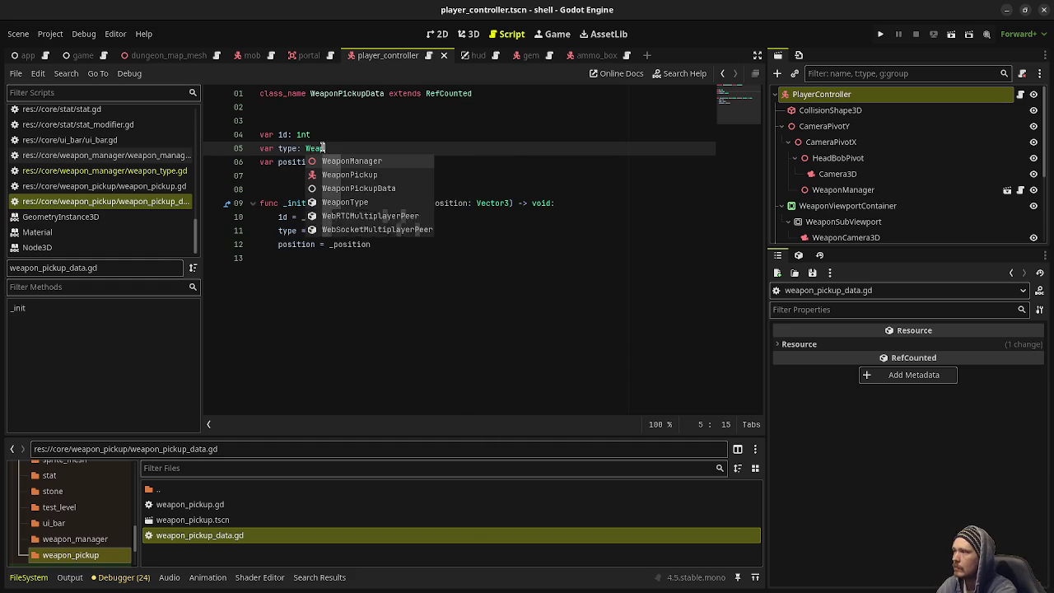
double_click(321, 148)
key("ctrl+c")
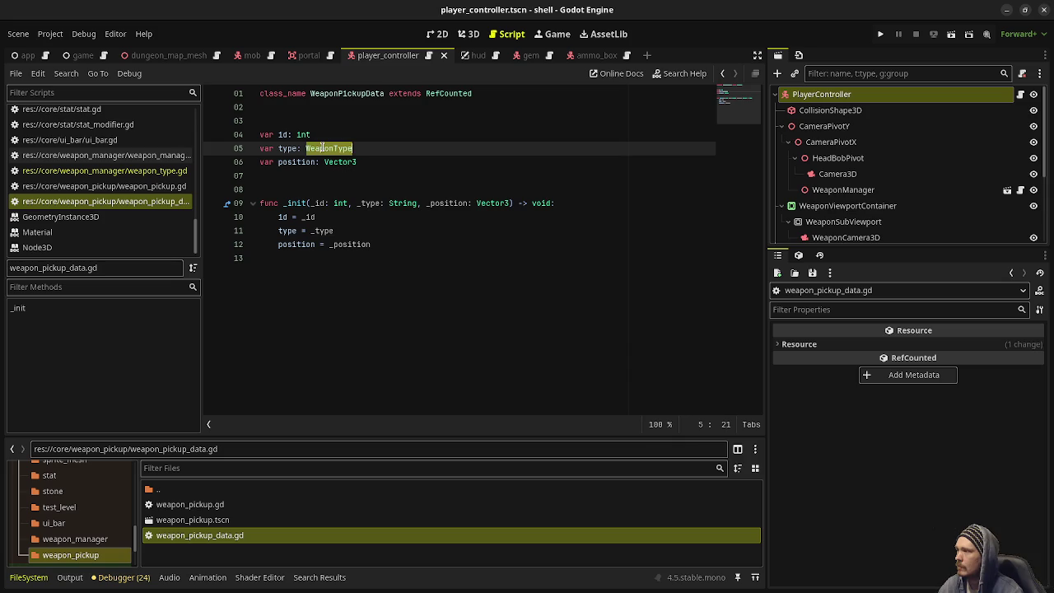
double_click(395, 203)
key("ctrl+v")
key("ctrl+s")
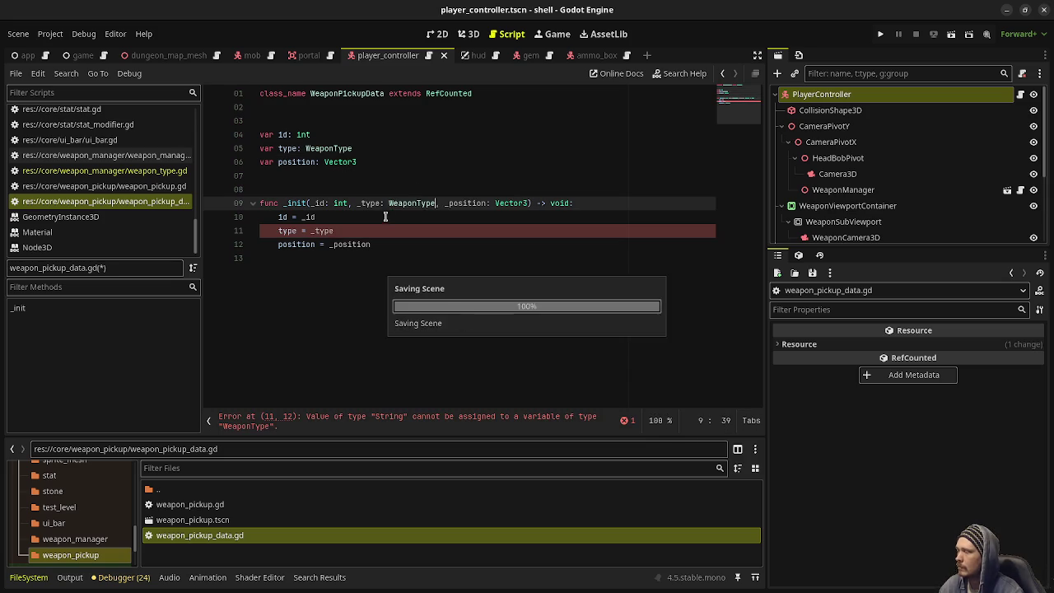
- Recheck the WeaponType script, then return to the top of WeaponPickupData
left_click(148, 171)
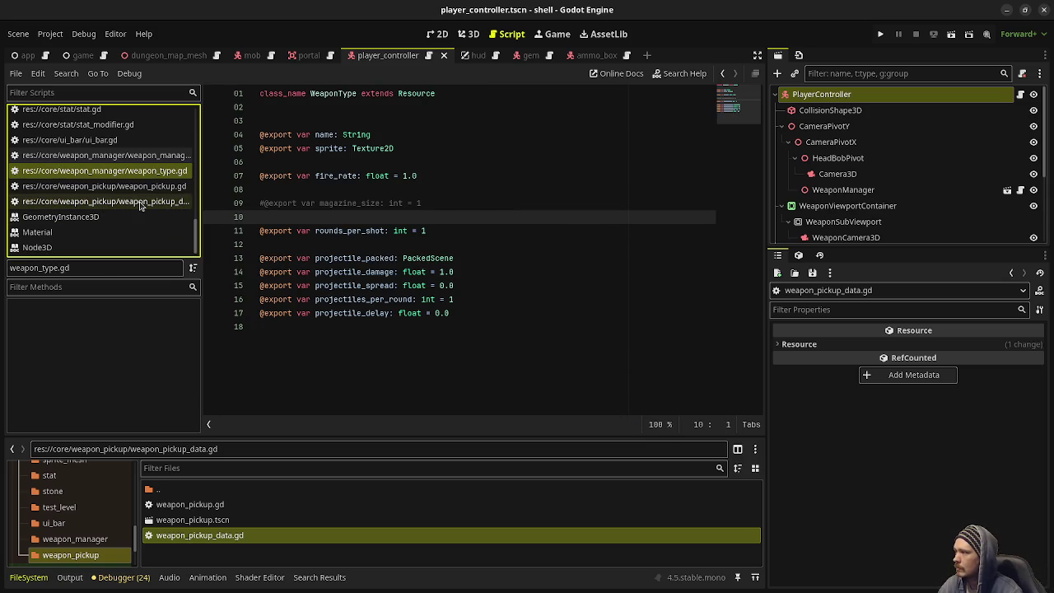
left_click(141, 202)
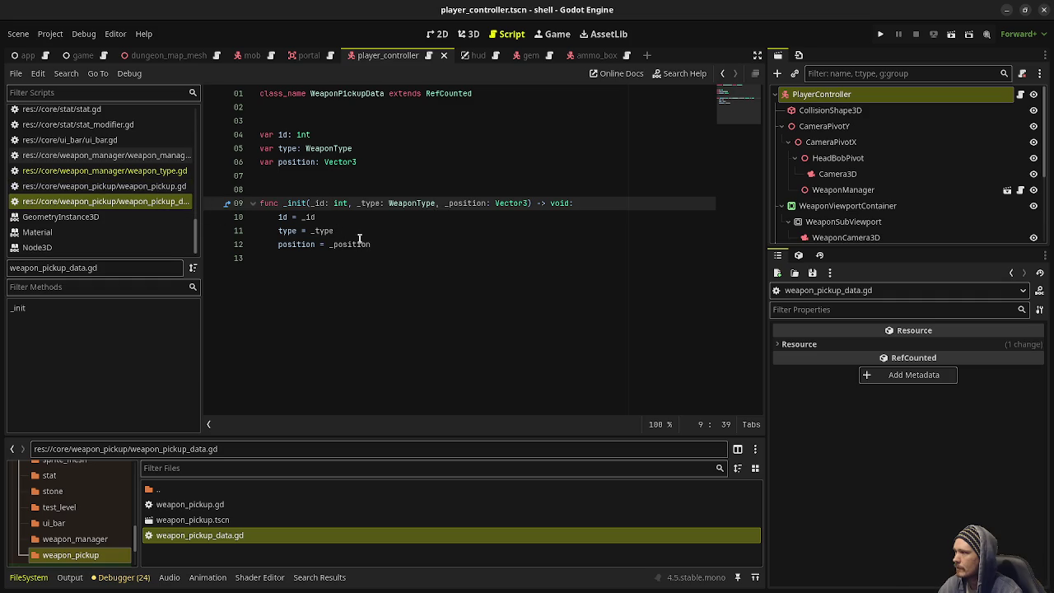
scroll(168, 222, "up", 8)
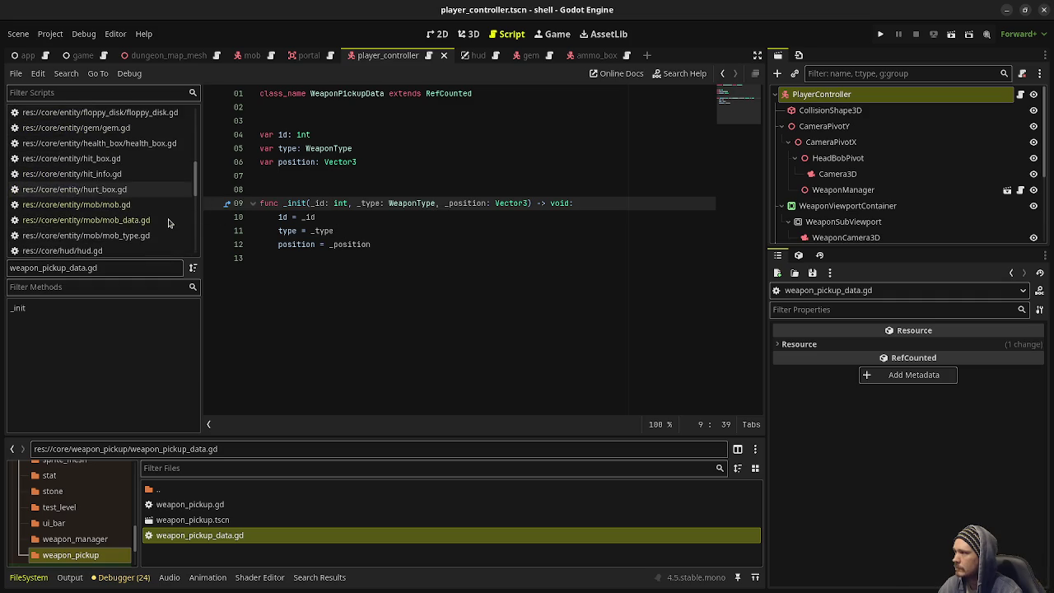
scroll(167, 223, "up", 6)
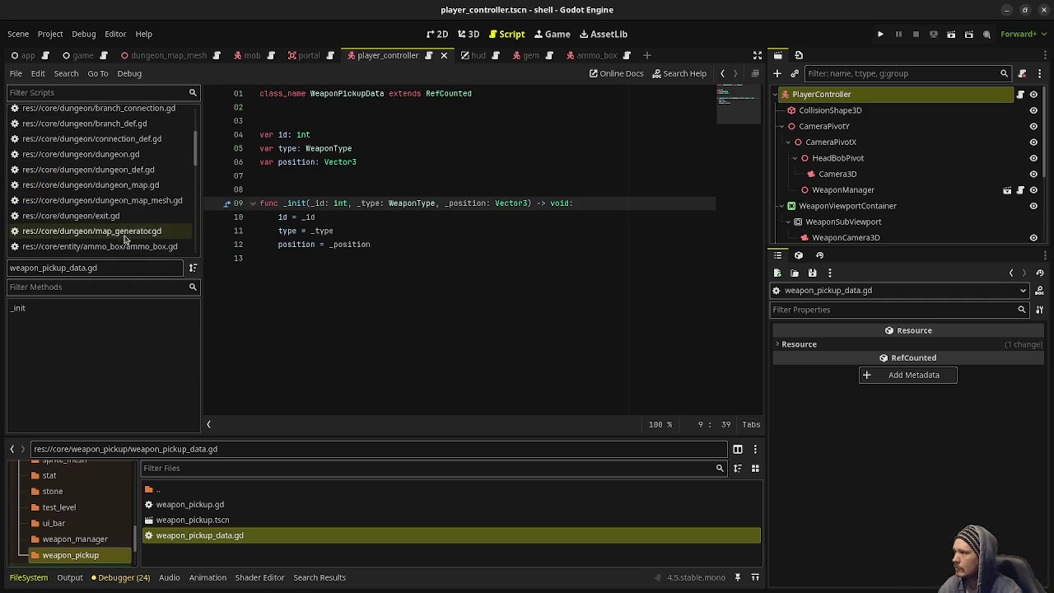
- In dungeon_map.gd, add 'var weapon_pickups: Array[WeaponPickupData] = []' below the mobs array, then review the file
left_click(136, 186)
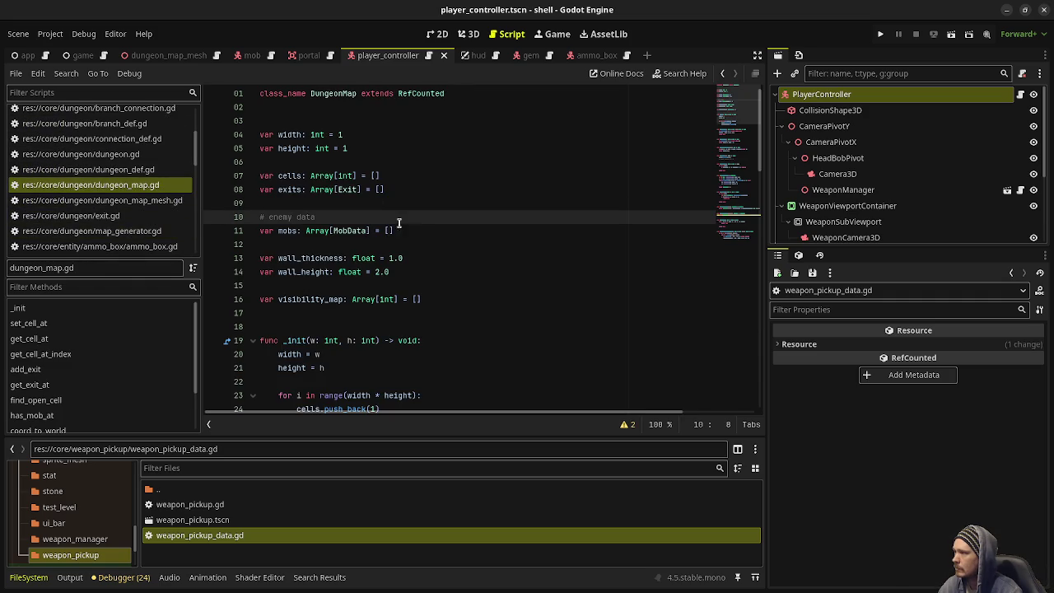
left_click(428, 232)
key("Return")
type("var ")
type("weapon")
type(" Arr")
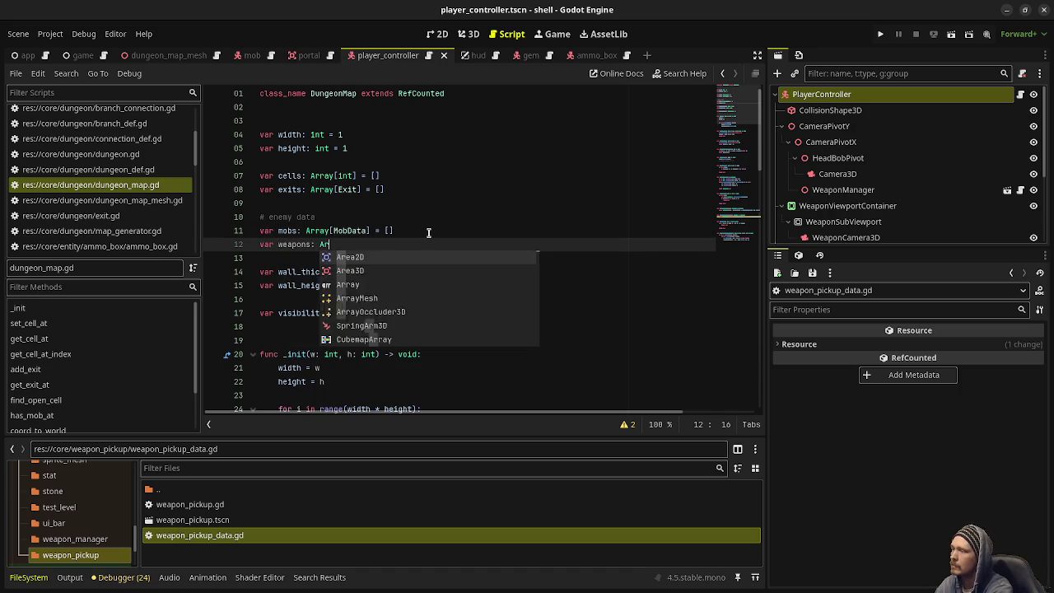
key("BackSpace")
key("BackSpace")
key("BackSpace")
type("pickups: Array")
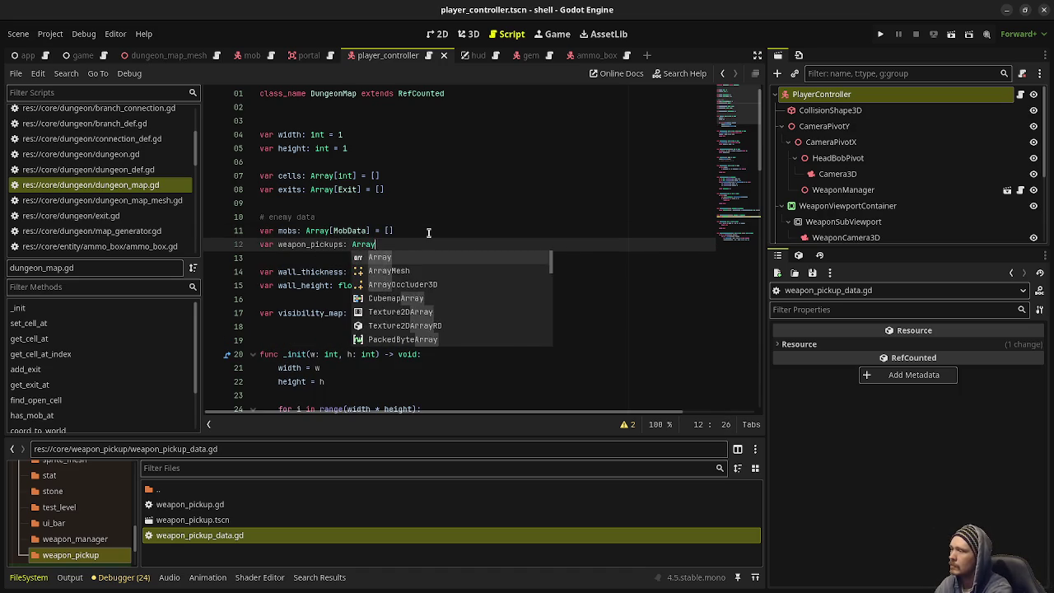
type("[WeaponPicku")
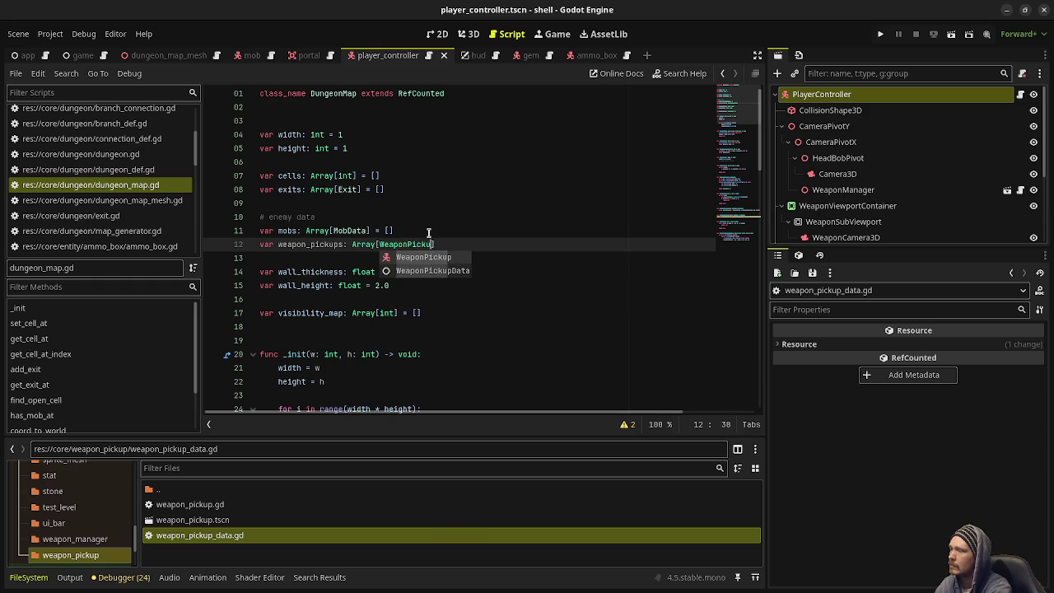
type("pData] = []")
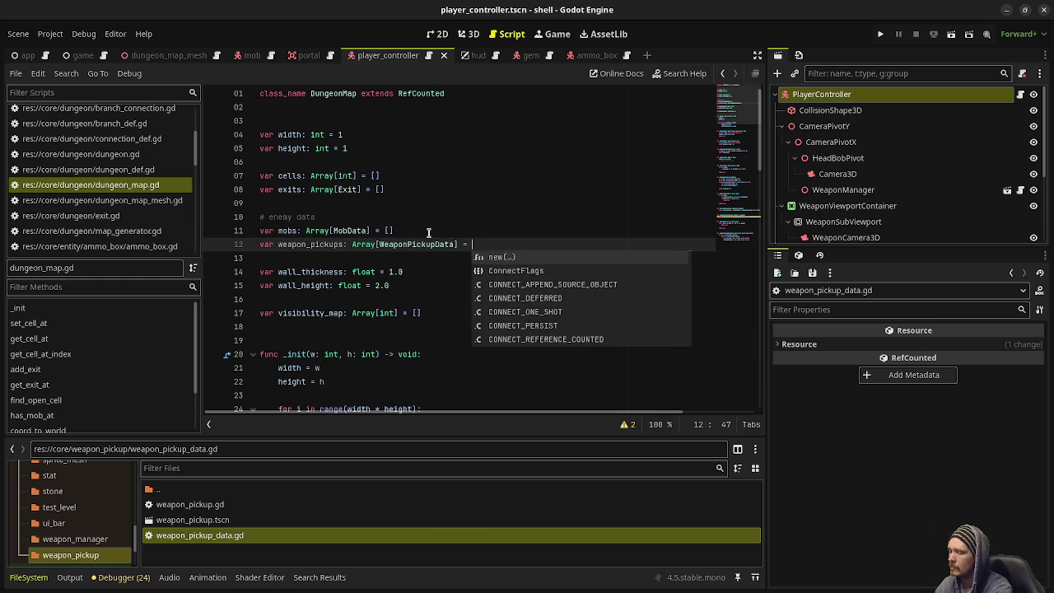
scroll(428, 233, "down", 3)
scroll(428, 232, "down", 2)
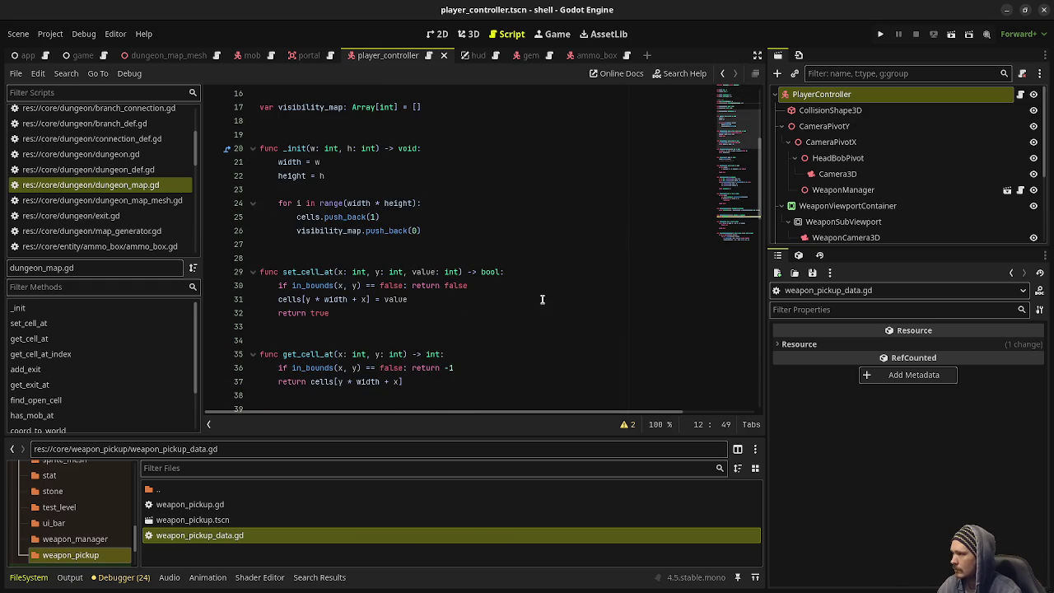
scroll(409, 299, "down", 8)
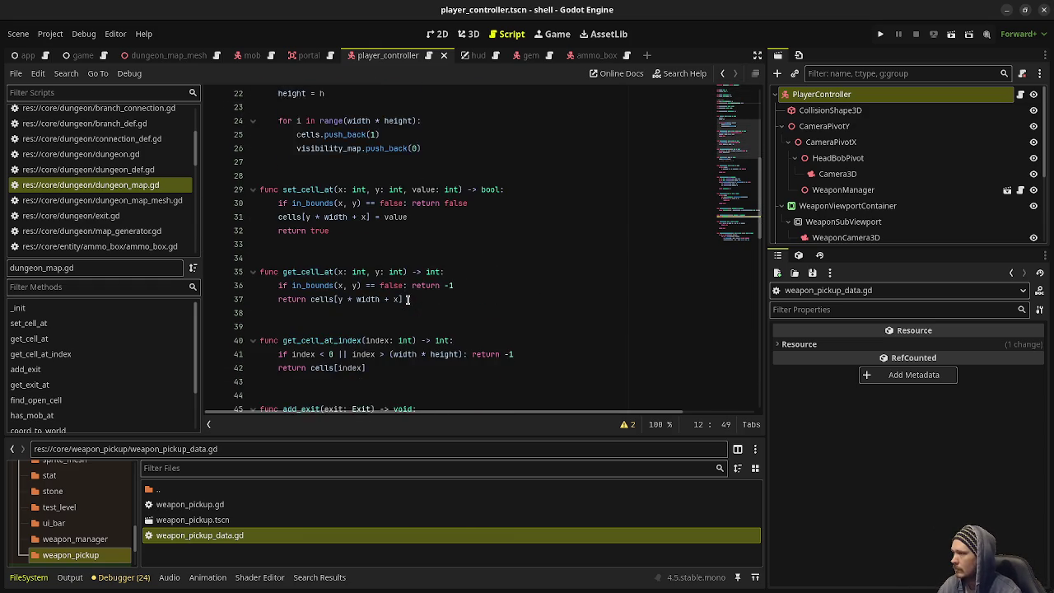
scroll(407, 300, "down", 7)
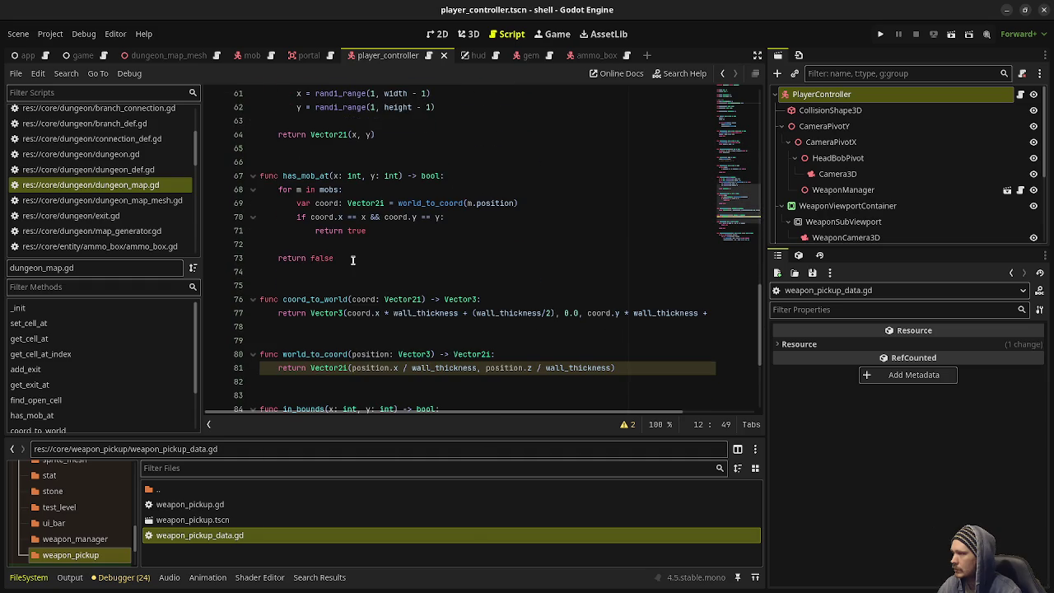
scroll(358, 259, "down", 4)
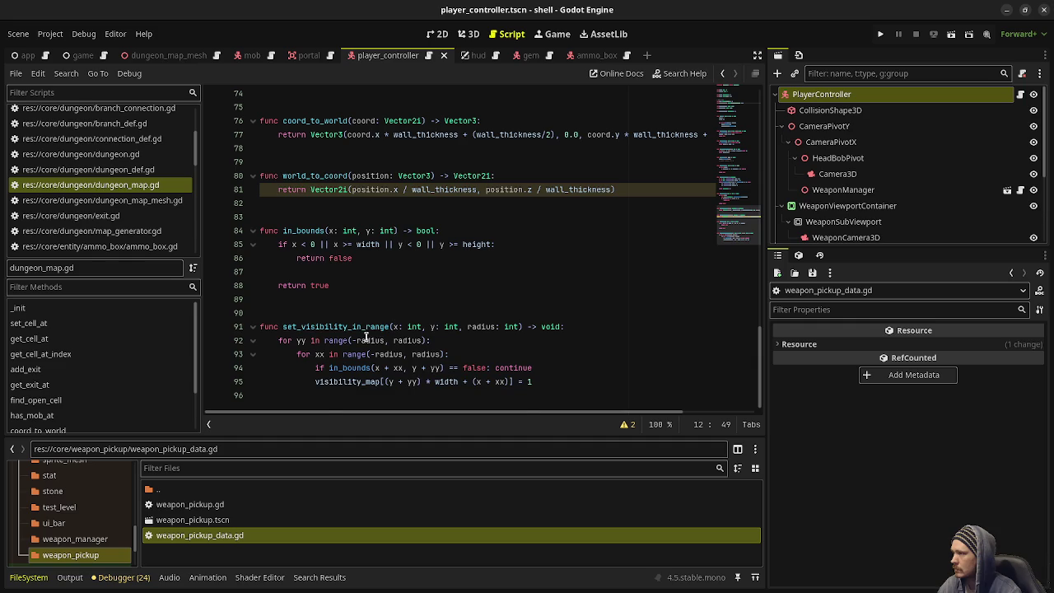
- Open game.gd and place the cursor at the end of the spawn_mob call in the map-loading code
scroll(365, 337, "up", 11)
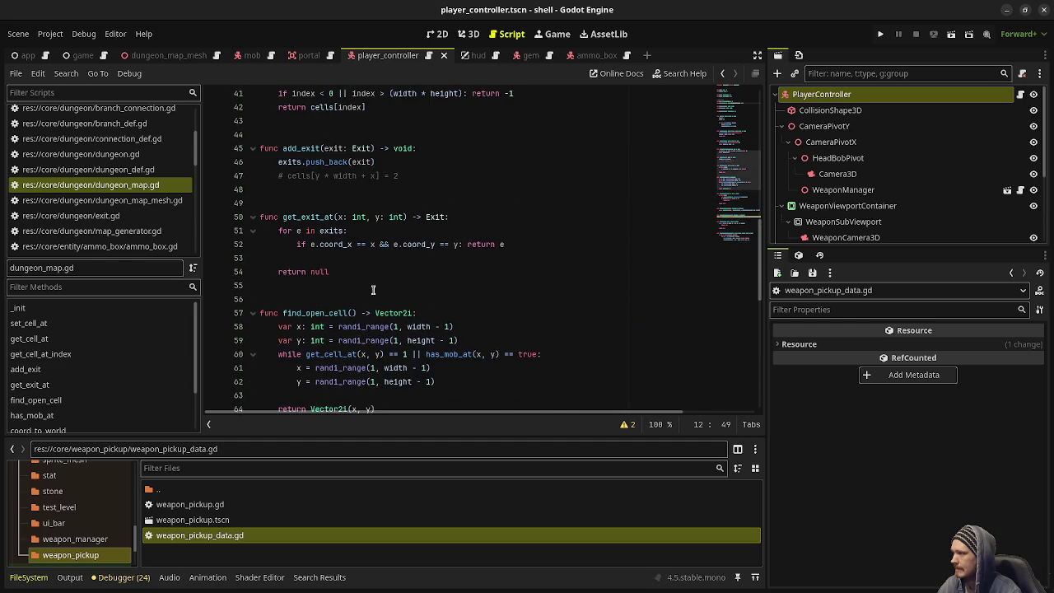
scroll(363, 297, "up", 3)
scroll(126, 212, "up", 3)
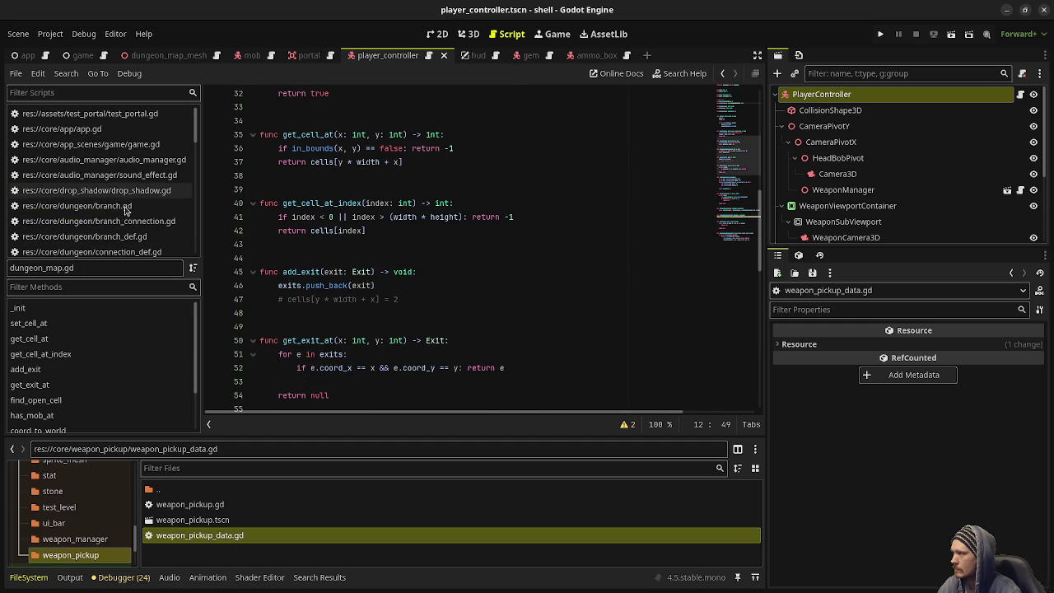
left_click(151, 146)
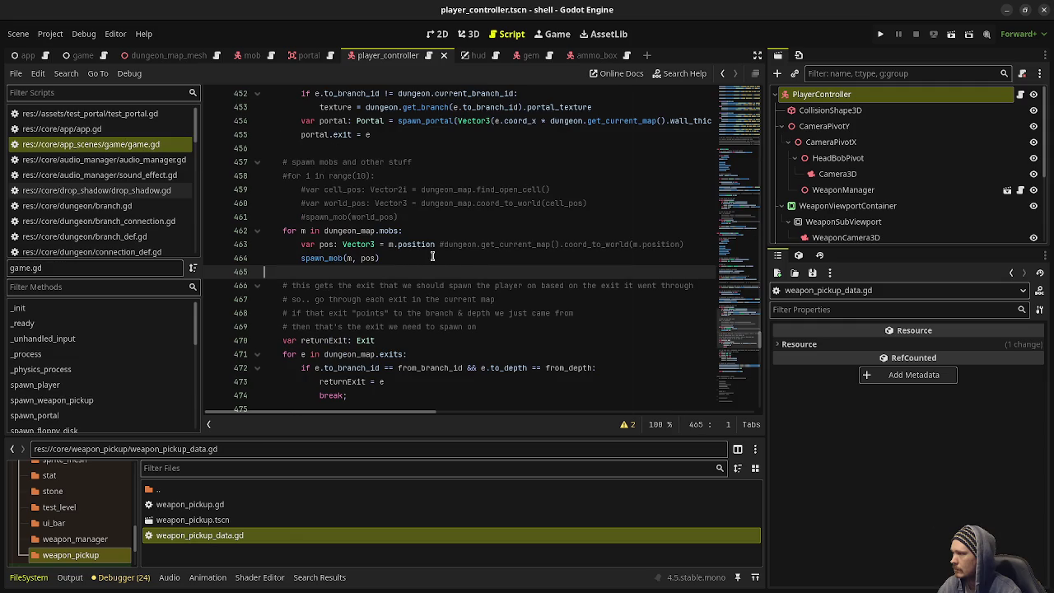
scroll(396, 251, "up", 15)
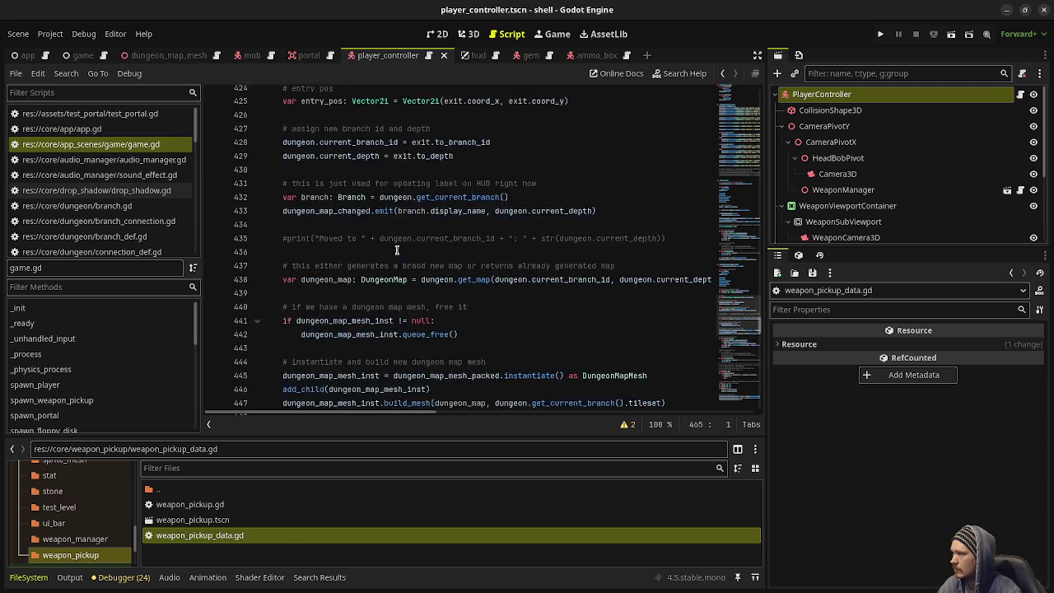
scroll(396, 251, "up", 4)
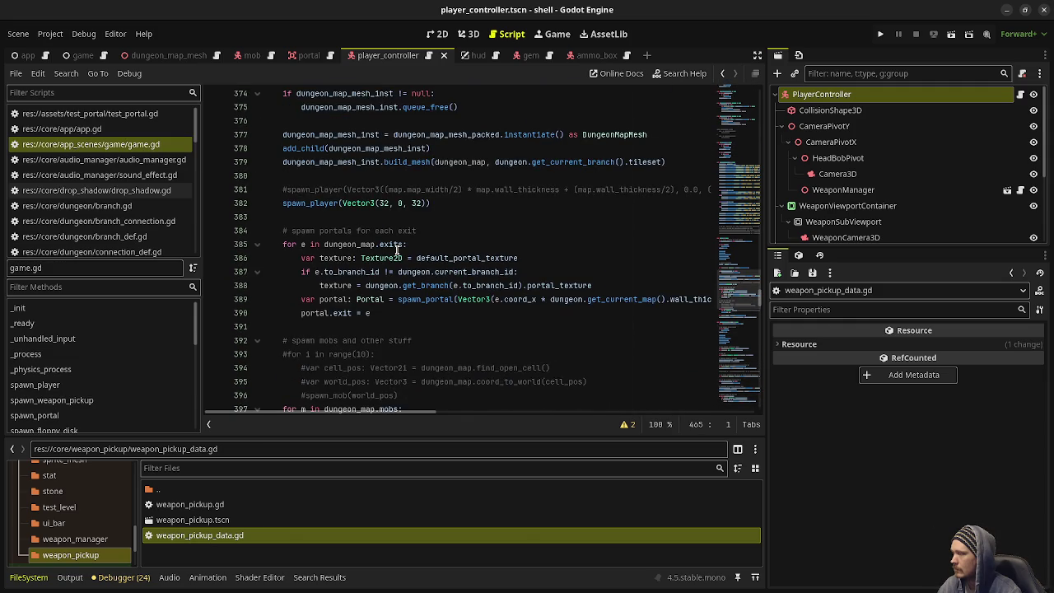
scroll(396, 251, "down", 3)
left_click(389, 313)
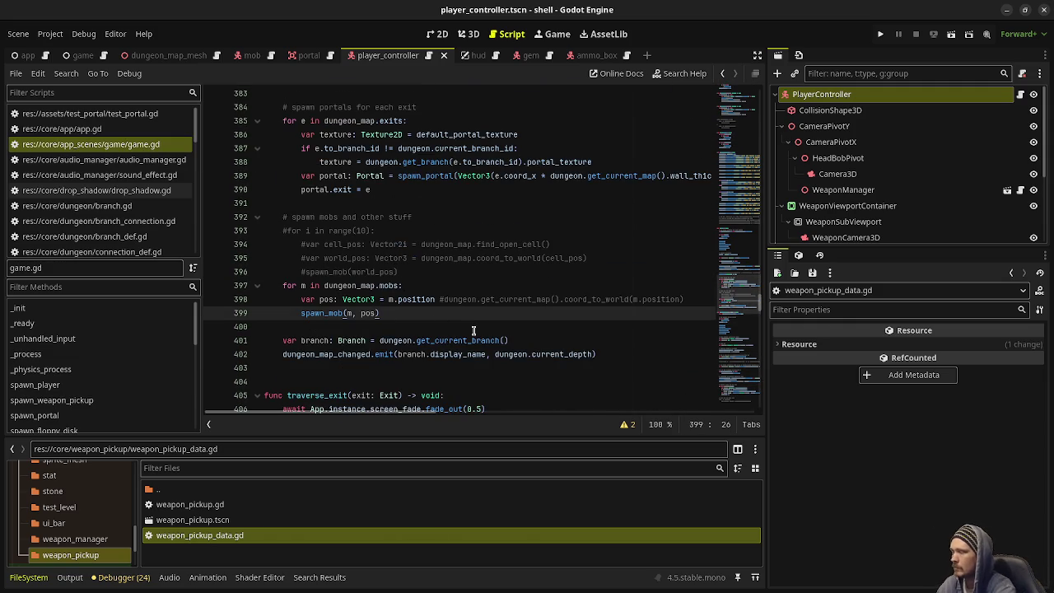
- Below the mob loop, add a loop over dungeon_map.weapon_pickups calling spawn_weapon_pickup(pos, w.type)
key("Return")
key("Return")
key("BackSpace")
type("for w in ")
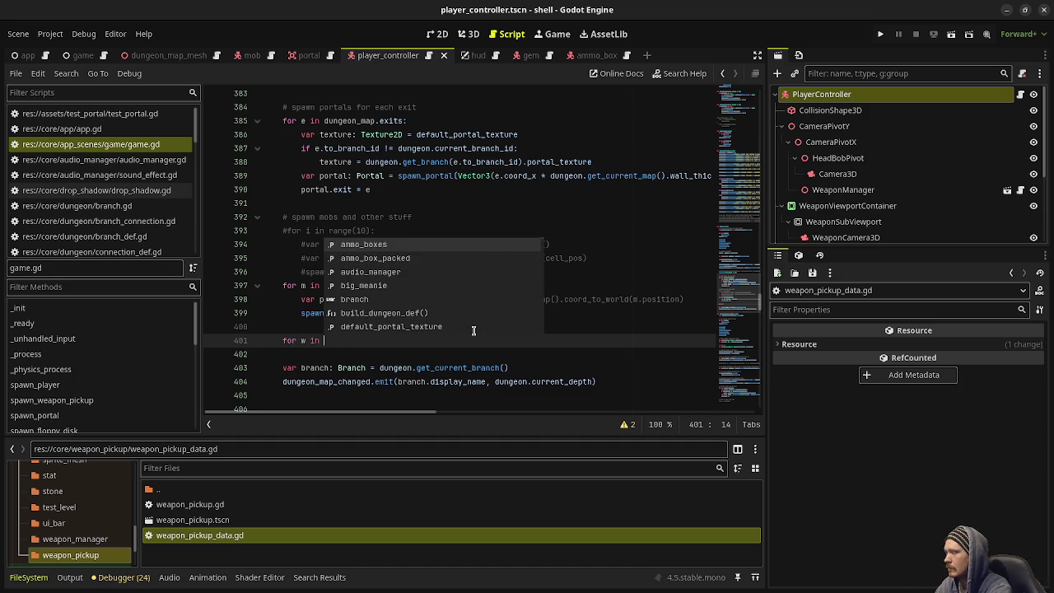
type("dungeon_")
type("map")
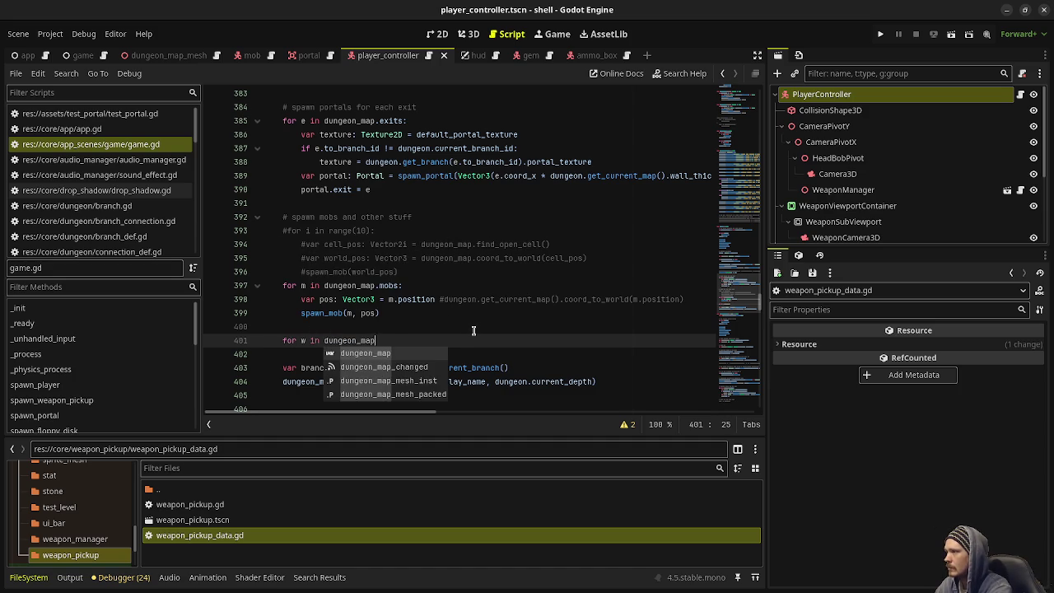
type(".weapon_pickups")
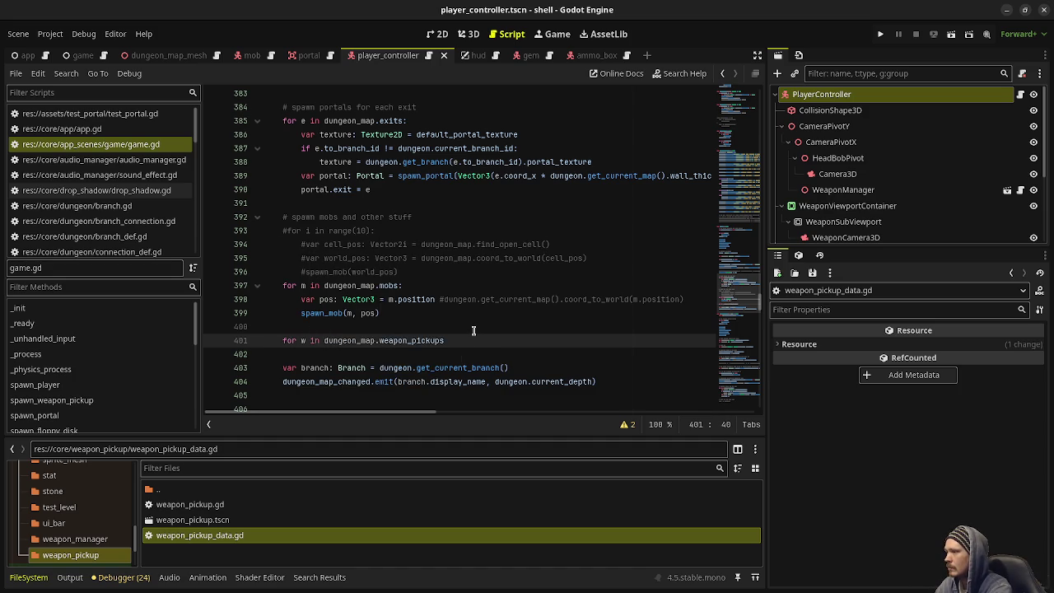
type(":")
key("Return")
type("va")
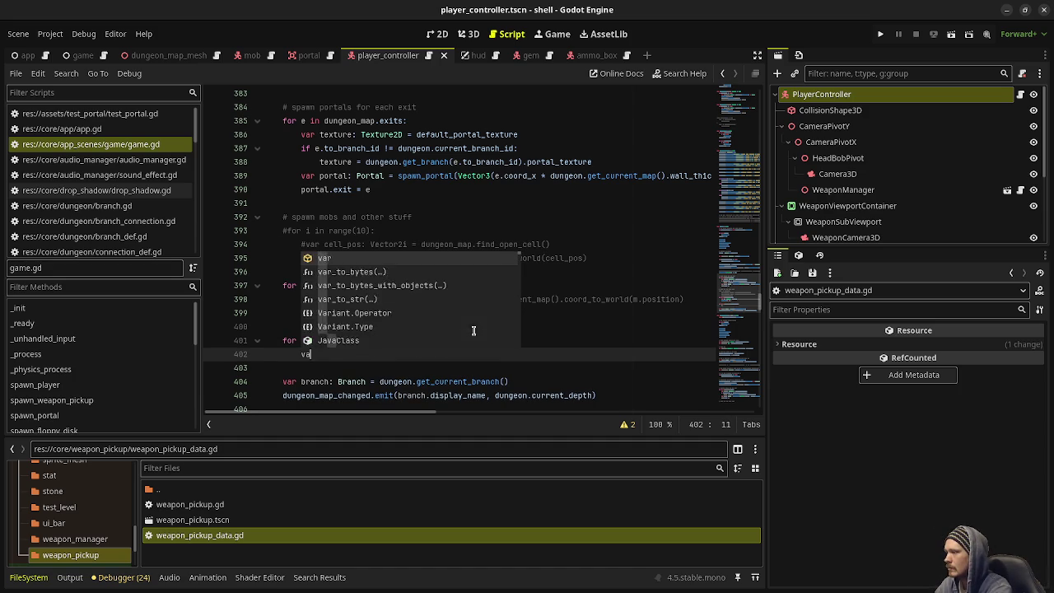
type("r pos: Vector3 ")
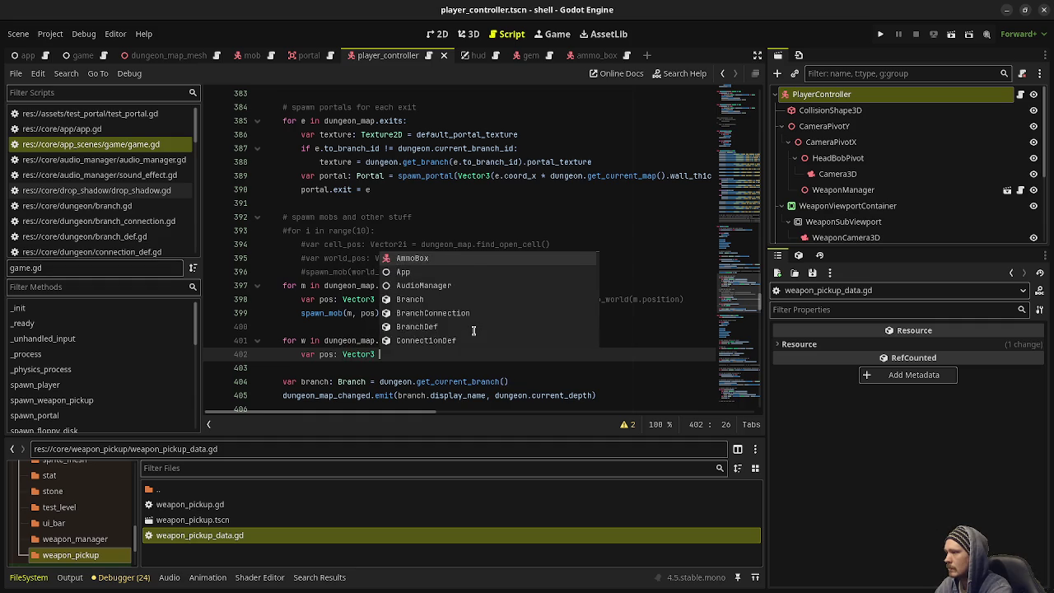
type("= w.pos")
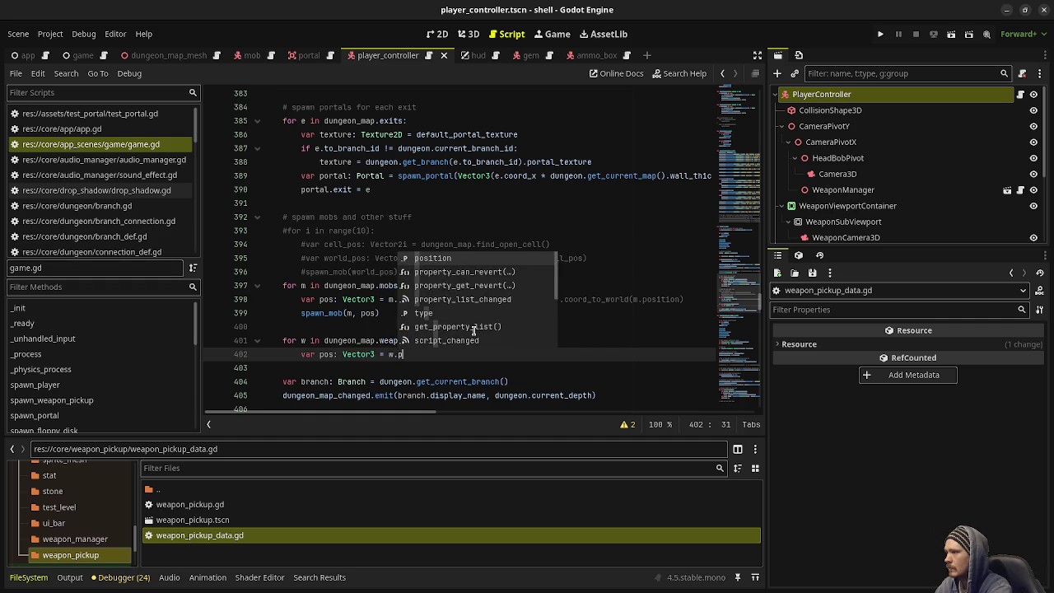
key("Return")
key("Return")
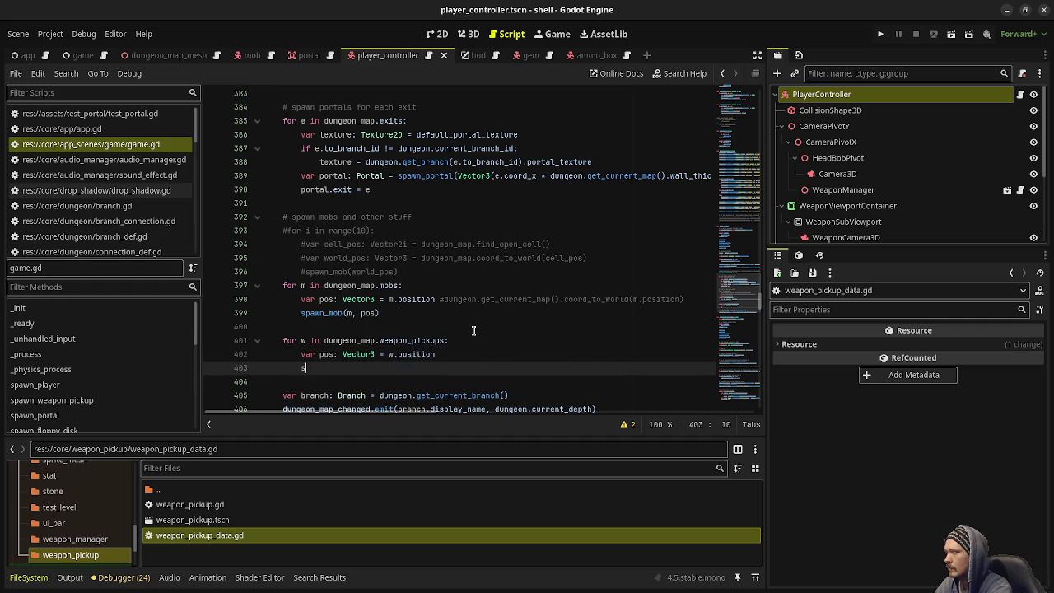
type("spawn_weap")
key("Return")
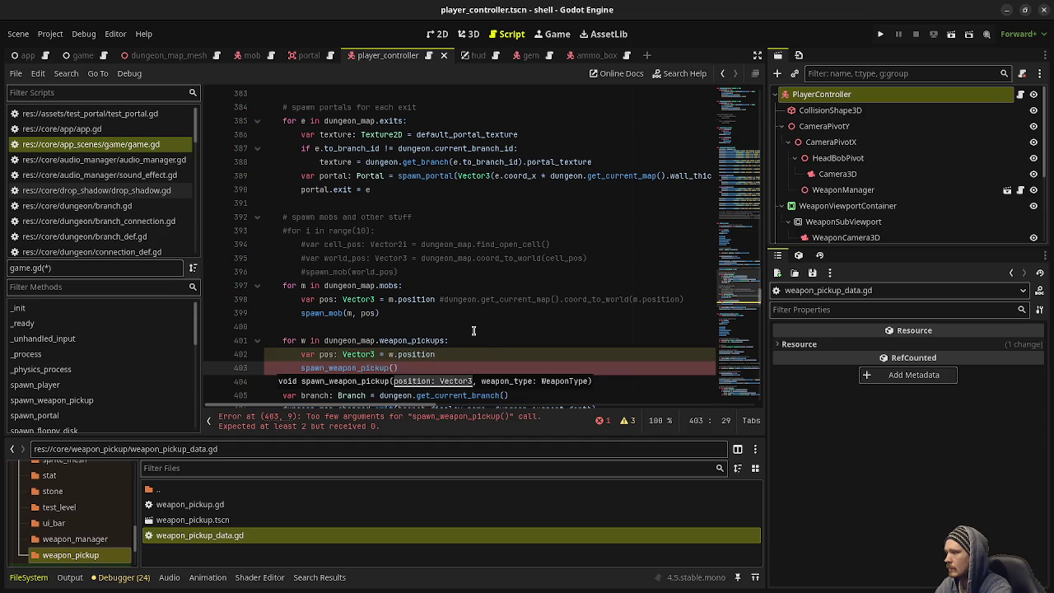
type("pos, w.type")
key("ctrl+s")
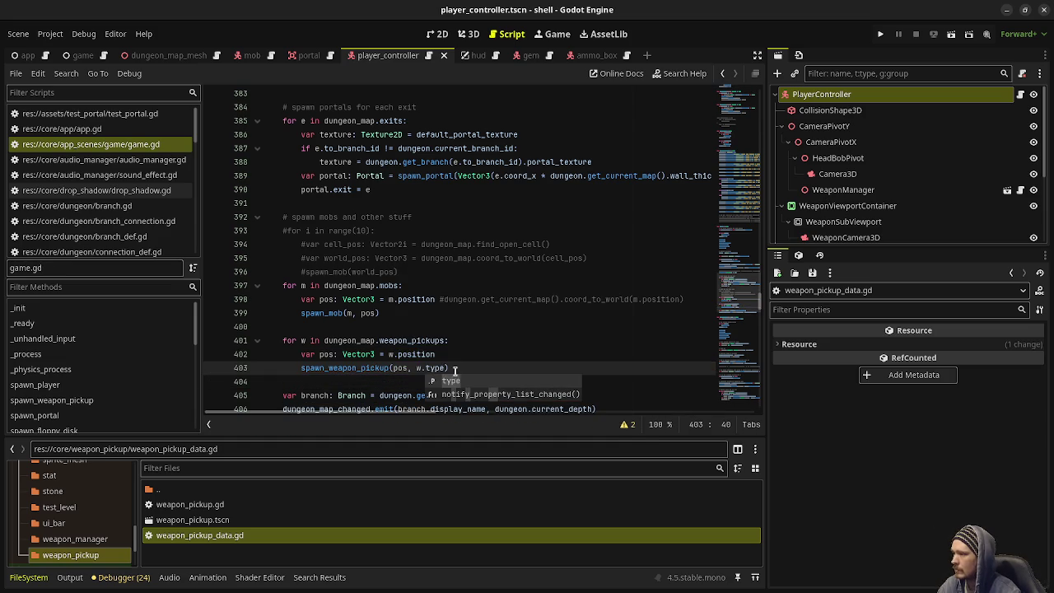
- Duplicate the weapon pickup loop after the second mob loop and save game.gd
left_click(473, 356)
left_click_drag(465, 368, 283, 341)
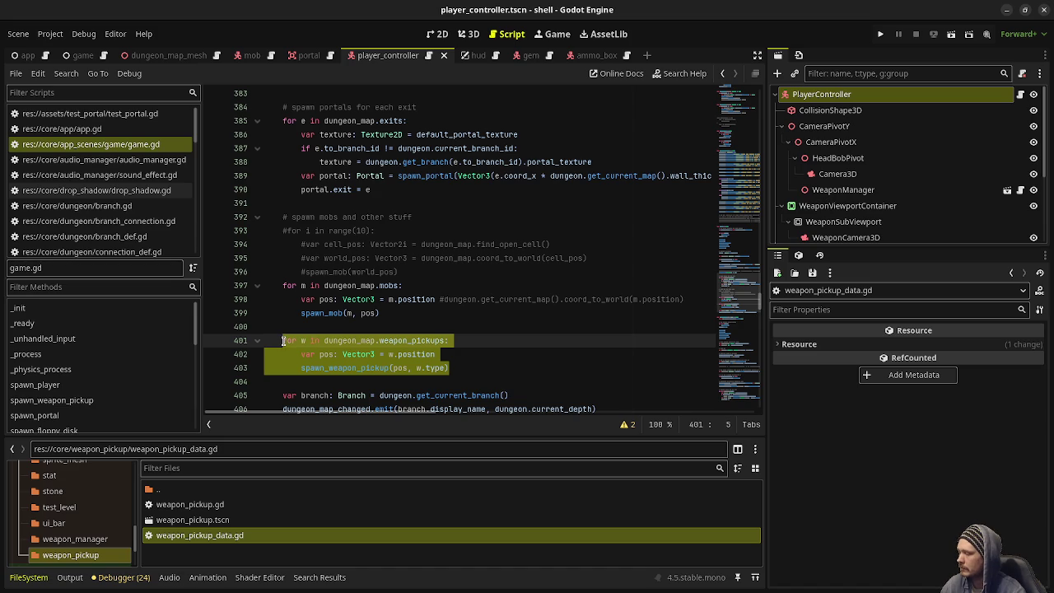
scroll(473, 327, "down", 10)
scroll(474, 327, "down", 8)
left_click(405, 271)
key("Return")
key("Return")
key("ctrl+v")
key("ctrl+s")
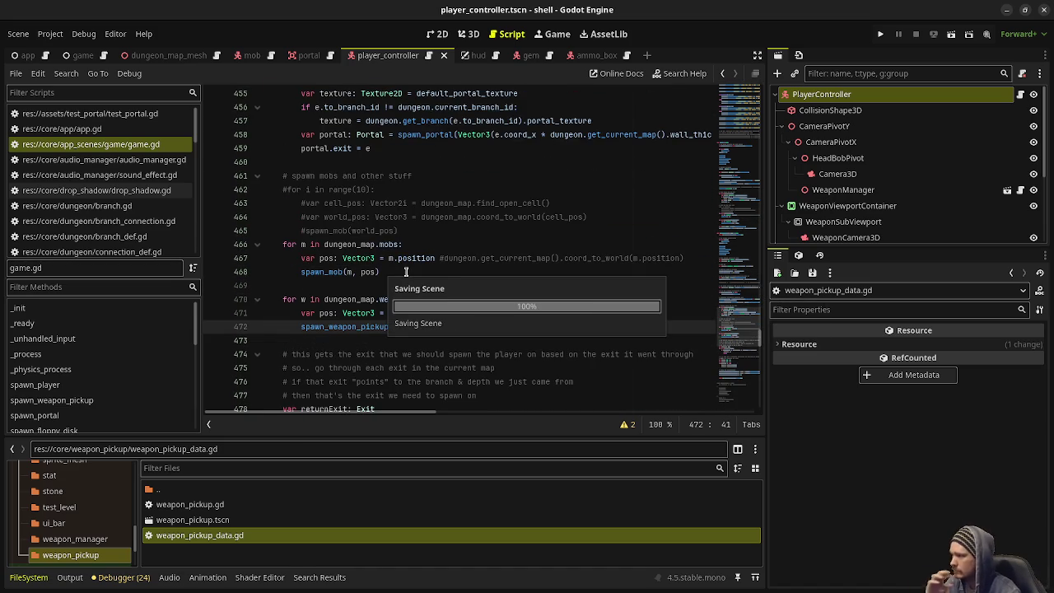
- Review how spawn_mob uses mob_data in game.gd, then switch to weapon_pickup.gd
scroll(495, 295, "down", 8)
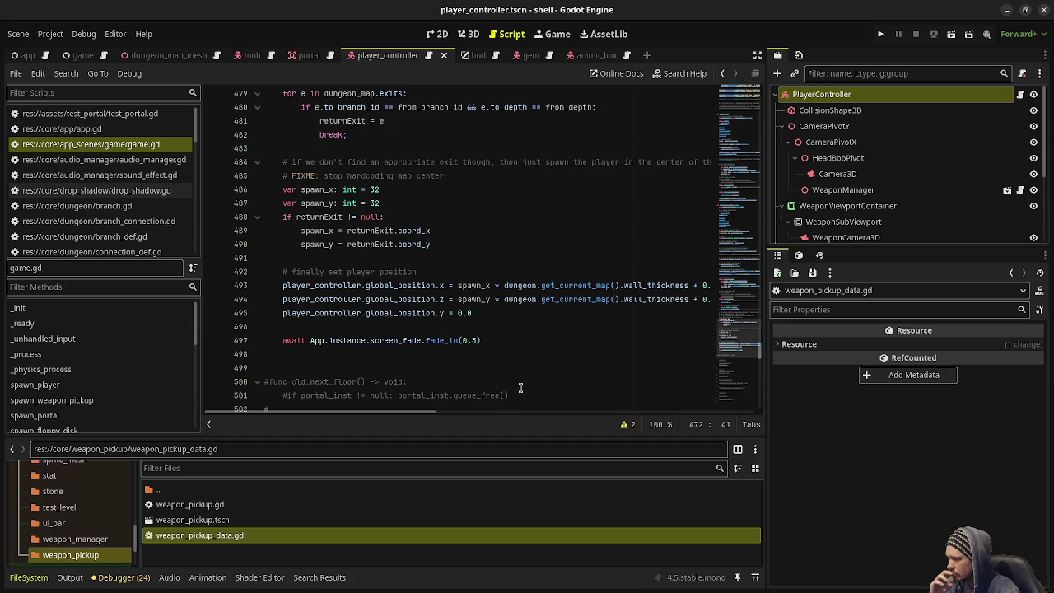
scroll(520, 397, "down", 18)
scroll(513, 302, "up", 4)
left_click_drag(739, 354, 749, 152)
scroll(587, 236, "up", 2)
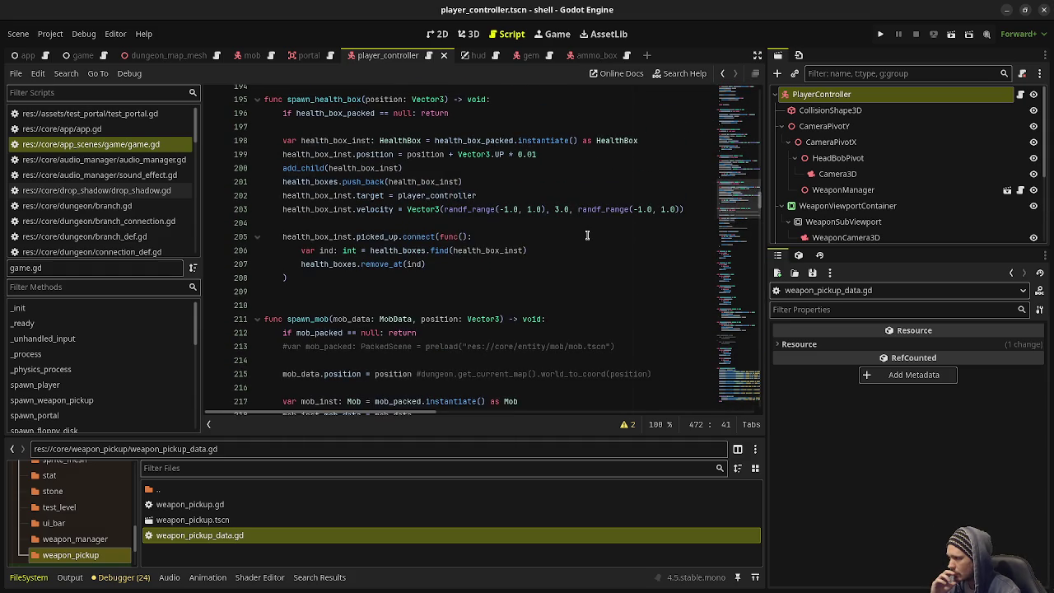
scroll(512, 286, "down", 4)
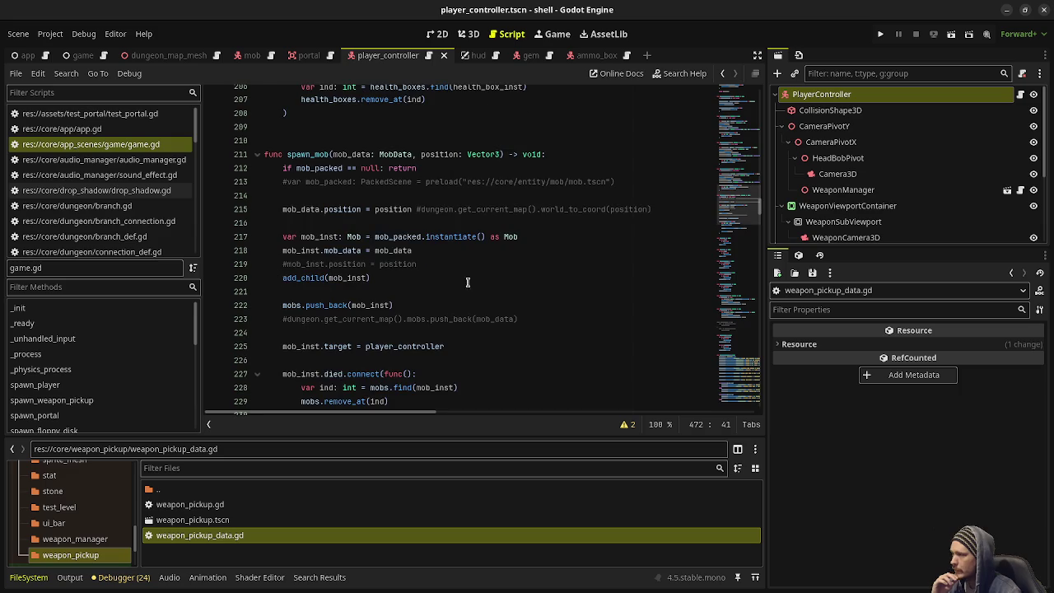
double_click(316, 157)
scroll(417, 237, "down", 2)
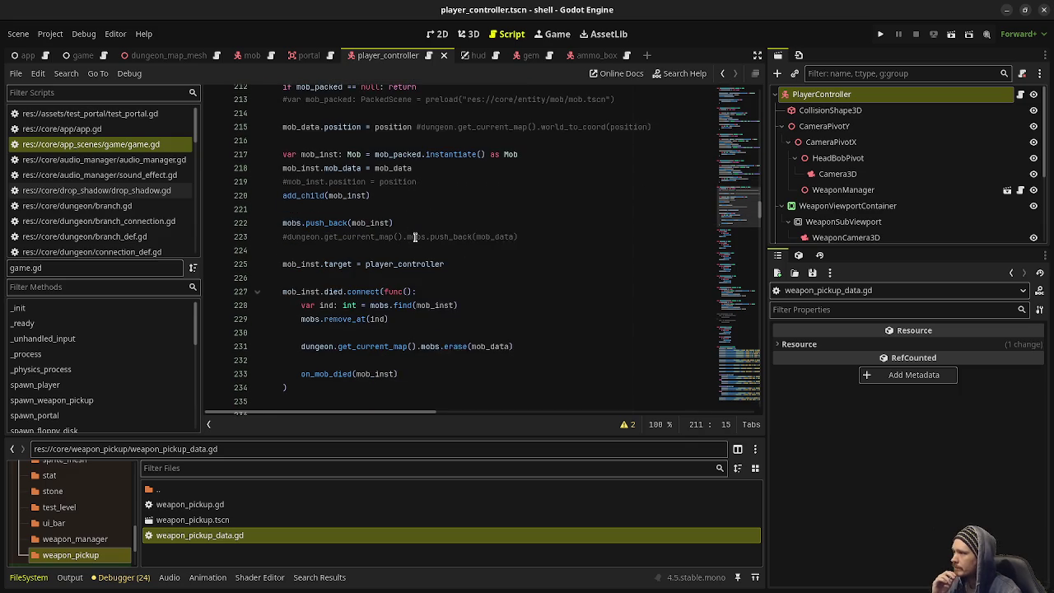
double_click(385, 169)
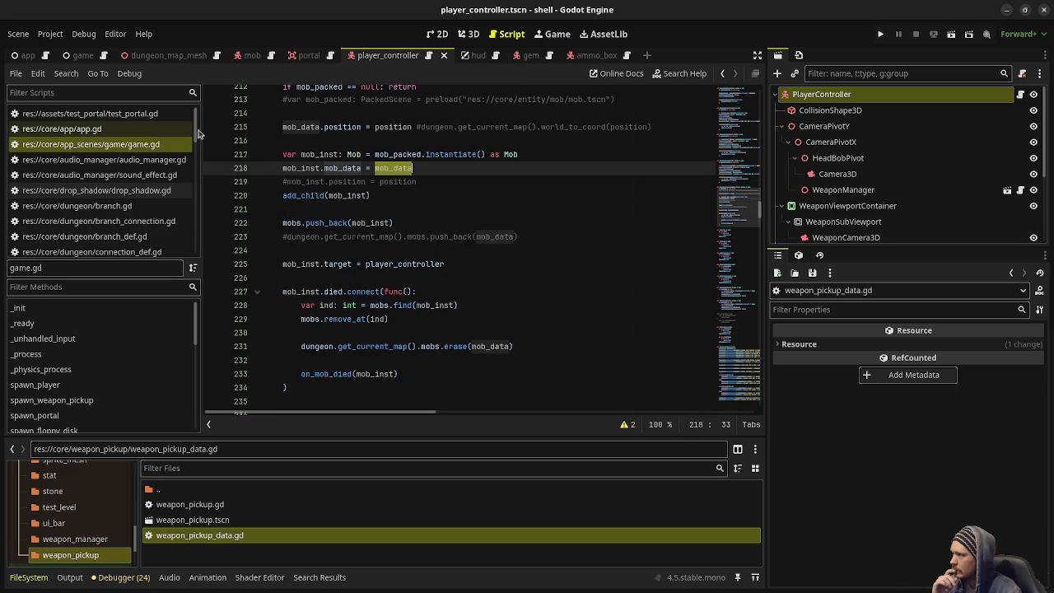
mouse_move(195, 134)
left_mouse_down()
mouse_move(183, 213)
mouse_move(158, 223)
left_mouse_up()
left_click(132, 206)
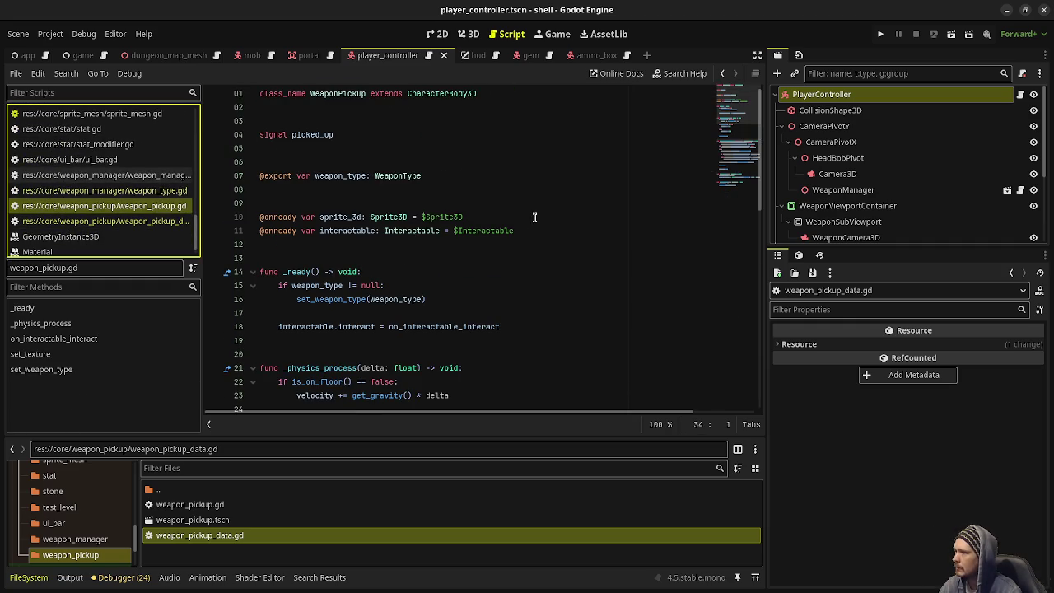
- Declare 'var weapon_pickup_data: WeaponPickupData' after the onready variables in weapon_pickup.gd
left_click(540, 227)
key("Return")
key("Return")
type("var ")
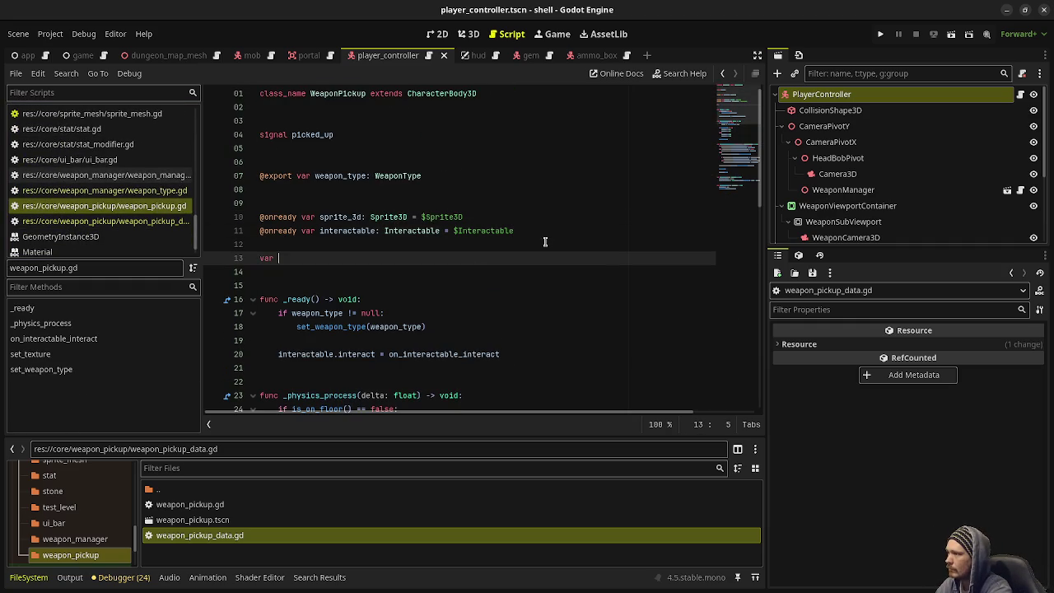
type("weapon_pickup_data: WeaponPickupD")
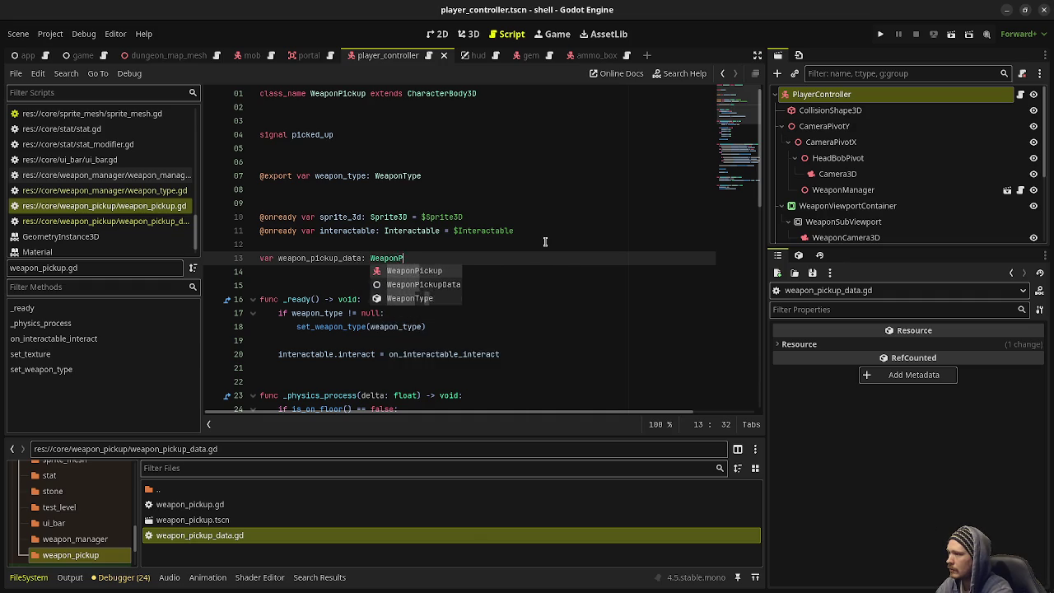
key("Return")
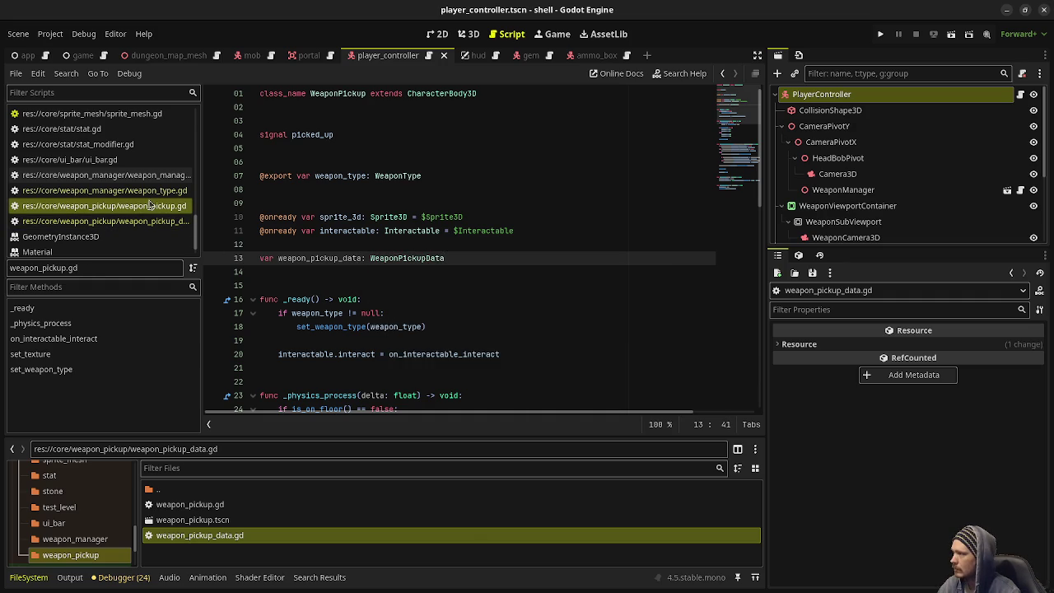
- In mob.gd, select the 'if mob_data != null' setup block in _ready for copying
scroll(144, 178, "up", 10)
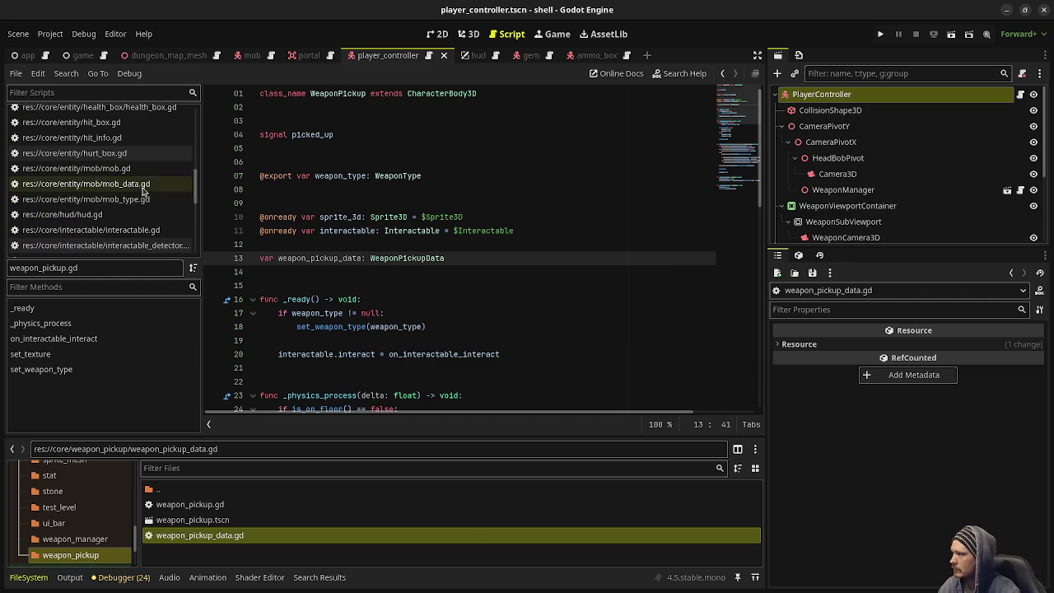
left_click(135, 167)
scroll(698, 196, "up", 15)
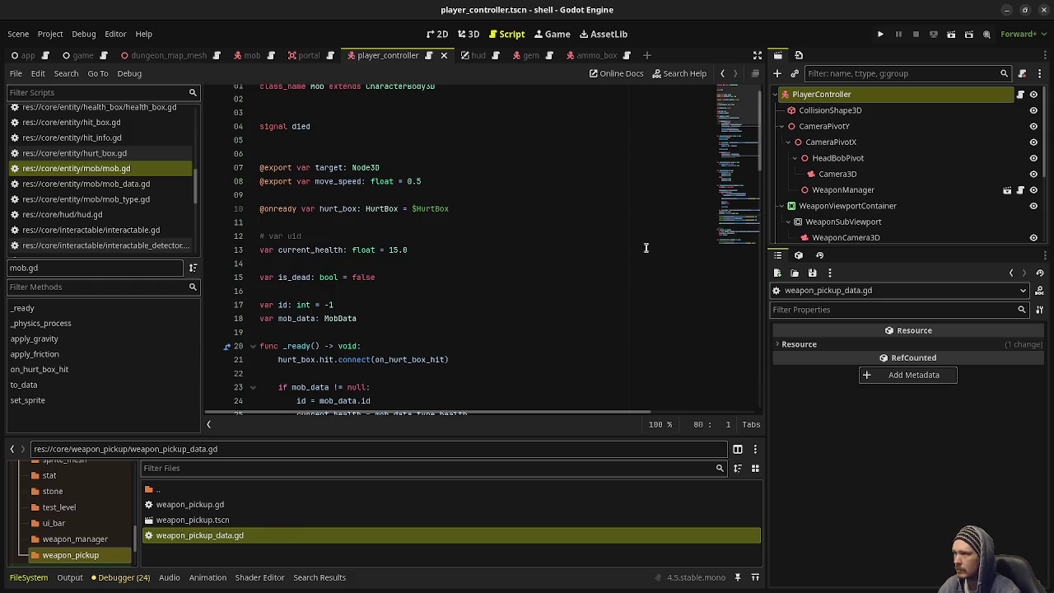
scroll(404, 221, "down", 1)
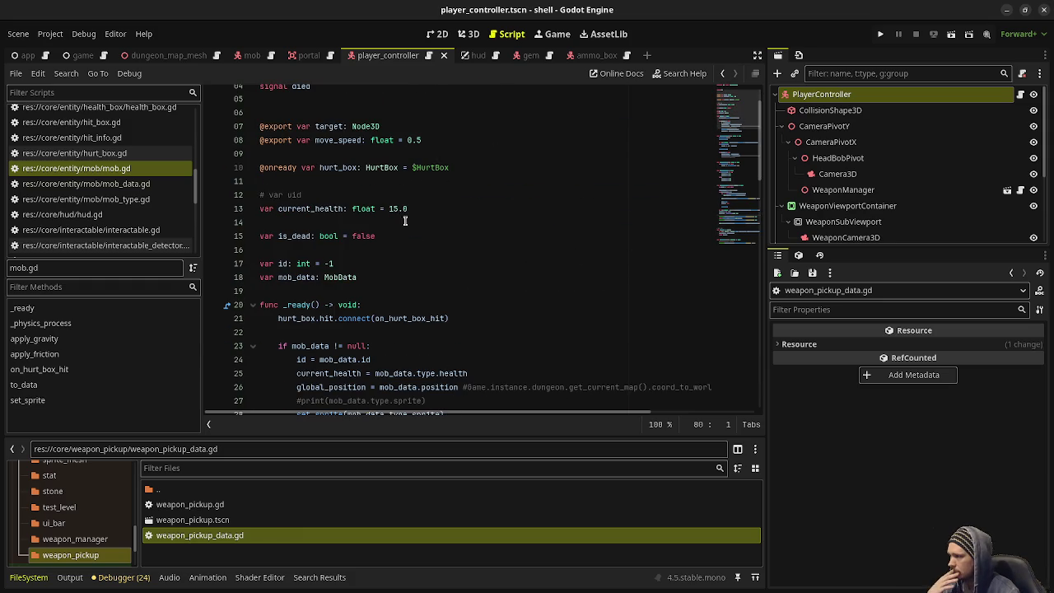
double_click(340, 277)
double_click(296, 277)
scroll(484, 293, "down", 2)
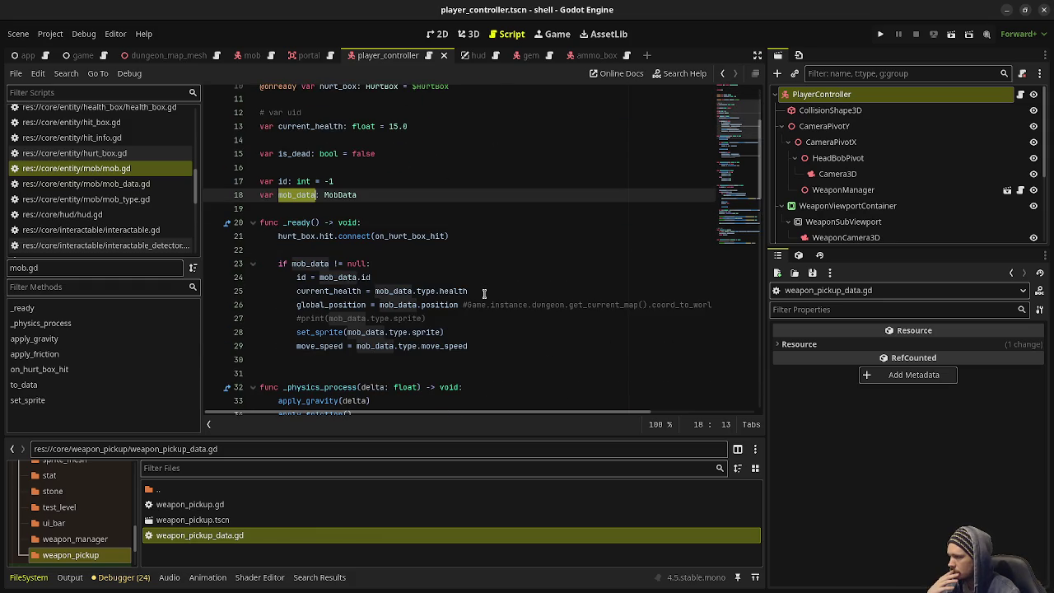
mouse_move(279, 264)
left_mouse_down()
mouse_move(441, 291)
mouse_move(457, 305)
left_mouse_up()
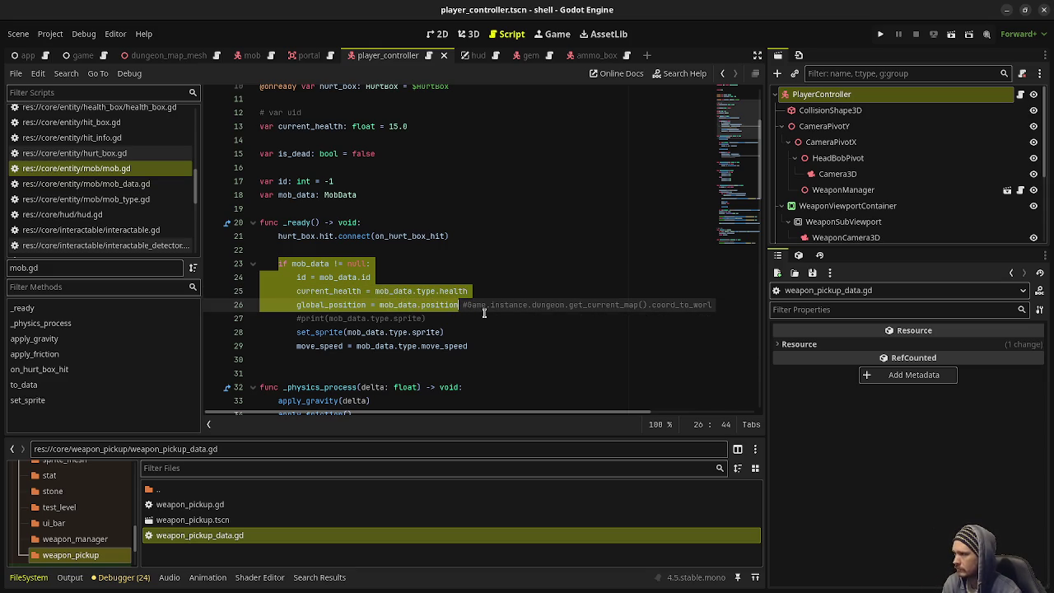
scroll(484, 313, "down", 6)
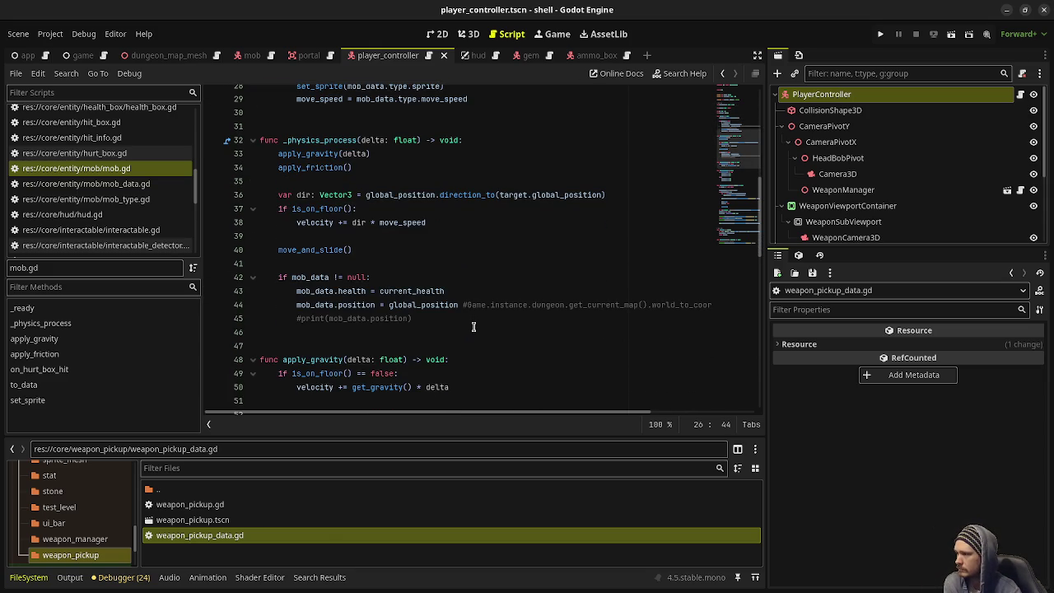
scroll(150, 191, "down", 8)
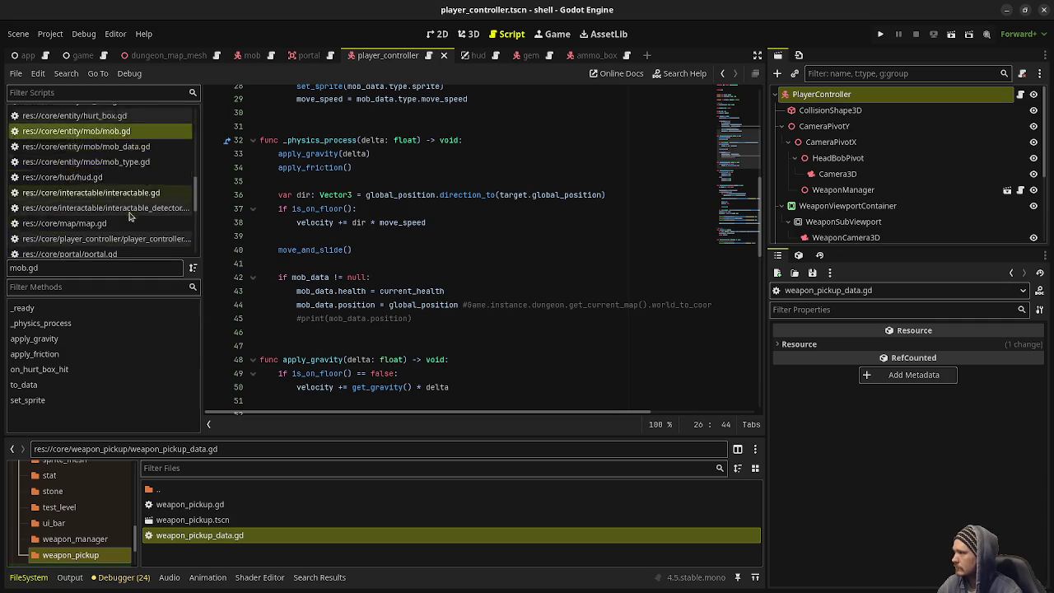
- Paste the copied mob_data block into _ready of weapon_pickup.gd and save
left_click(149, 189)
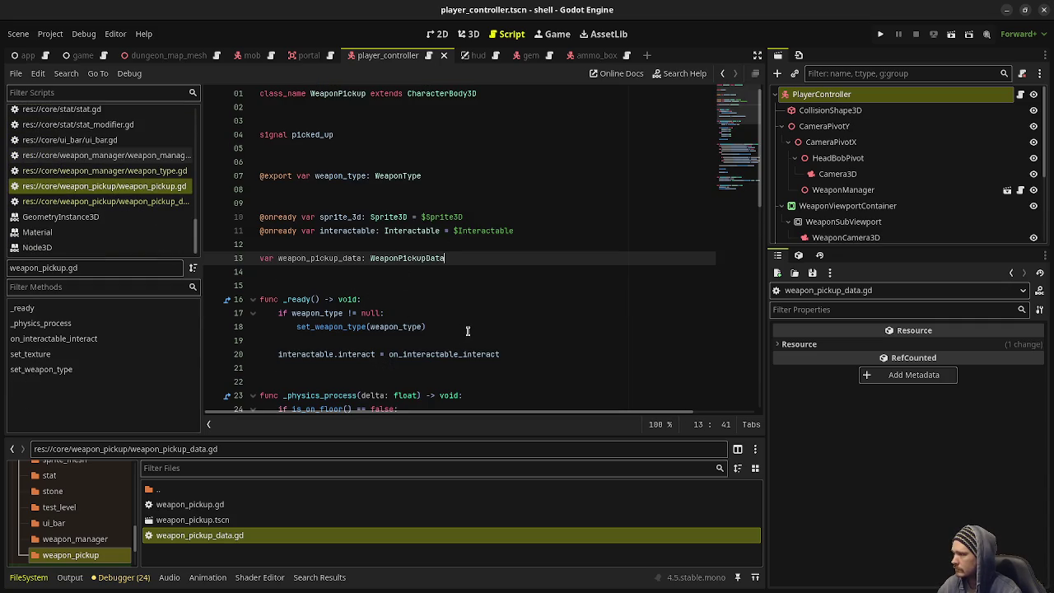
left_click(391, 299)
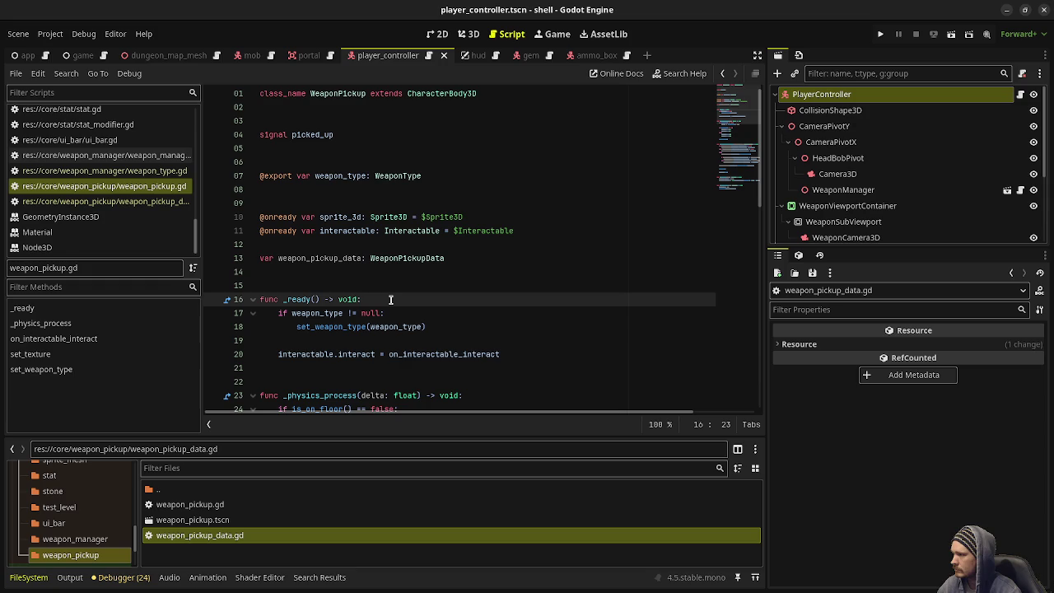
type("if mob_data != null: \t\tid = mob_data.id \t\tcurrent_health = mob_data.type.health \t\tglobal_position = mob_data.position")
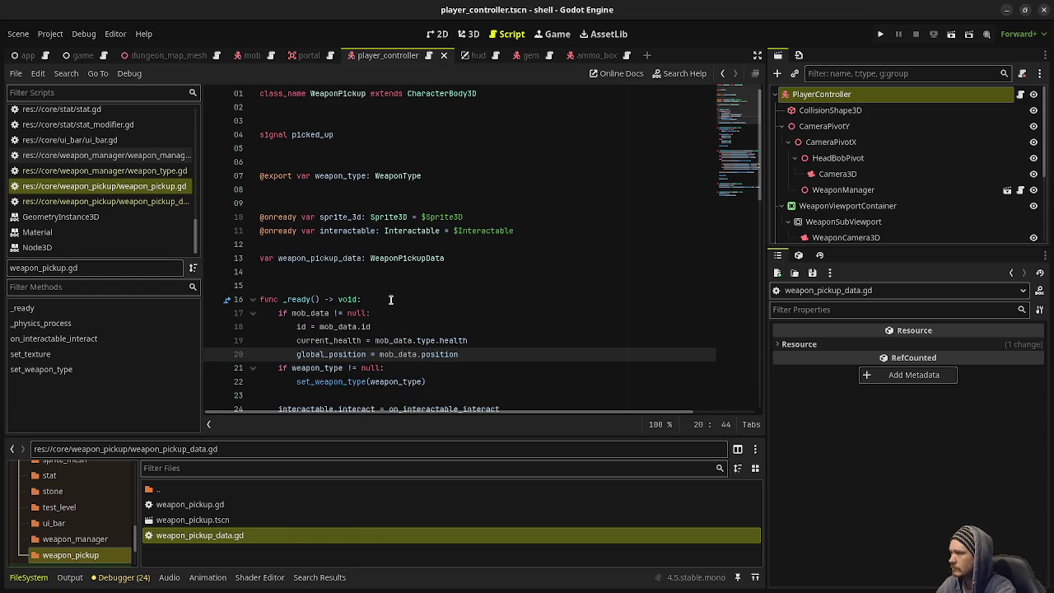
key("Return")
key("ctrl+s")
- Replace every mob_data in the pasted block with weapon_pickup_data
double_click(333, 258)
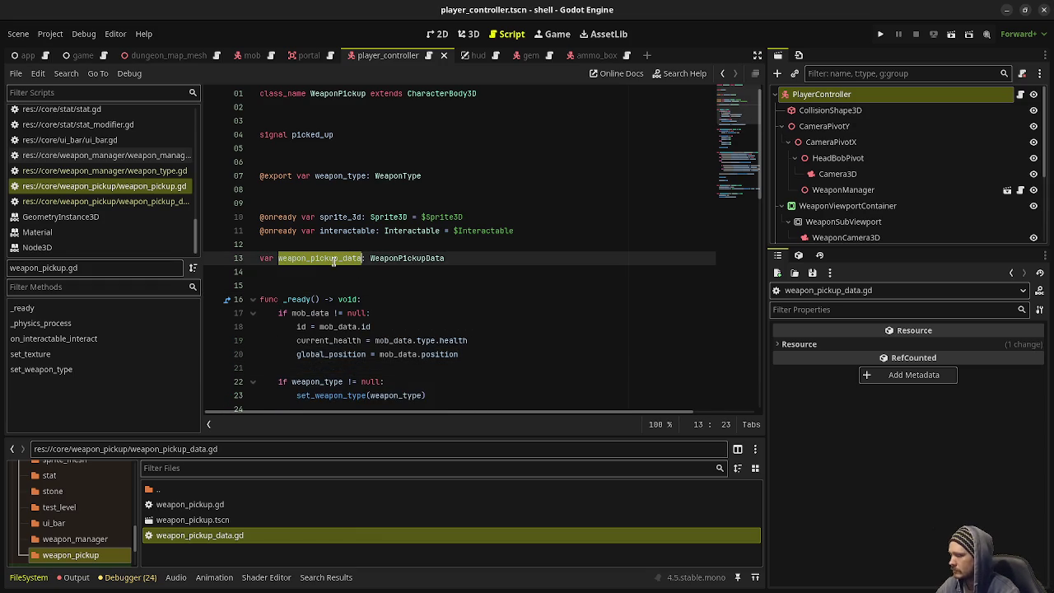
key("ctrl+c")
double_click(305, 314)
key("ctrl+v")
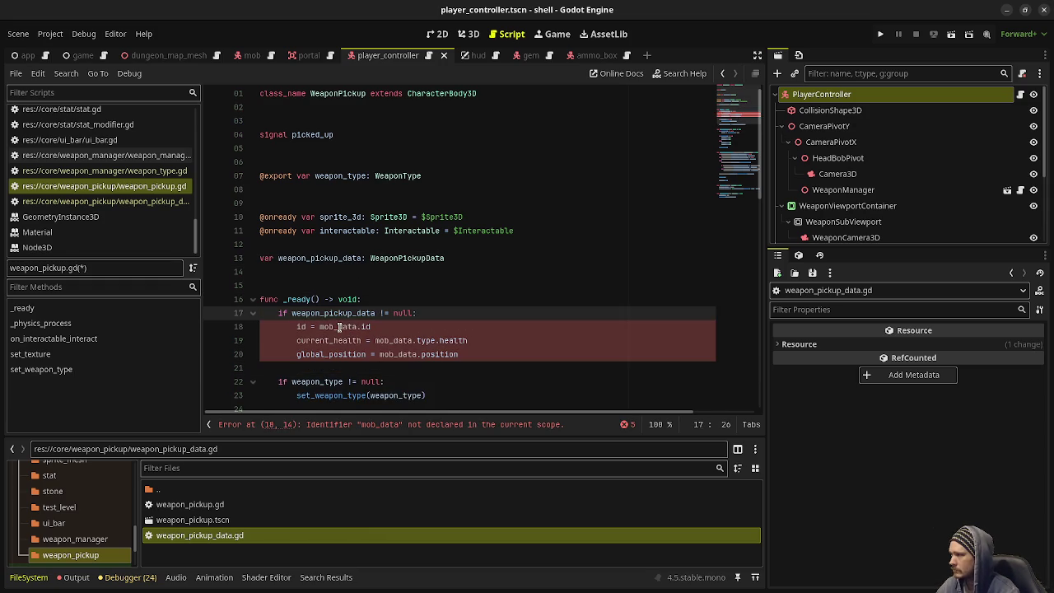
double_click(338, 326)
key("ctrl+v")
double_click(394, 340)
key("ctrl+v")
left_click(399, 354)
double_click(399, 354)
key("ctrl+v")
- Remove the current_health line and declare 'var id: int' above weapon_pickup_data
left_click(544, 328)
key("BackSpace")
key("ctrl+s")
left_click(459, 255)
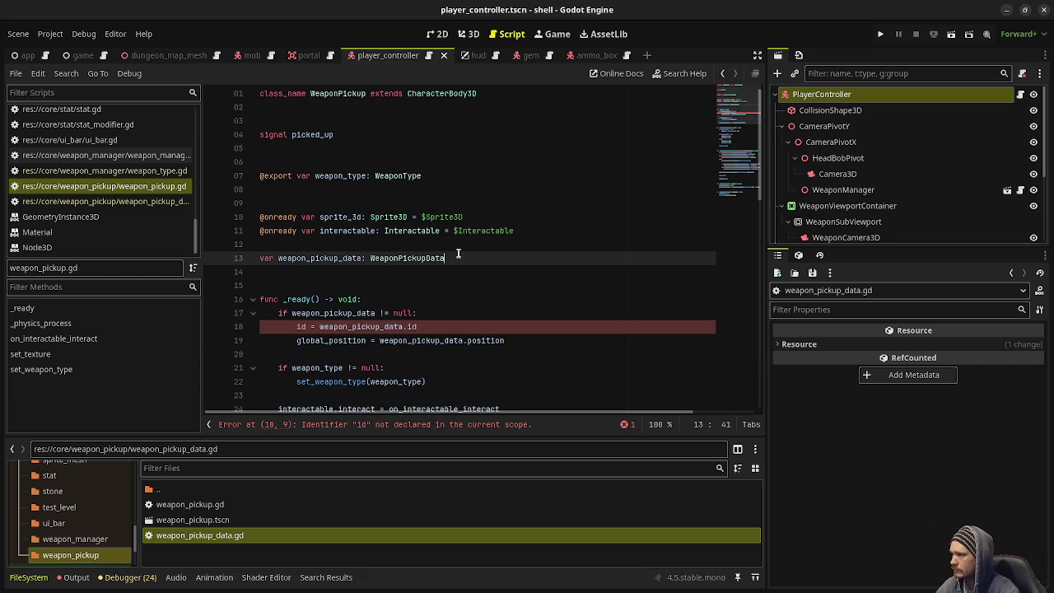
key("ctrl+shift+Return")
type("var id")
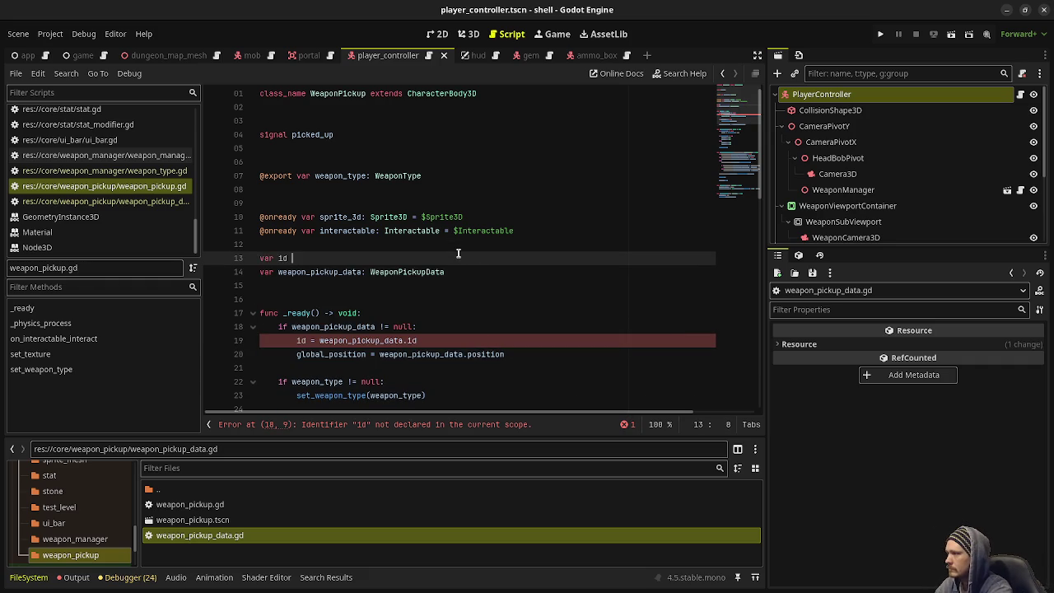
type(": int")
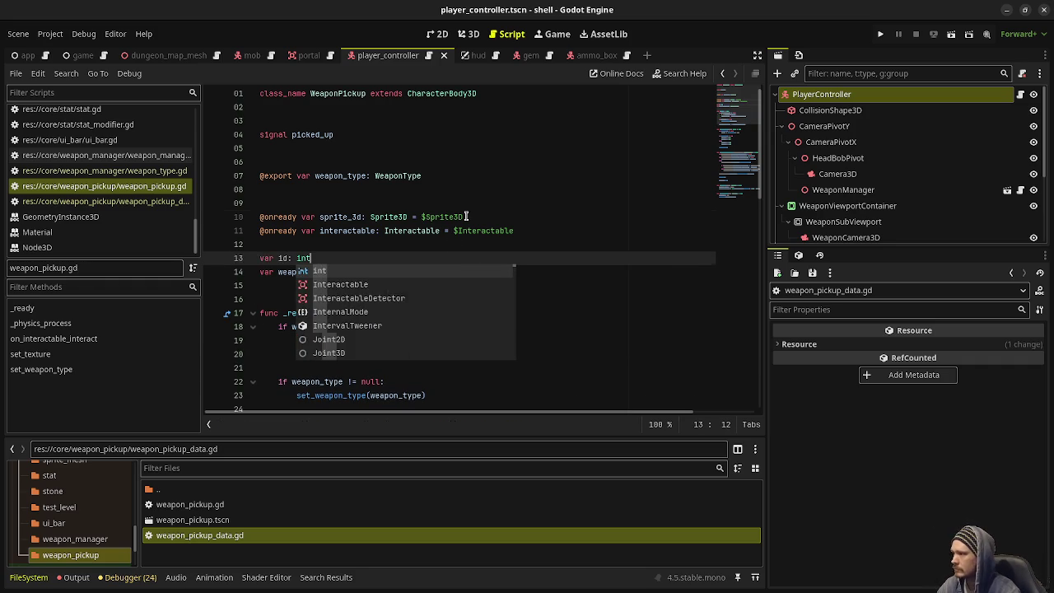
left_click(466, 216)
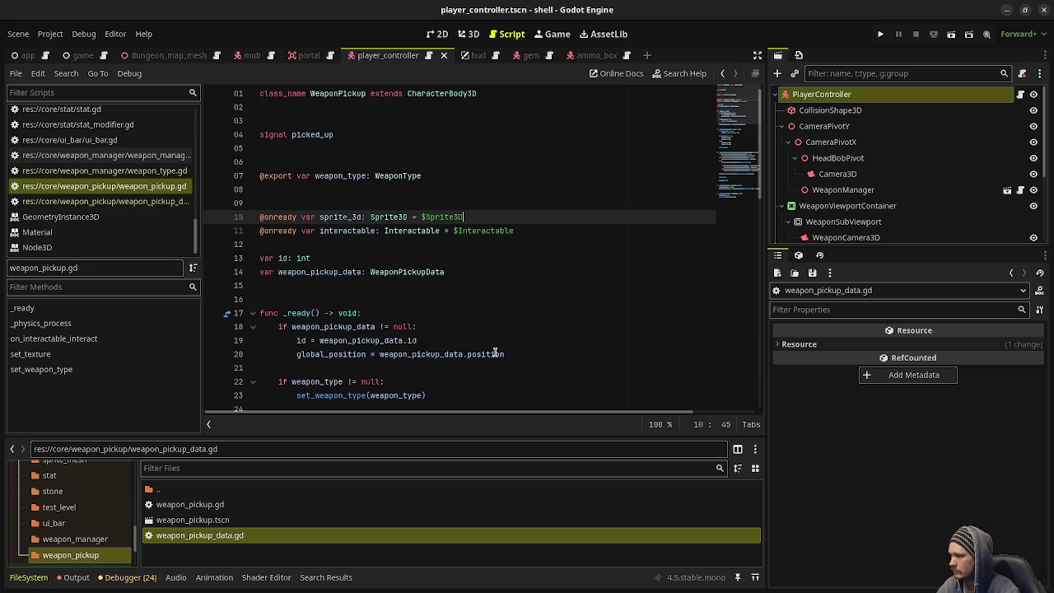
- Copy the block into _physics_process after move_and_slide(), dropping the id line, and save
scroll(492, 352, "down", 1)
left_click_drag(277, 288, 507, 312)
scroll(425, 315, "down", 5)
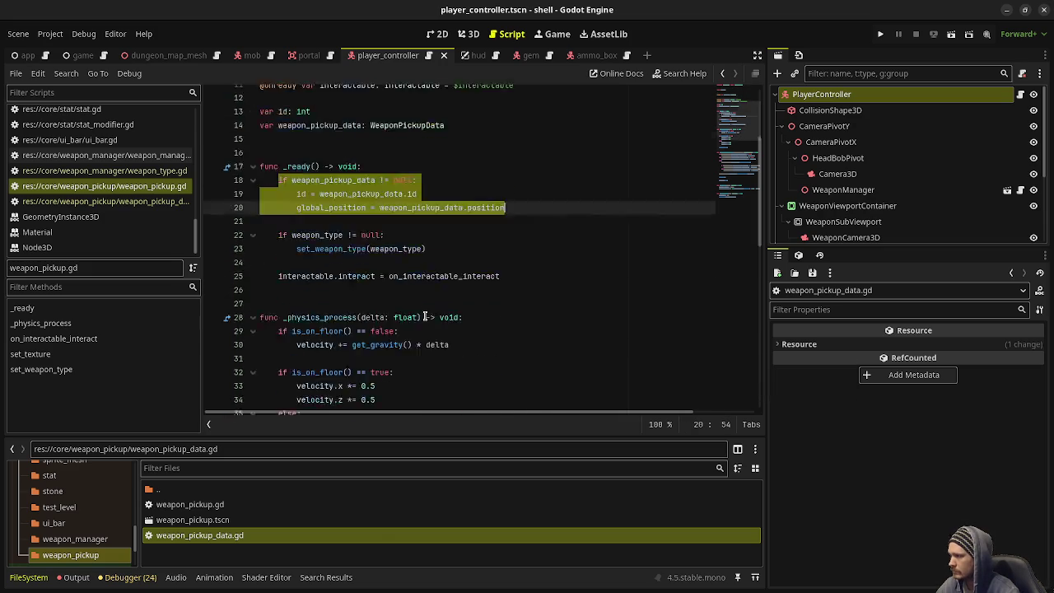
left_click(368, 364)
key("Return")
key("Return")
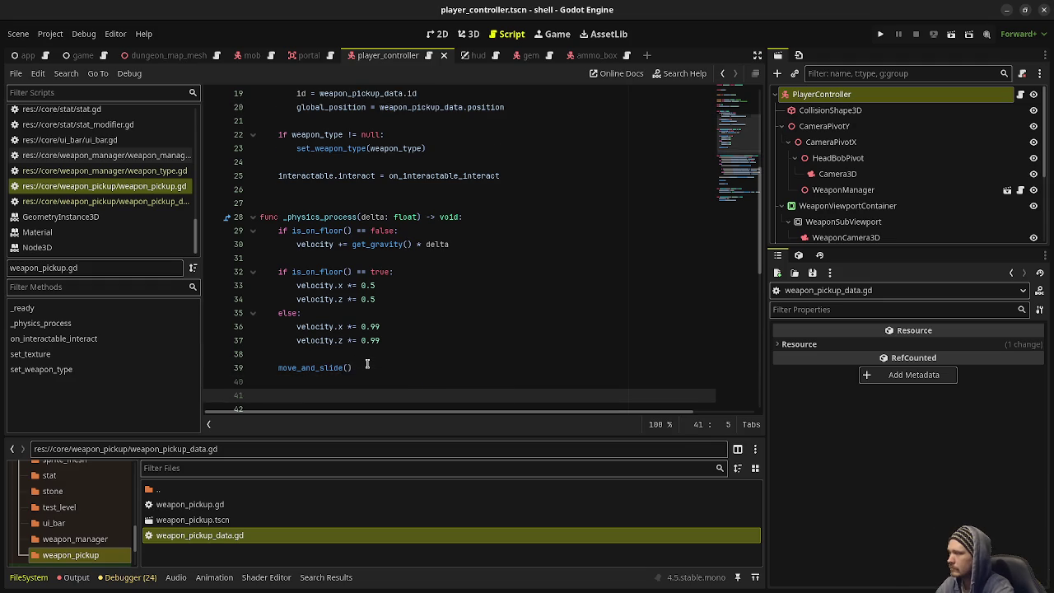
key("ctrl+v")
left_click_drag(416, 381, 418, 368)
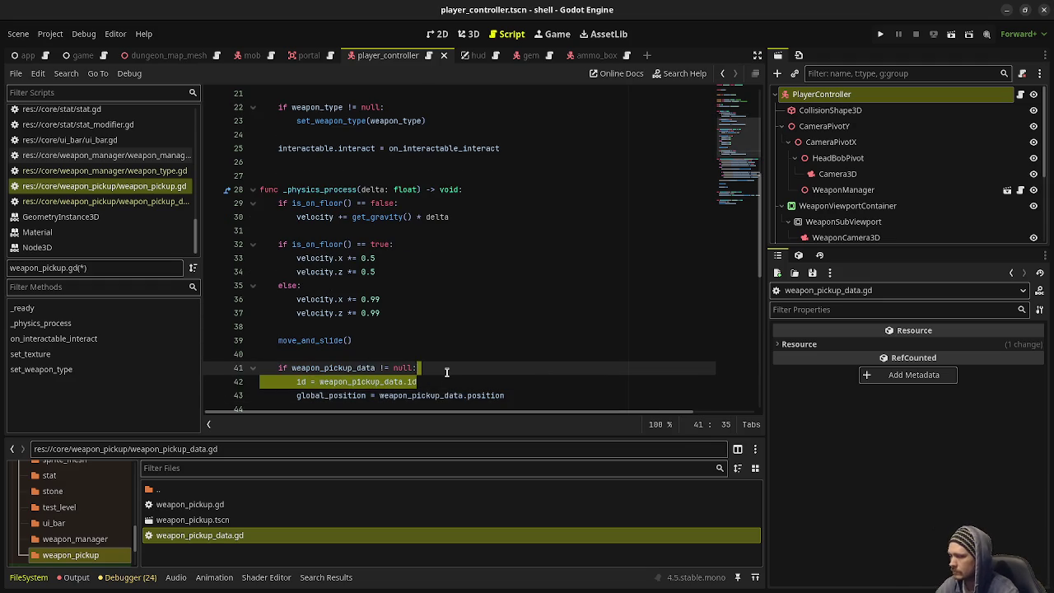
key("BackSpace")
key("ctrl+s")
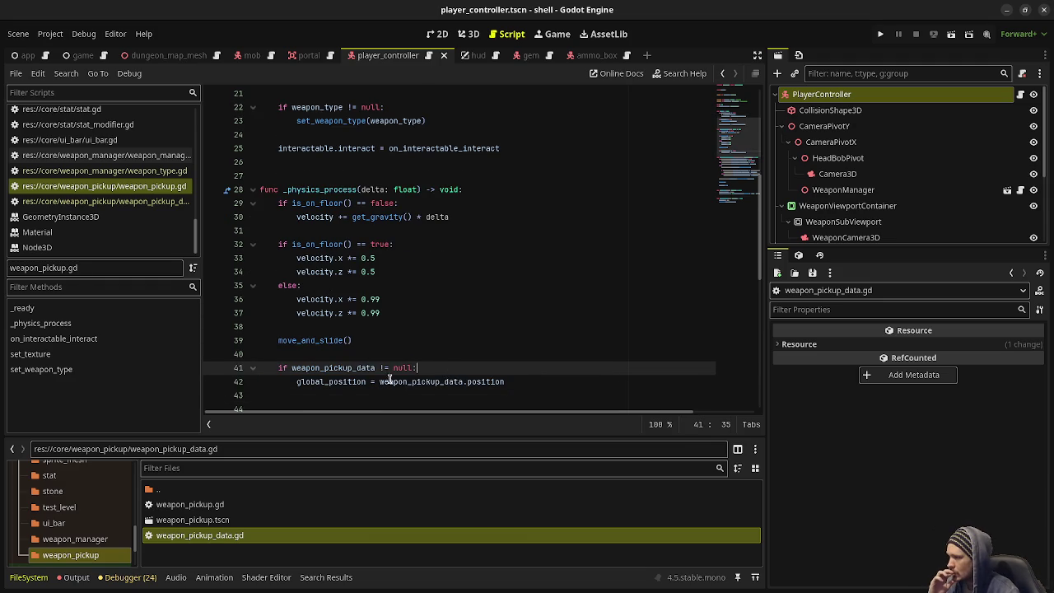
- Reverse the position line so weapon_pickup_data.position = global_position, and save
double_click(351, 381)
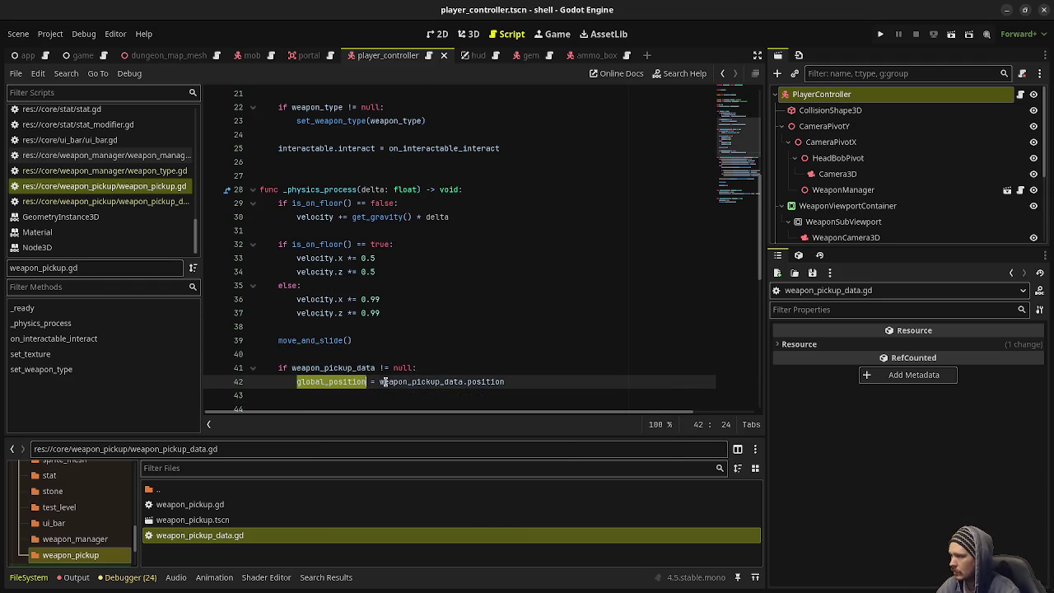
key("BackSpace")
key("BackSpace")
key("BackSpace")
key("BackSpace")
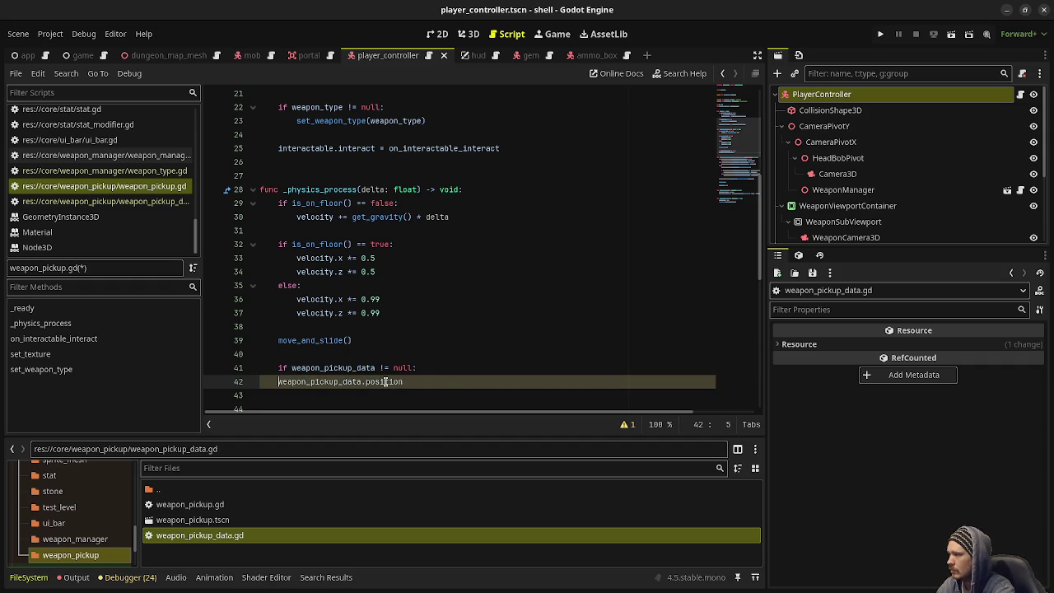
key("End")
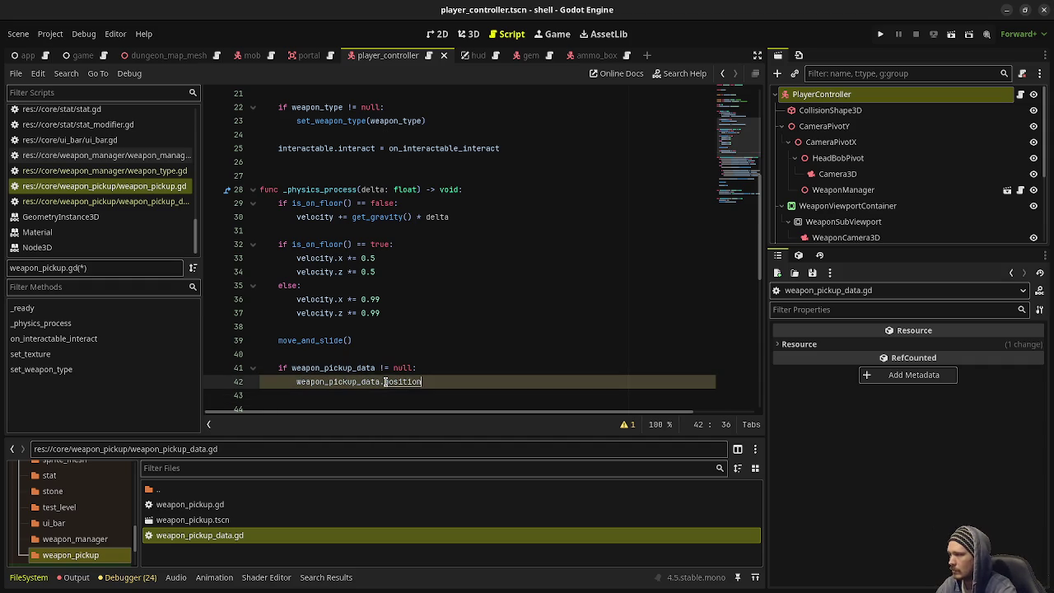
type(" = ")
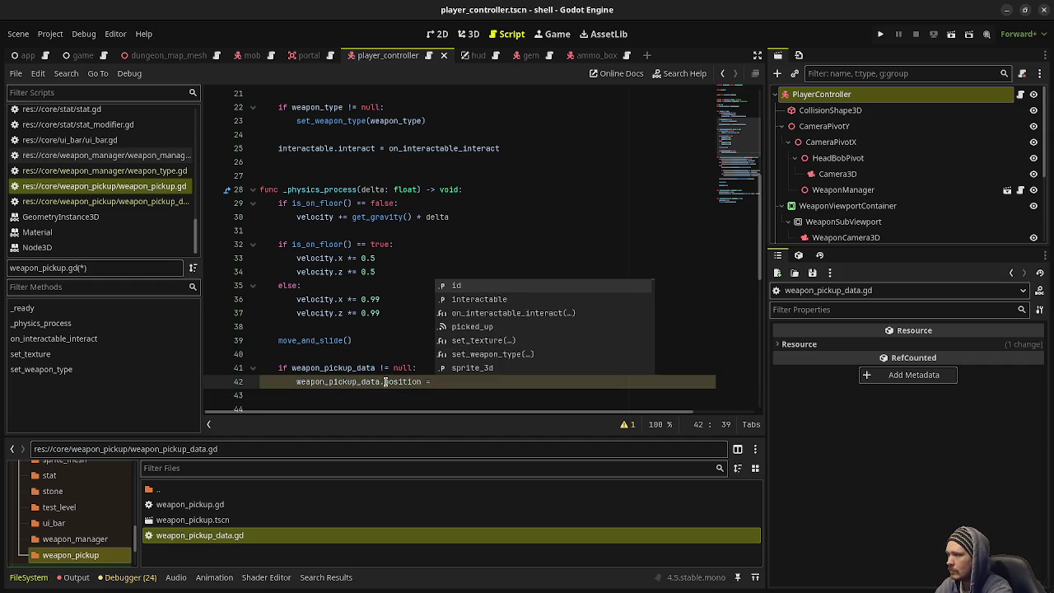
type("global_position")
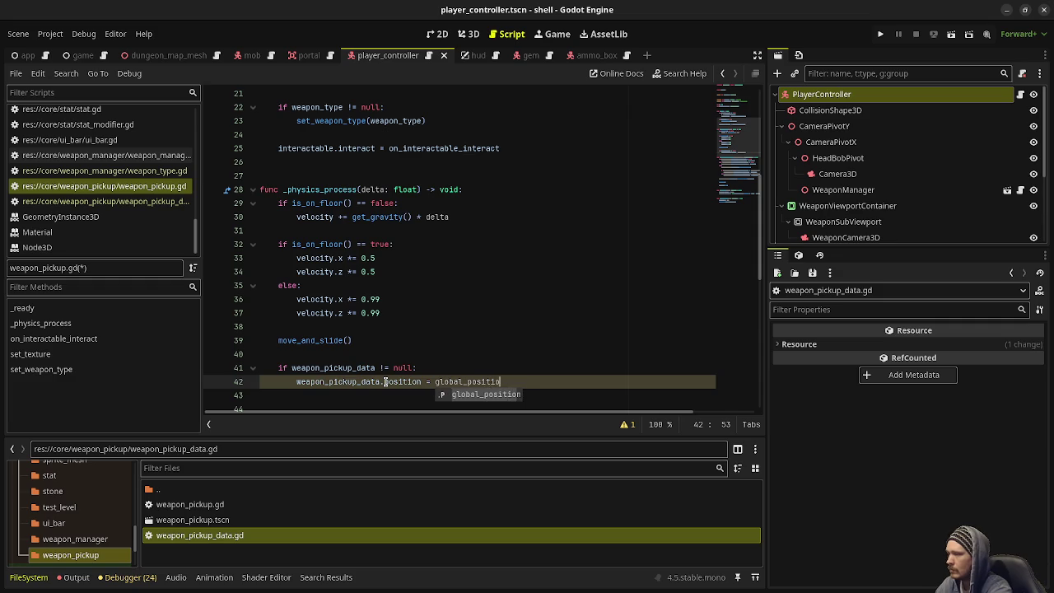
key("ctrl+s")
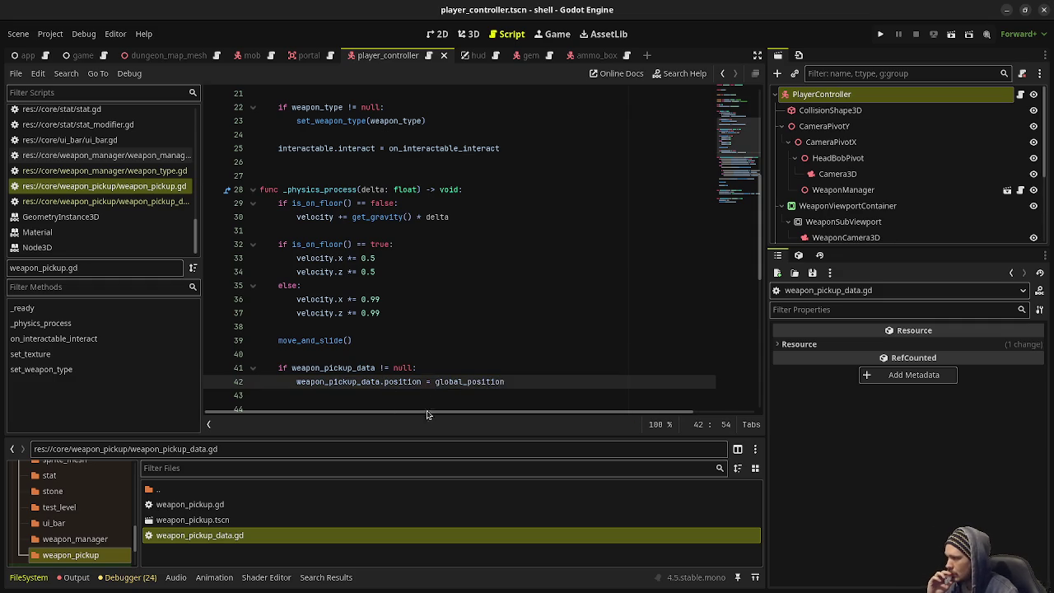
- Open the dungeon_map.gd script from the Scripts list
scroll(423, 343, "up", 5)
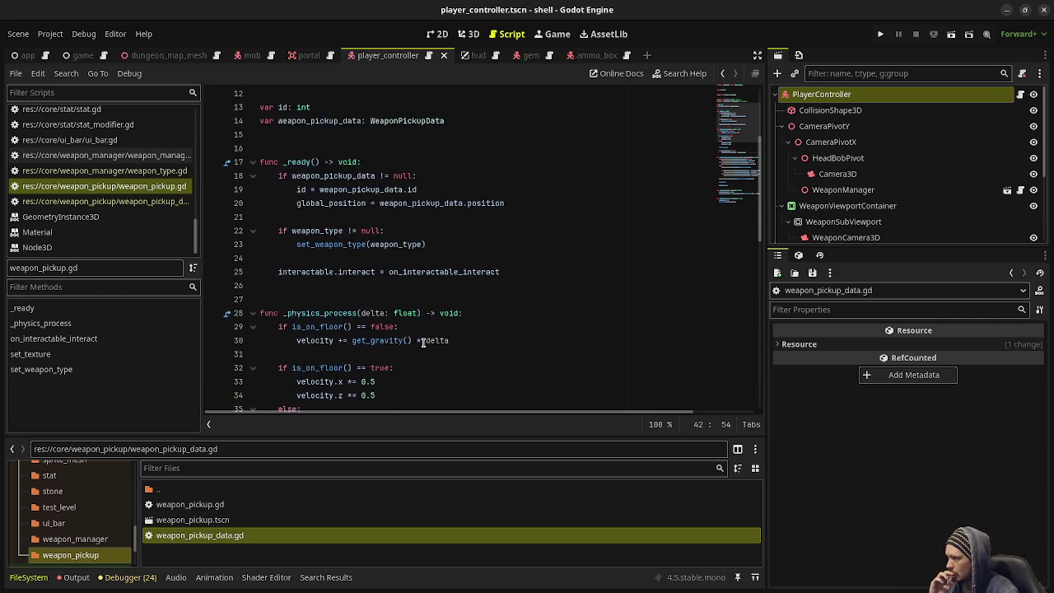
scroll(423, 342, "up", 2)
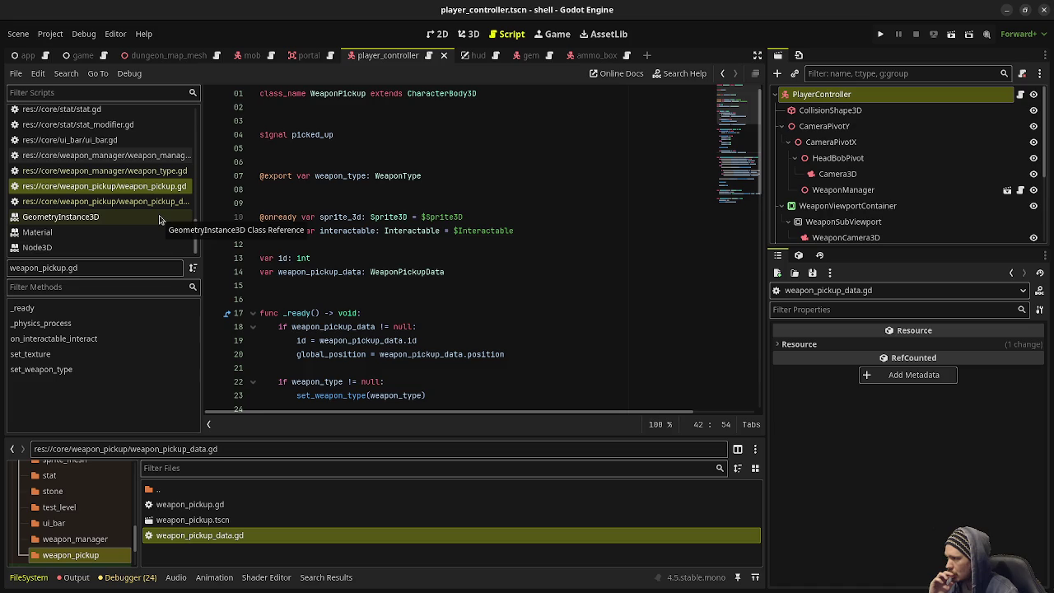
scroll(471, 319, "down", 17)
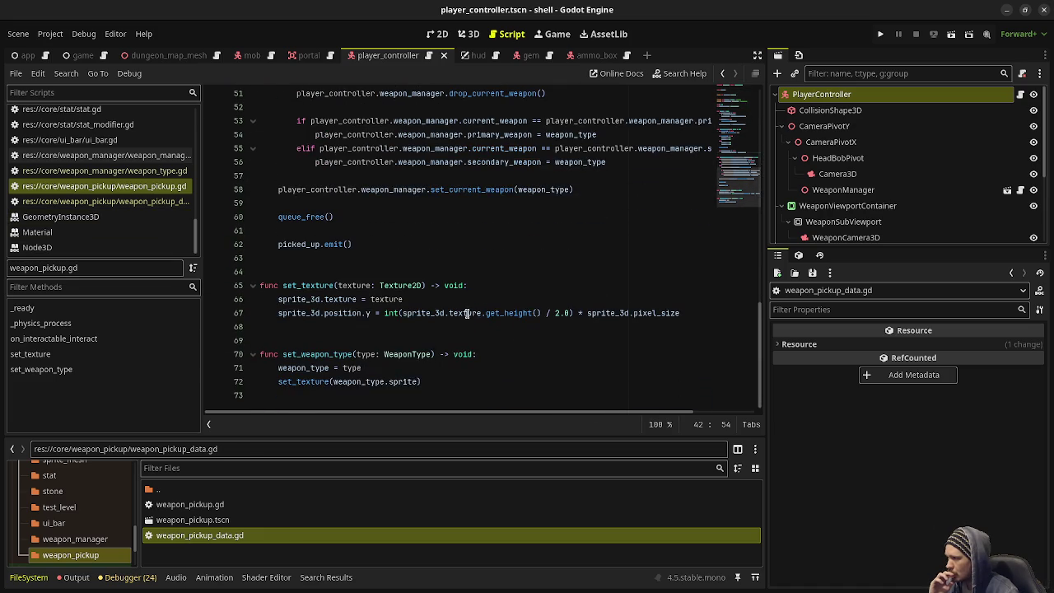
scroll(132, 219, "up", 3)
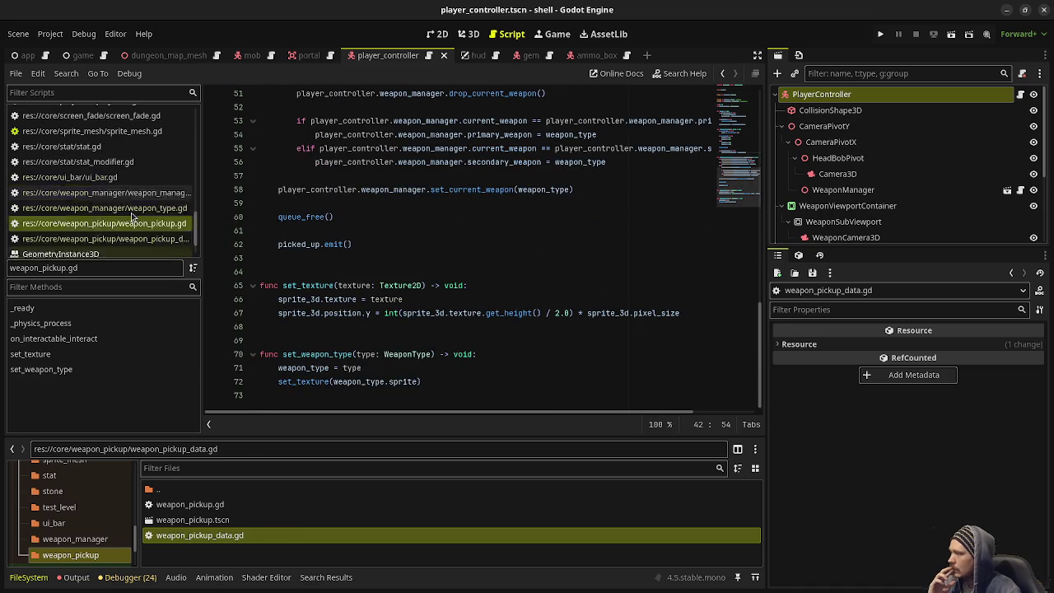
scroll(132, 219, "up", 10)
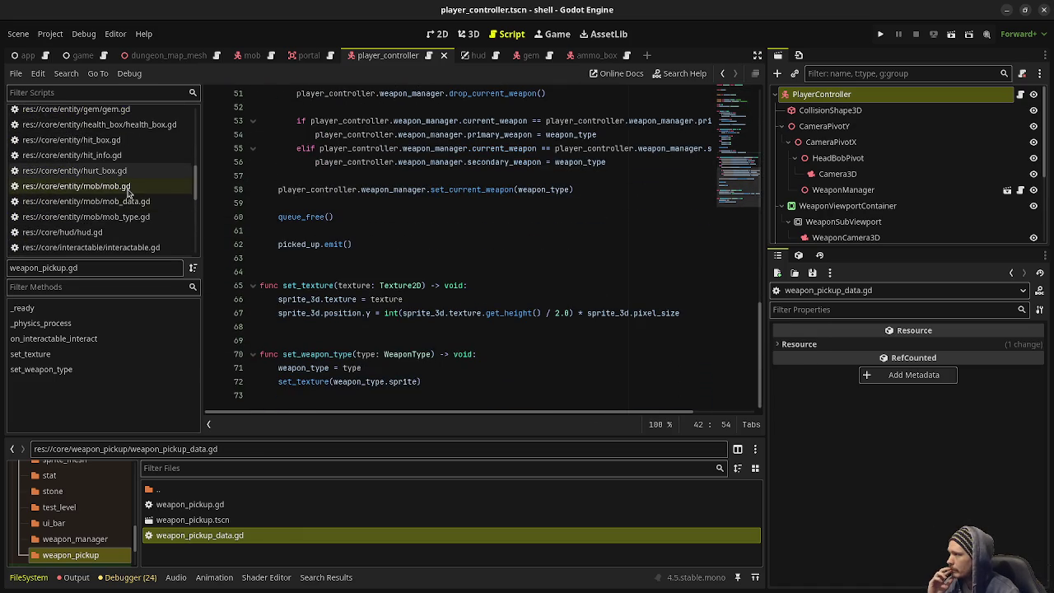
scroll(127, 194, "up", 5)
left_click(128, 182)
- Open game.gd at spawn_weapon_pickup and hide the side docks to widen the code
scroll(127, 185, "up", 2)
scroll(127, 186, "up", 3)
left_click(123, 144)
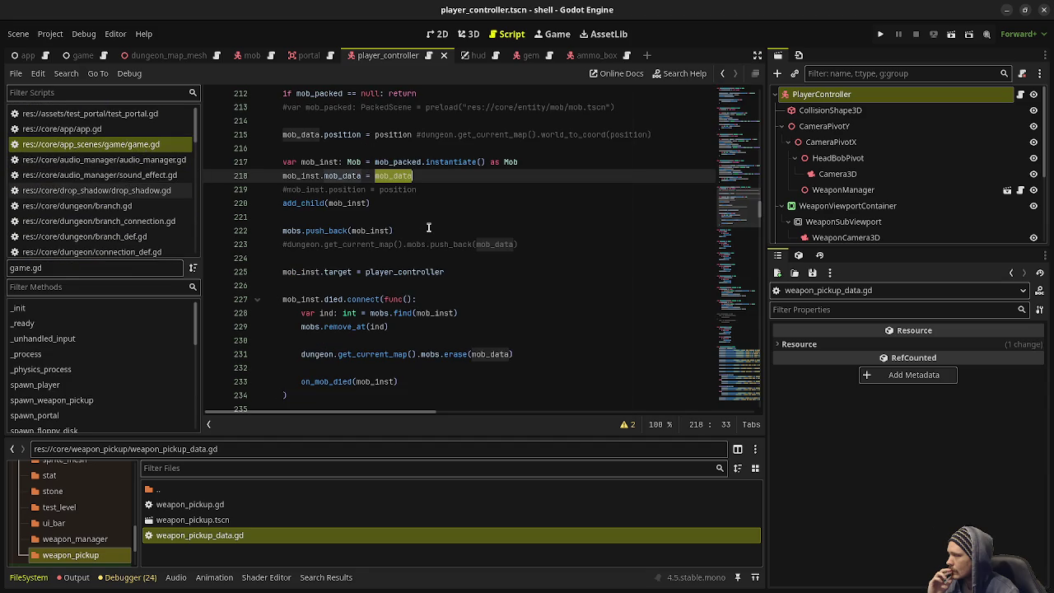
scroll(404, 238, "down", 5)
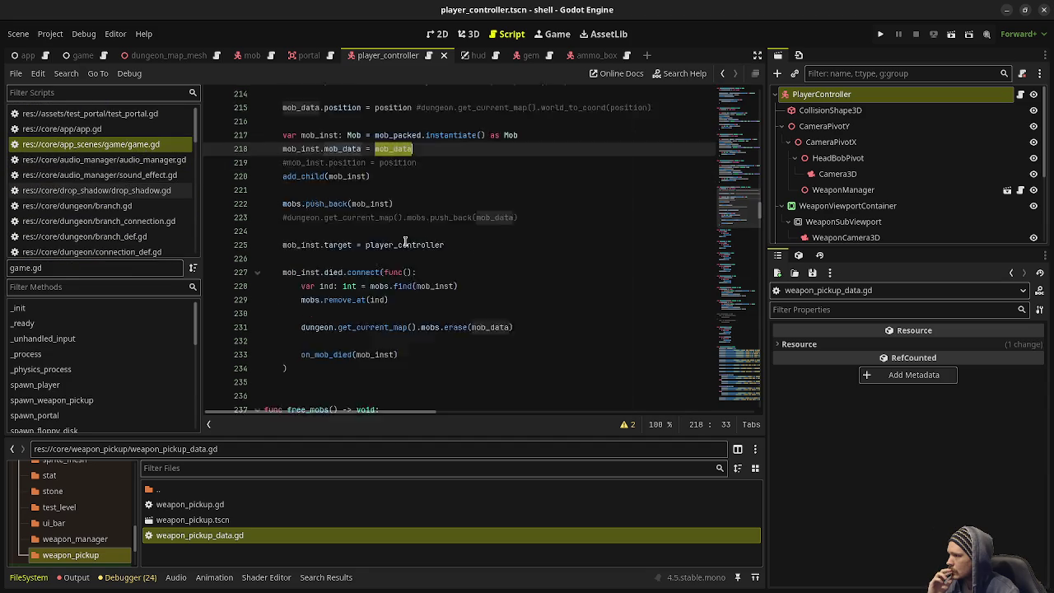
scroll(404, 240, "up", 8)
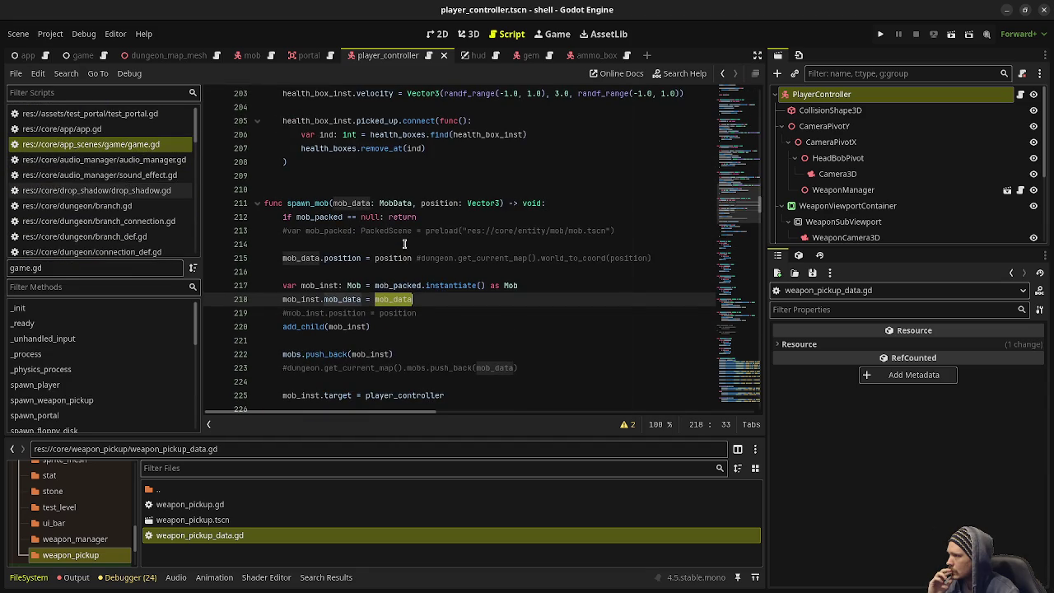
scroll(403, 284, "up", 12)
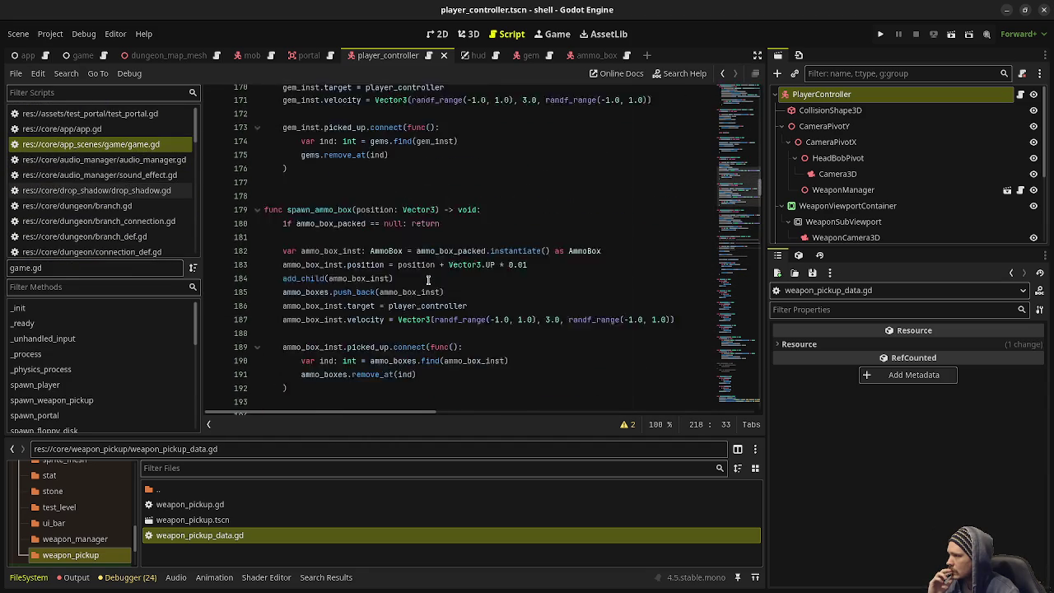
scroll(427, 282, "up", 10)
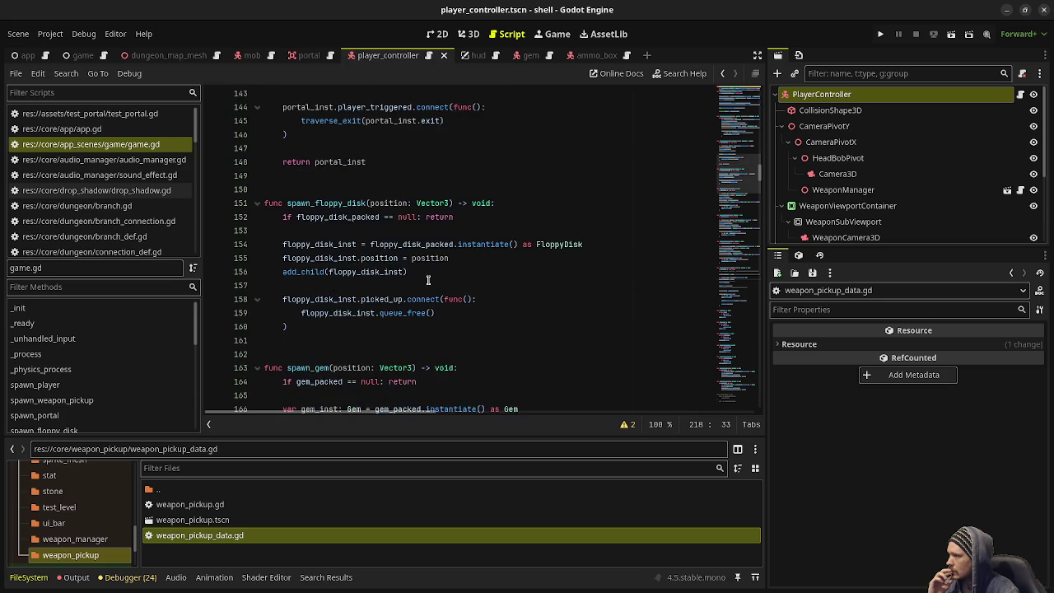
scroll(427, 280, "up", 8)
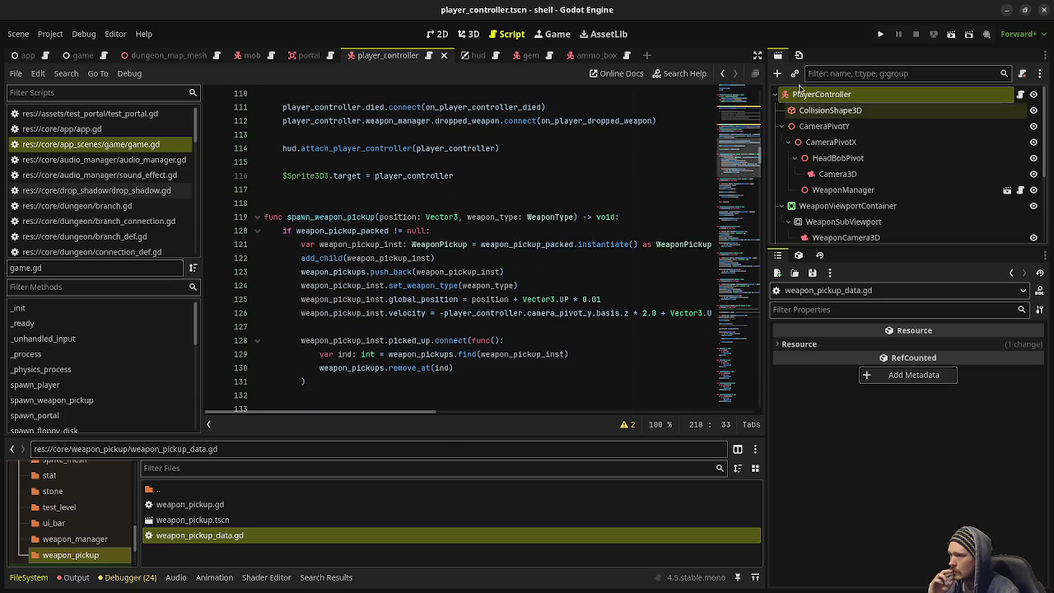
left_click(756, 55)
- Add line 122 'weapon_pickup_inst.weapon_pickup_data =' in spawn_weapon_pickup and save
left_click(739, 239)
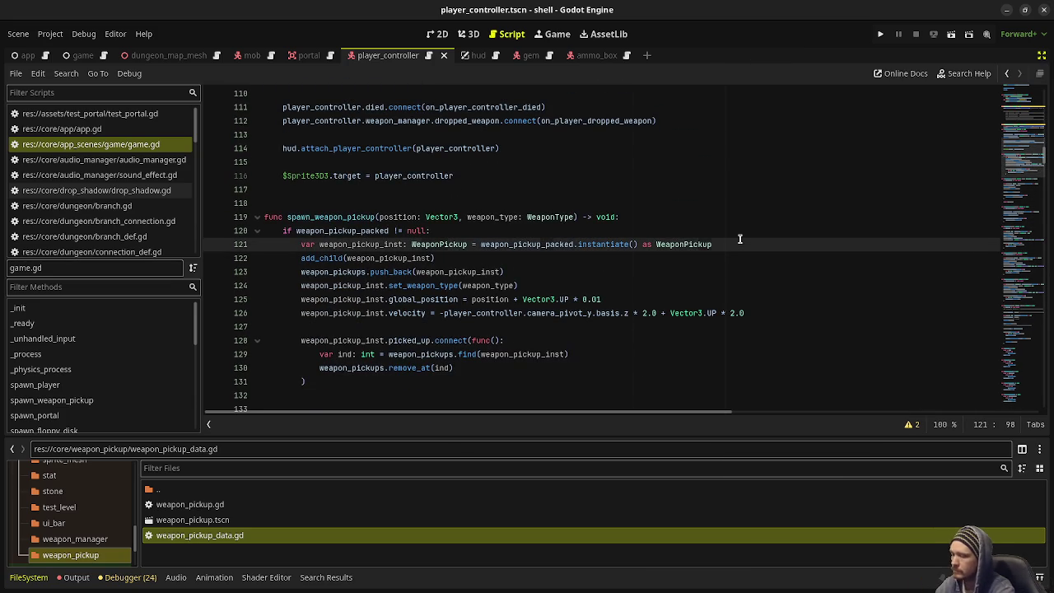
key("Return")
type("weapon")
key("Down")
key("Return")
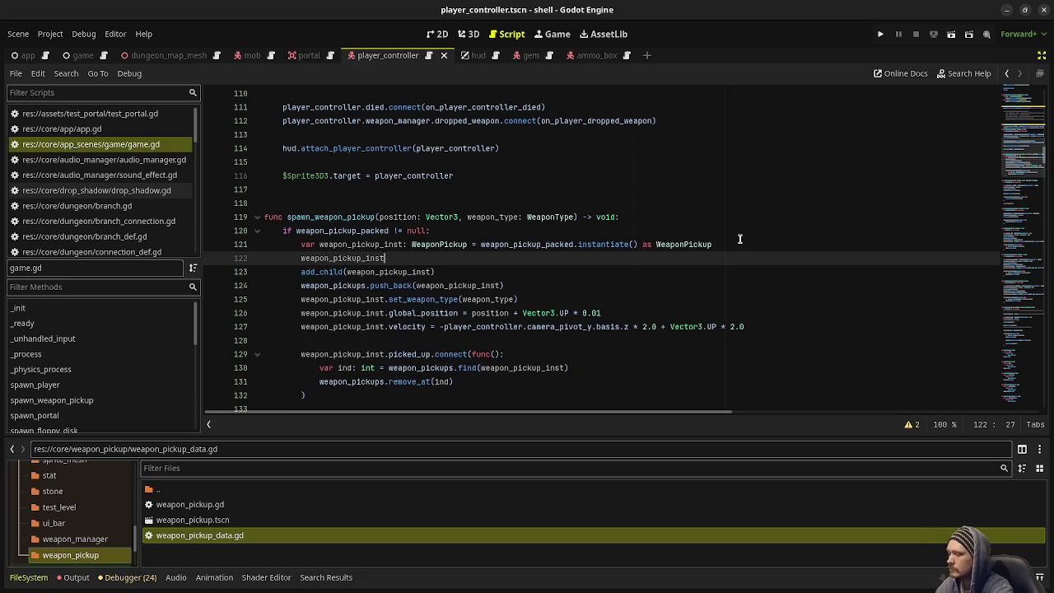
type(".weapo")
key("Return")
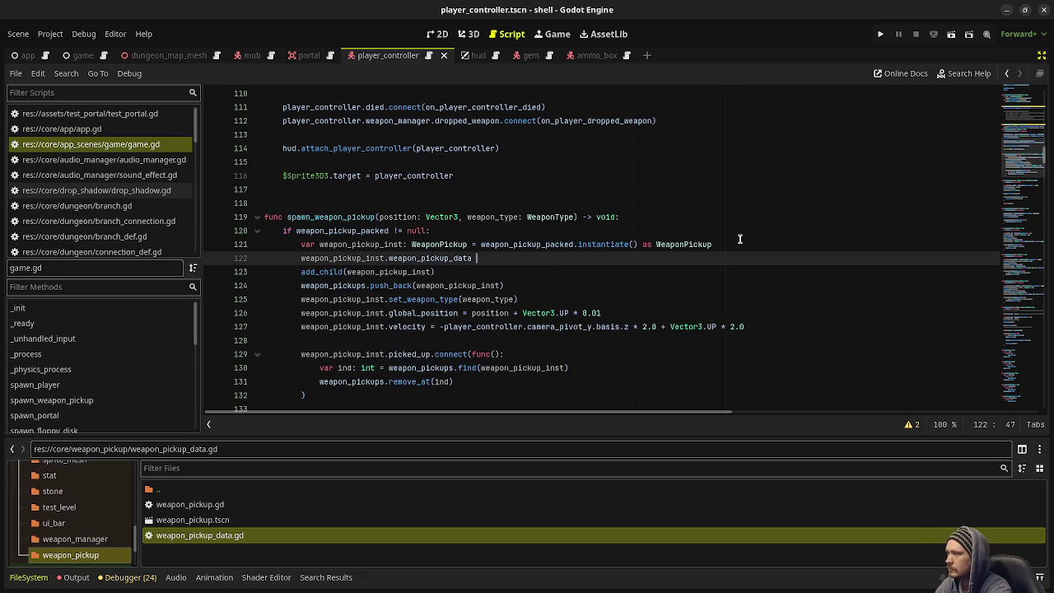
type("=")
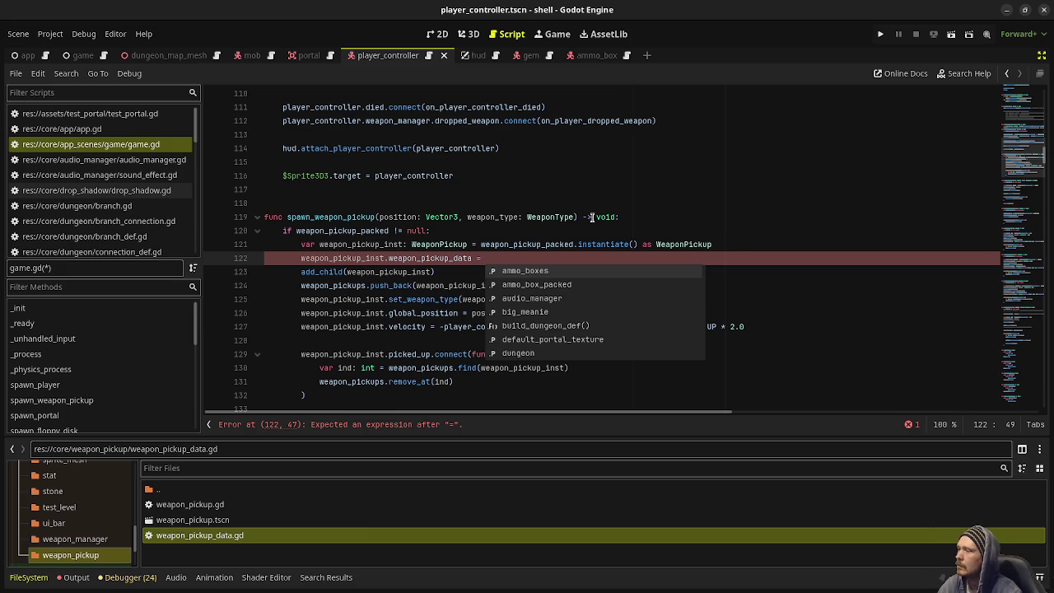
left_click(553, 216)
key("ctrl+s")
- Insert blank lines after set_visibility_in_range before spawn_player, then select the spawn_weapon_pickup name
scroll(546, 243, "up", 4)
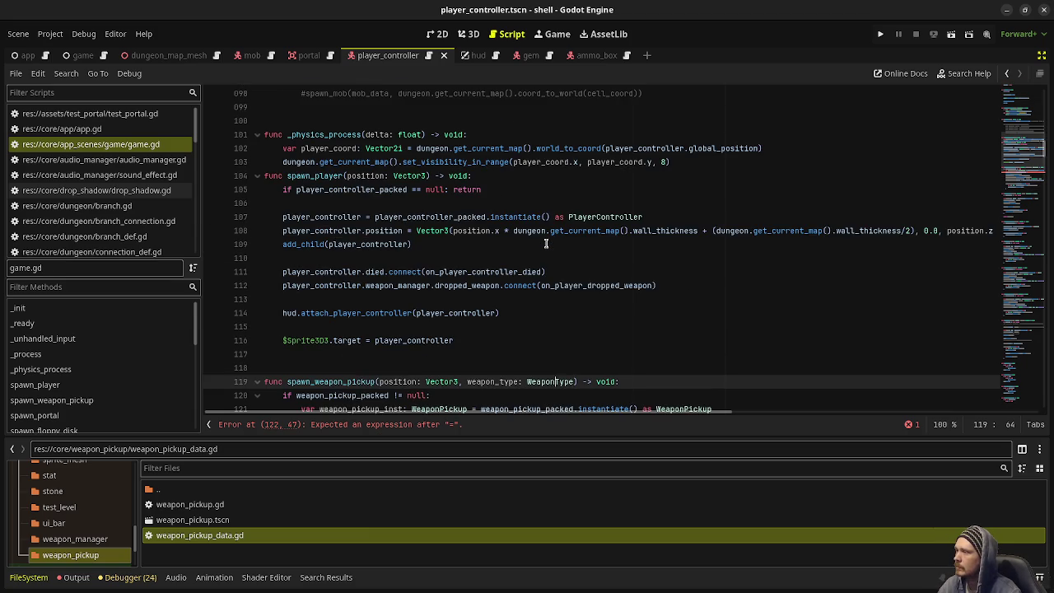
scroll(546, 243, "down", 5)
scroll(543, 250, "up", 5)
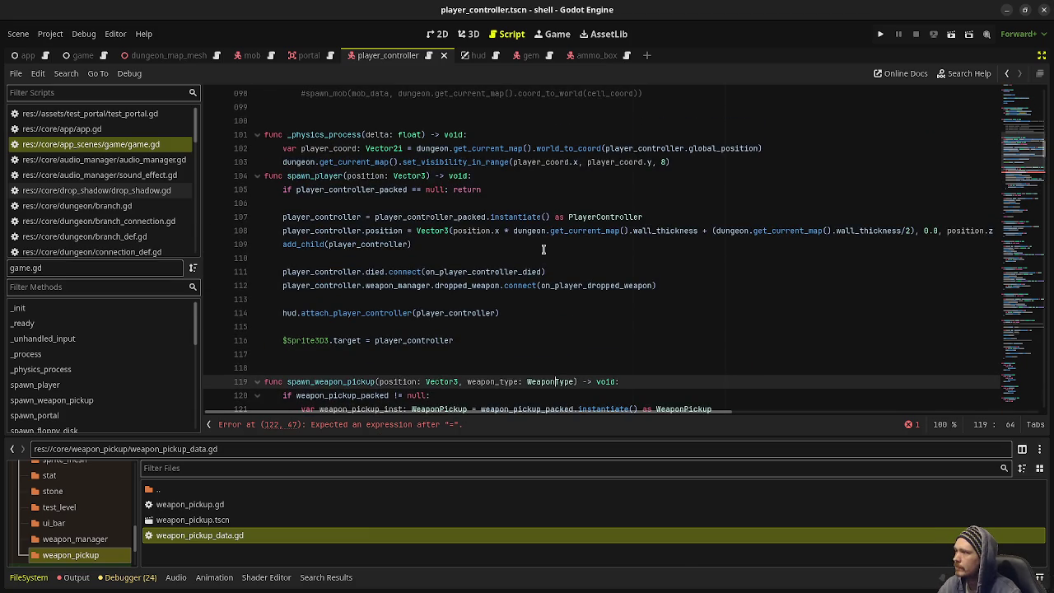
left_click(702, 159)
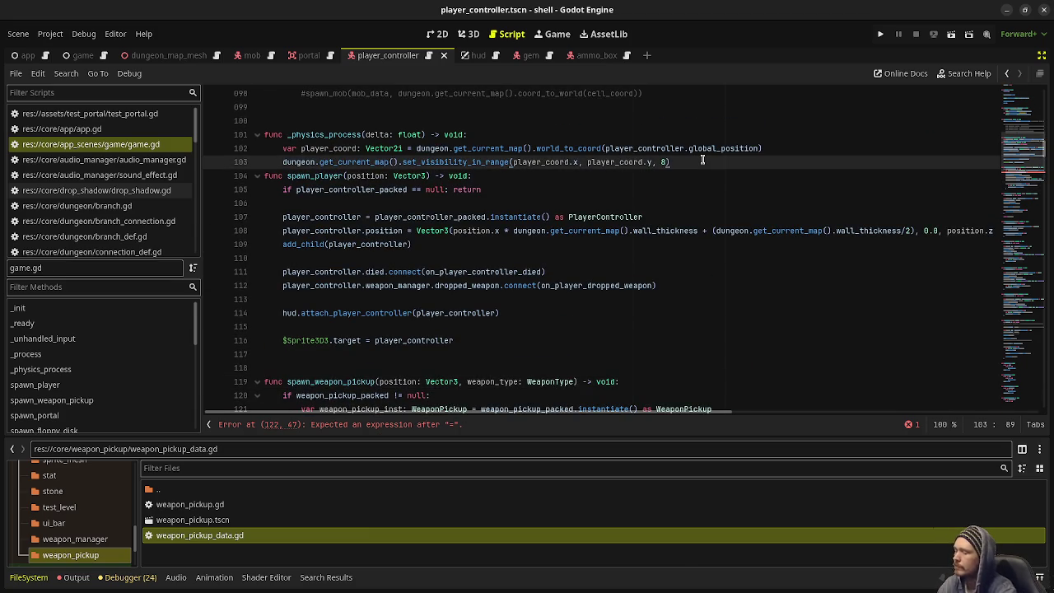
key("Return")
key("Return")
scroll(623, 217, "down", 15)
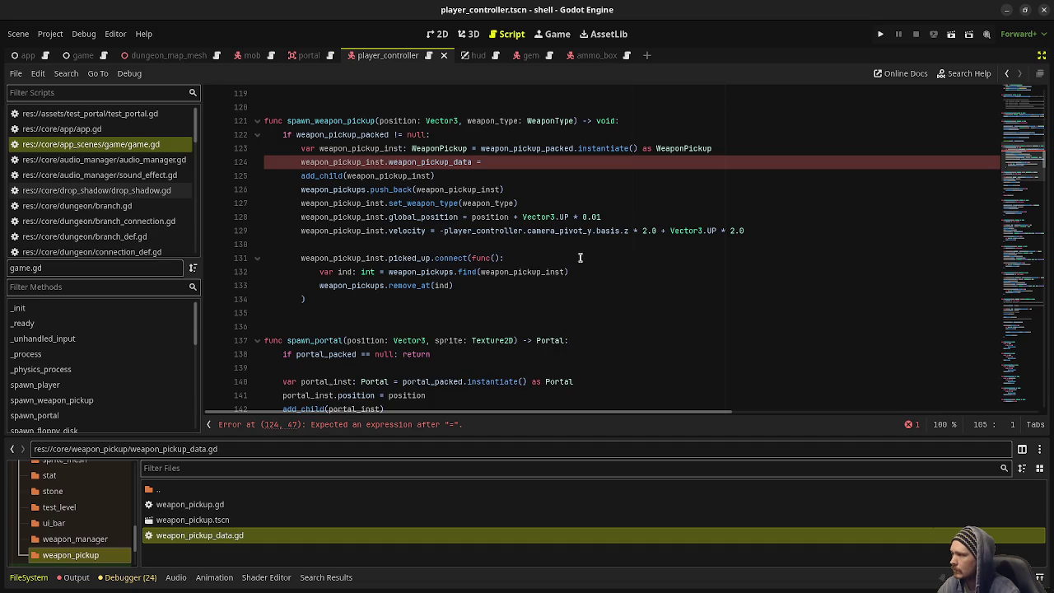
scroll(364, 259, "down", 10)
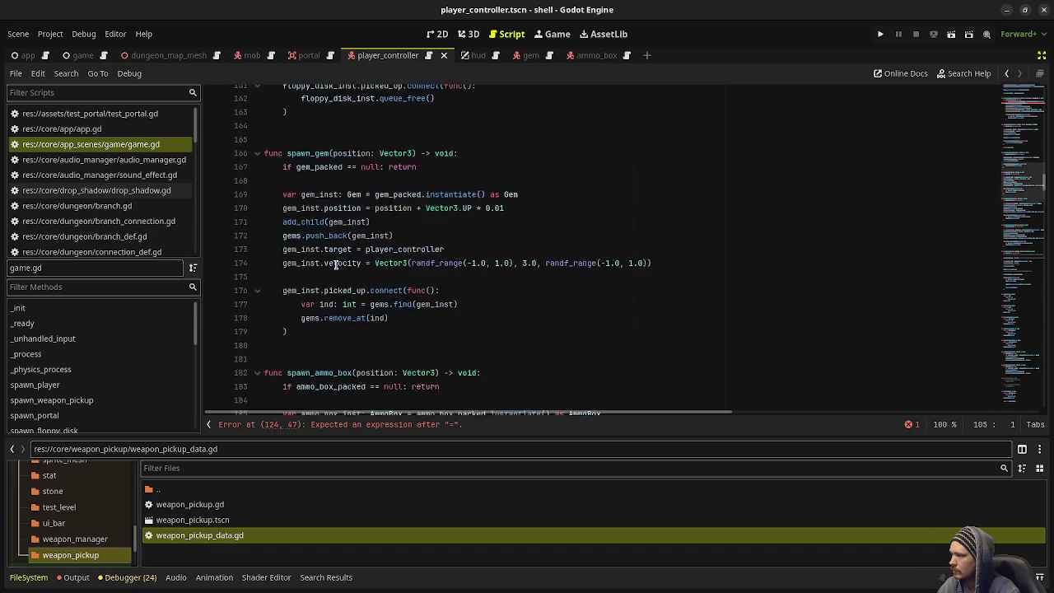
scroll(362, 236, "down", 10)
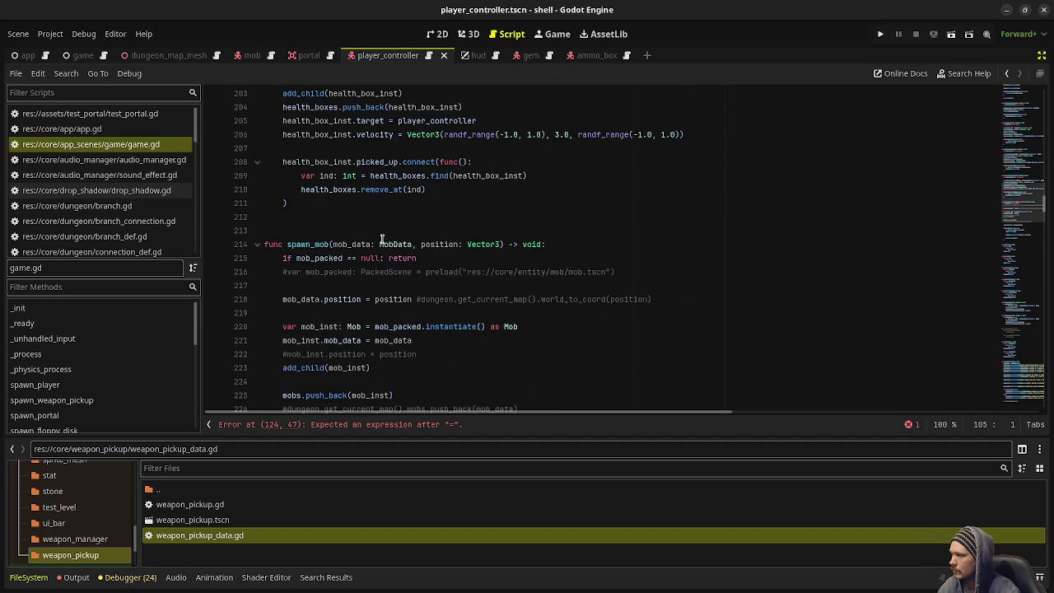
scroll(390, 244, "up", 20)
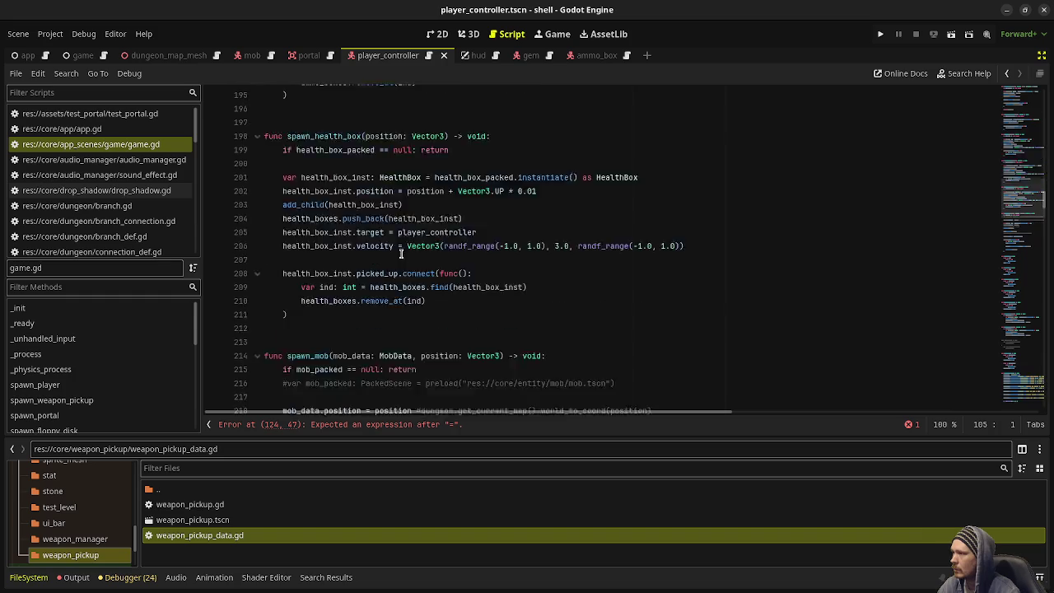
scroll(403, 260, "up", 5)
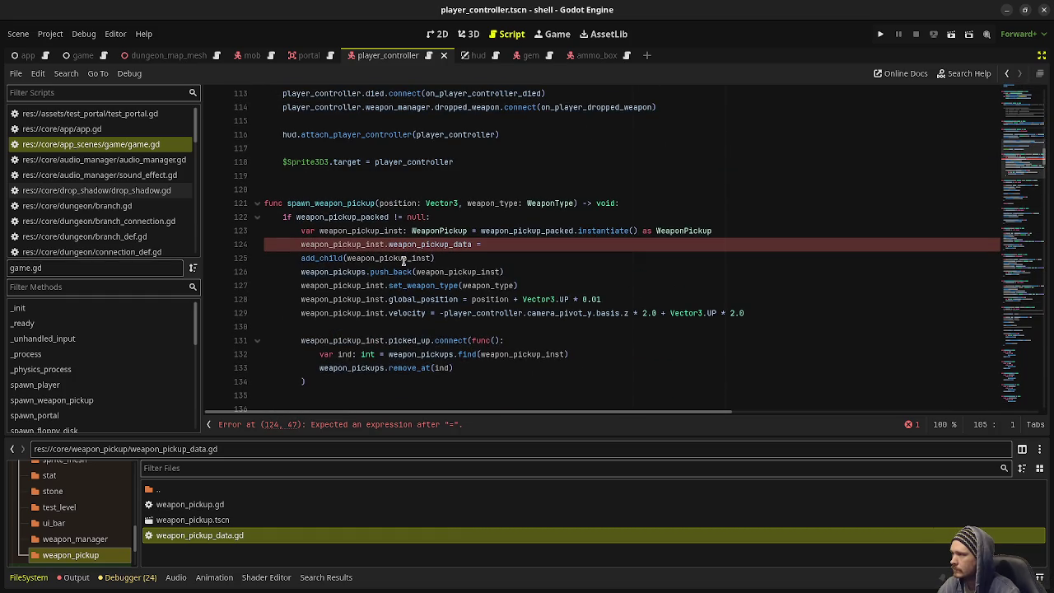
double_click(324, 201)
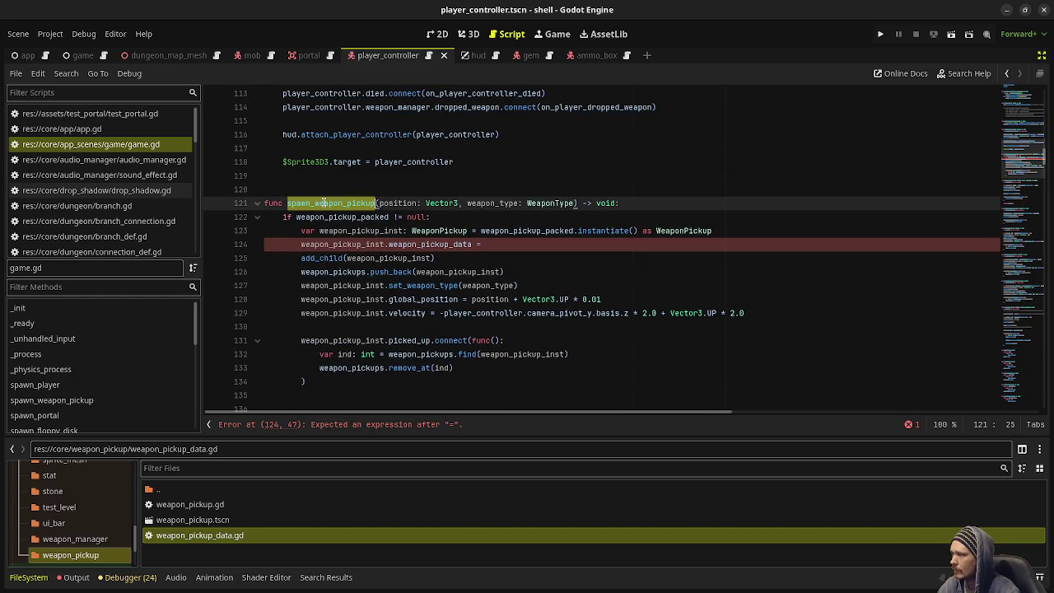
left_click(324, 203)
- Search game.gd for spawn_weapon_pickup and cycle through all 5 matches back to line 121
double_click(342, 202)
key("ctrl+f")
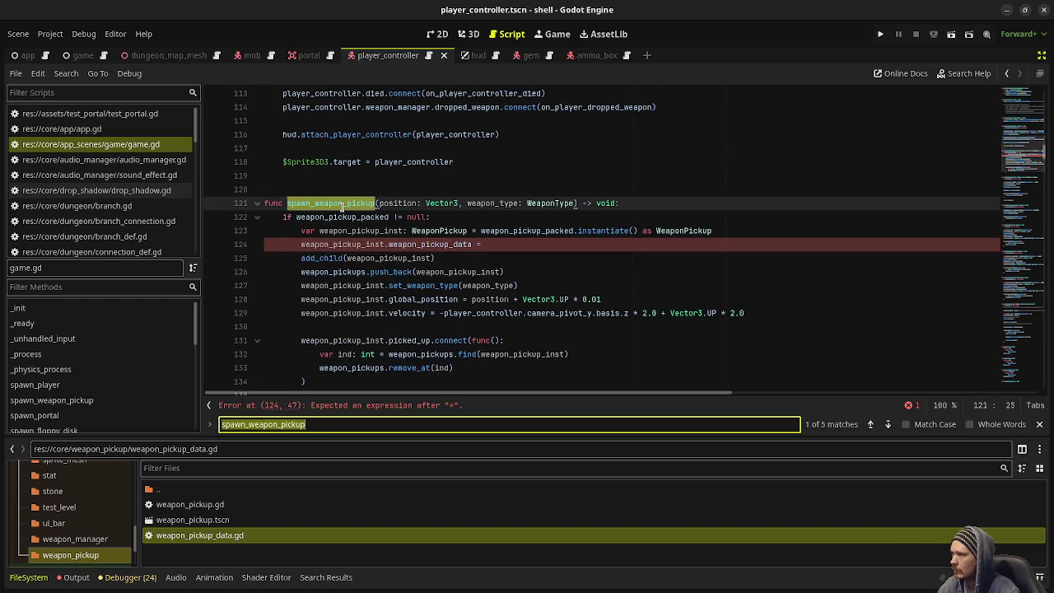
left_click(888, 425)
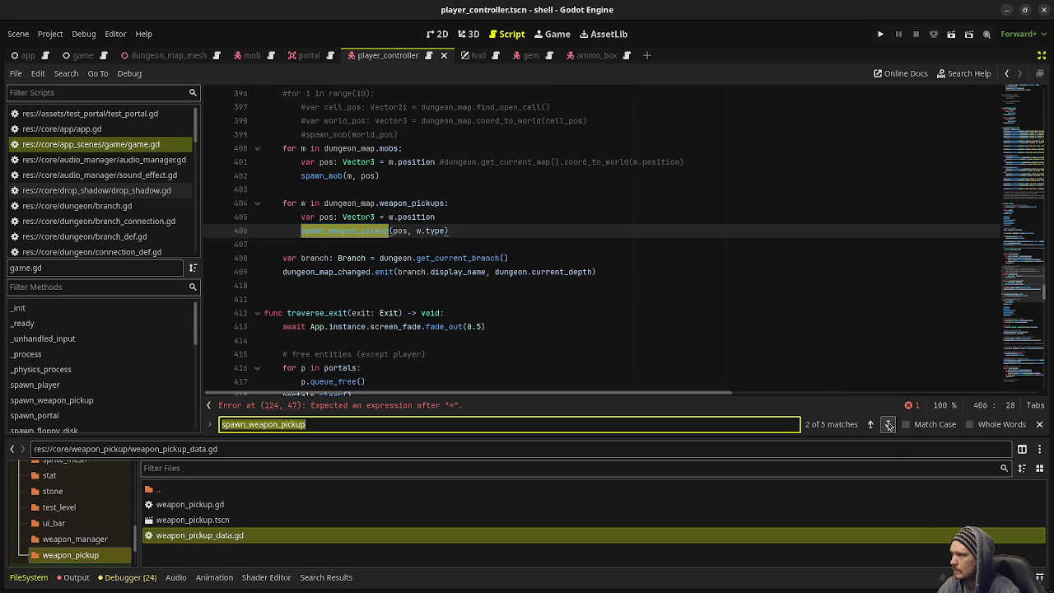
left_click(888, 425)
left_click(888, 424)
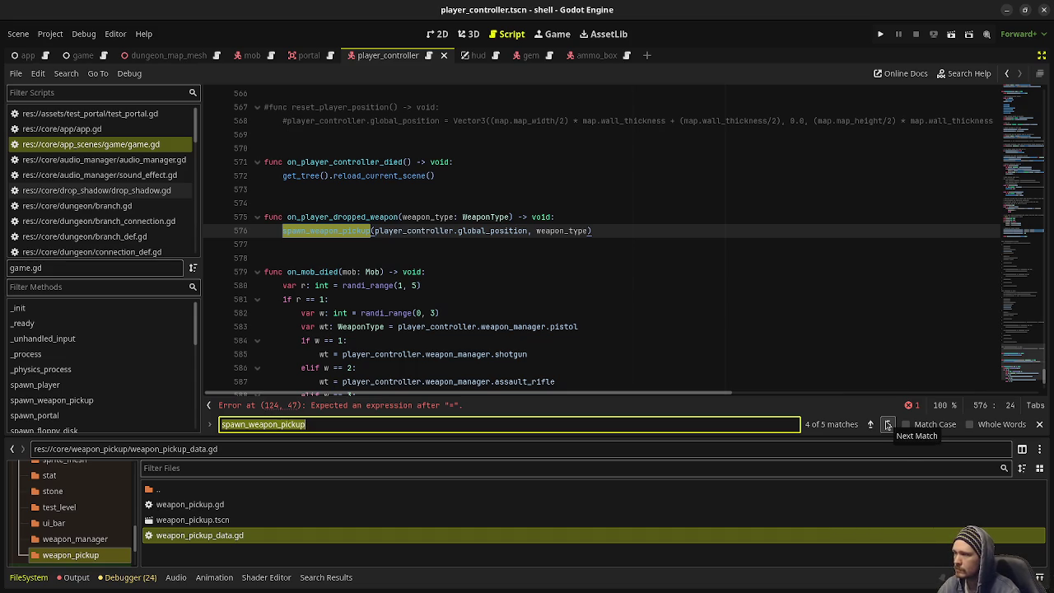
left_click(887, 424)
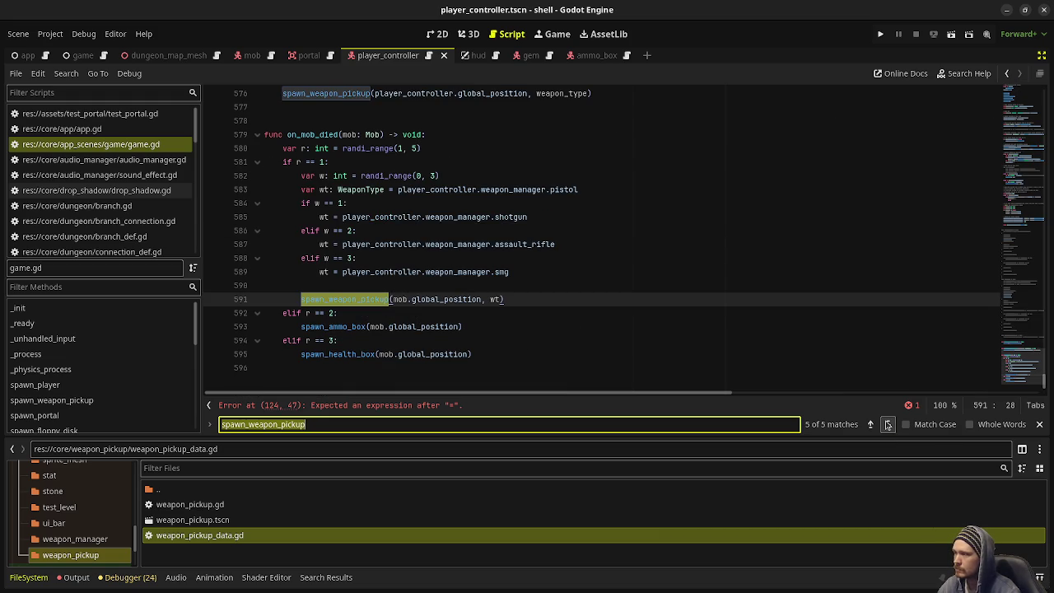
left_click(887, 424)
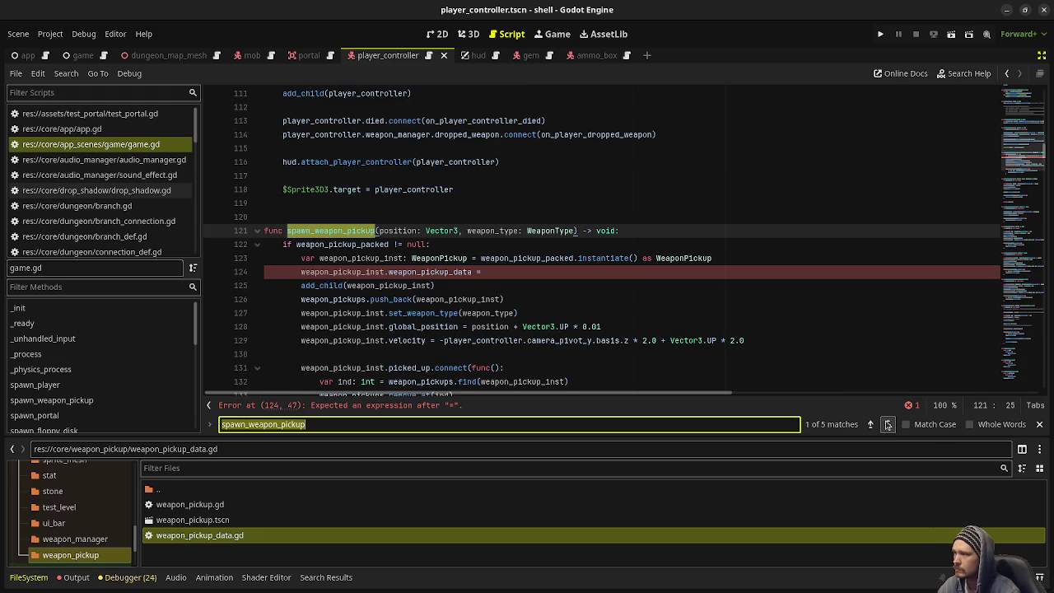
- Replace spawn_weapon_pickup's weapon_type parameter with 'weapon_pickup_data: WeaponPickupData' and save
left_click(380, 231)
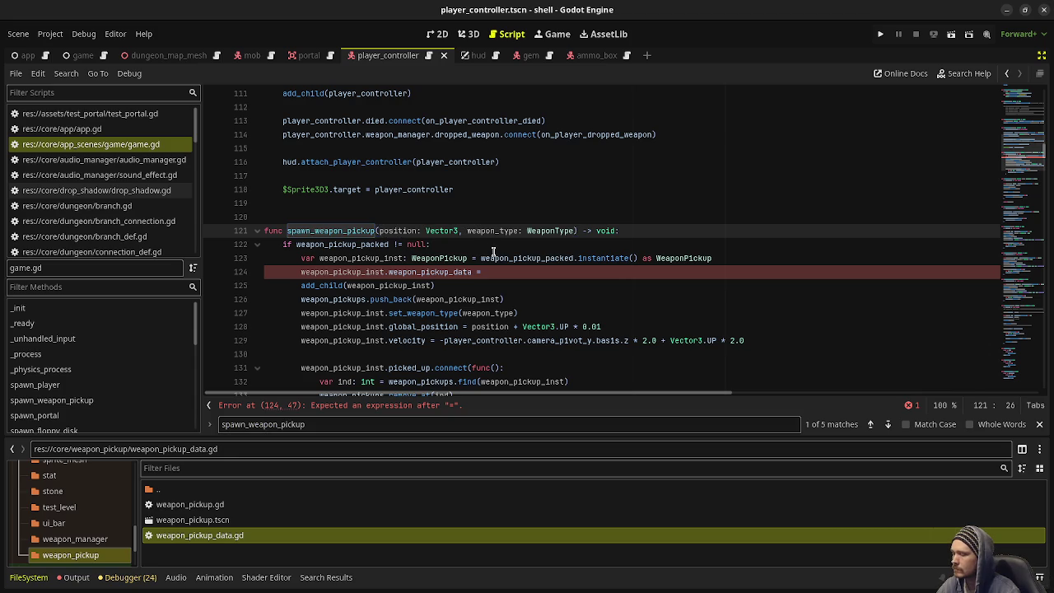
type("weapon_pi")
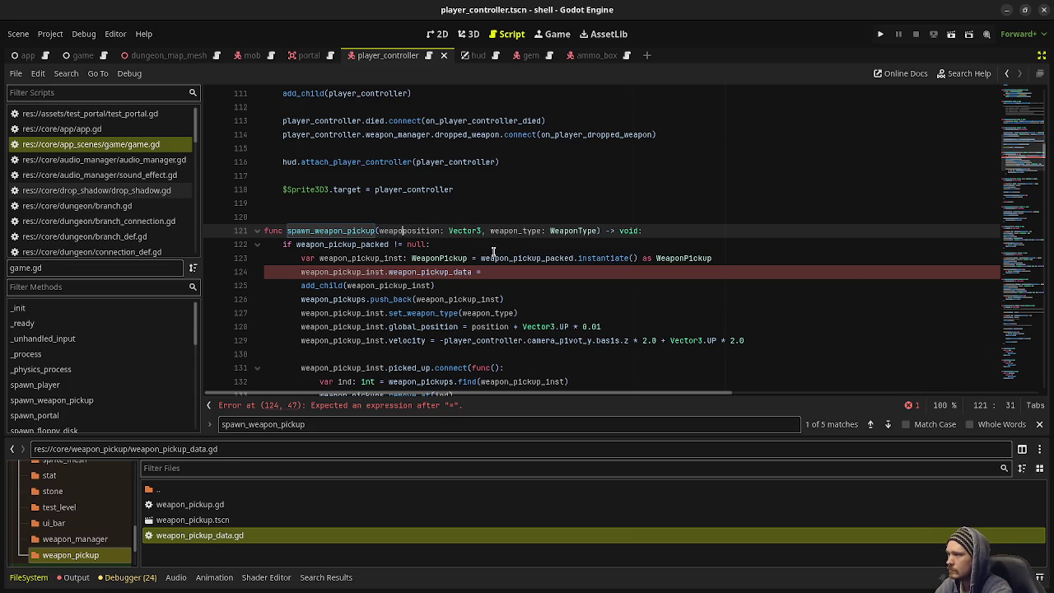
type("ckup_data: We")
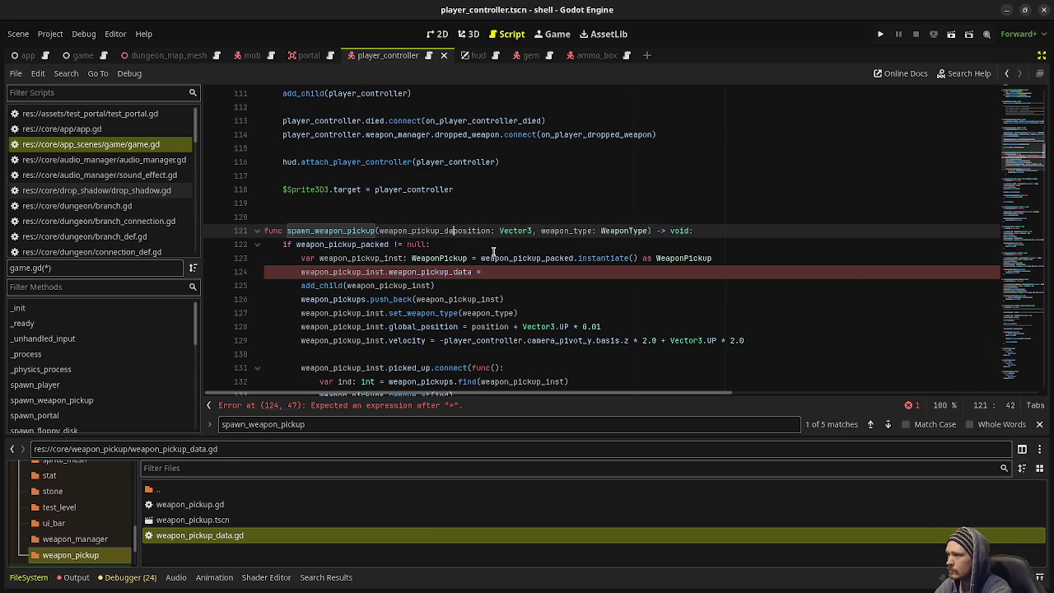
type("aponPickupD")
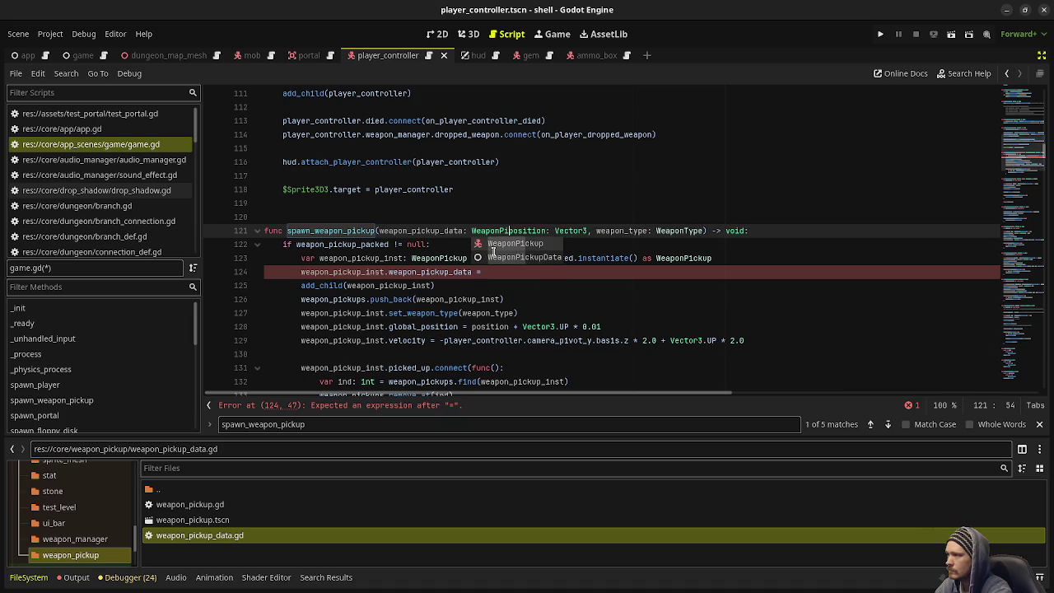
type("ata,")
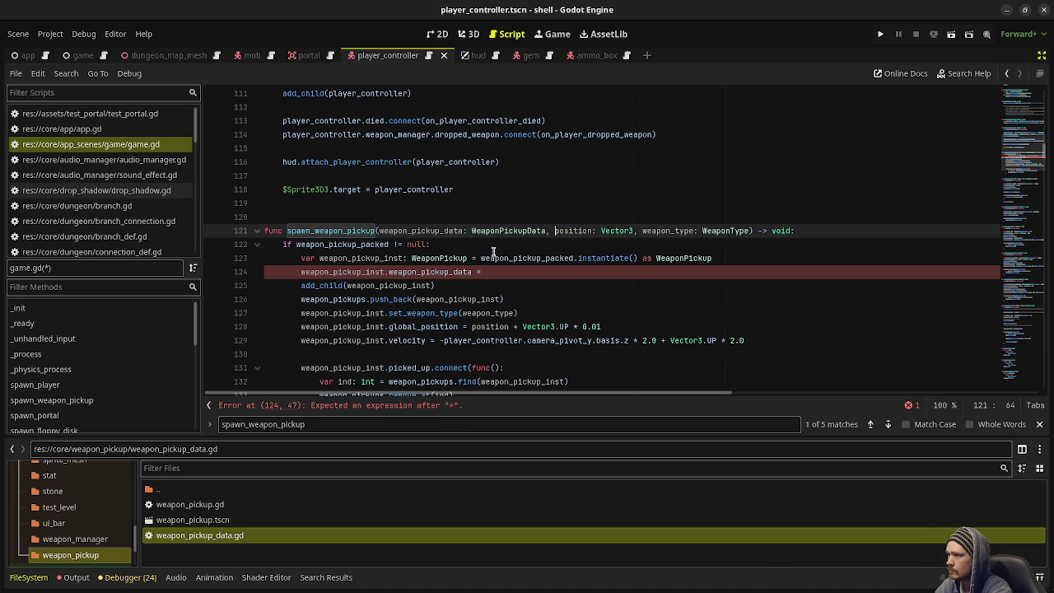
left_click_drag(749, 231, 636, 231)
key("BackSpace")
key("ctrl+s")
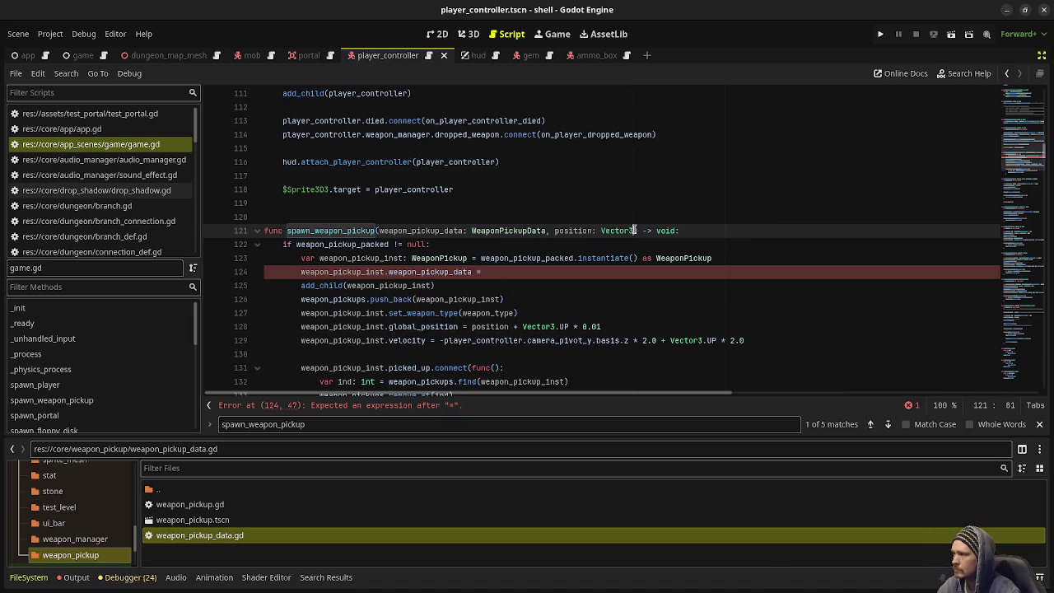
- Assign weapon_pickup_data to the pickup, comment out set_weapon_type, save, and open weapon_pickup.gd
left_click(506, 271)
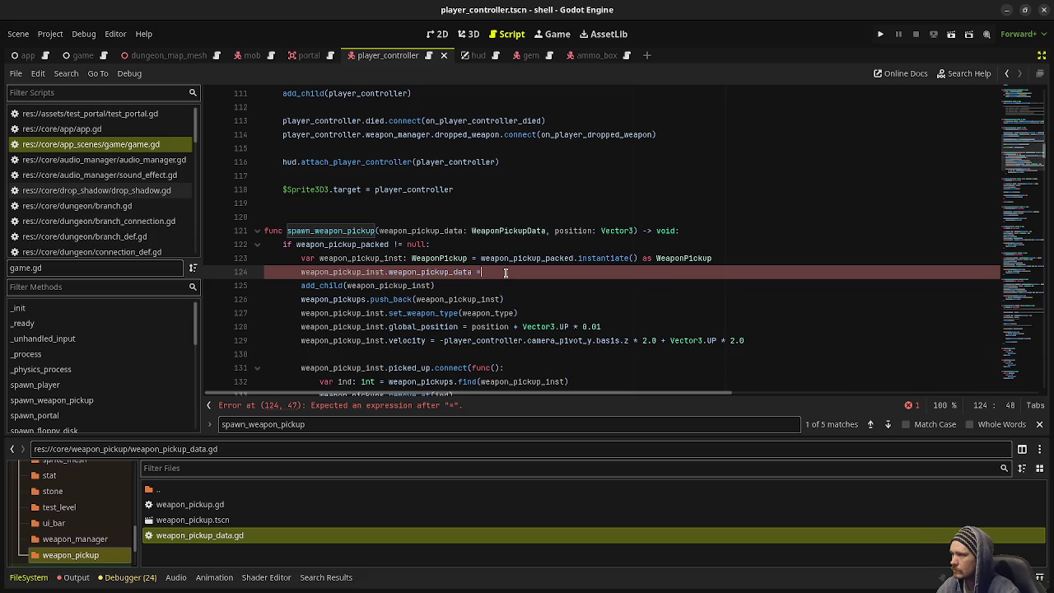
type("weap")
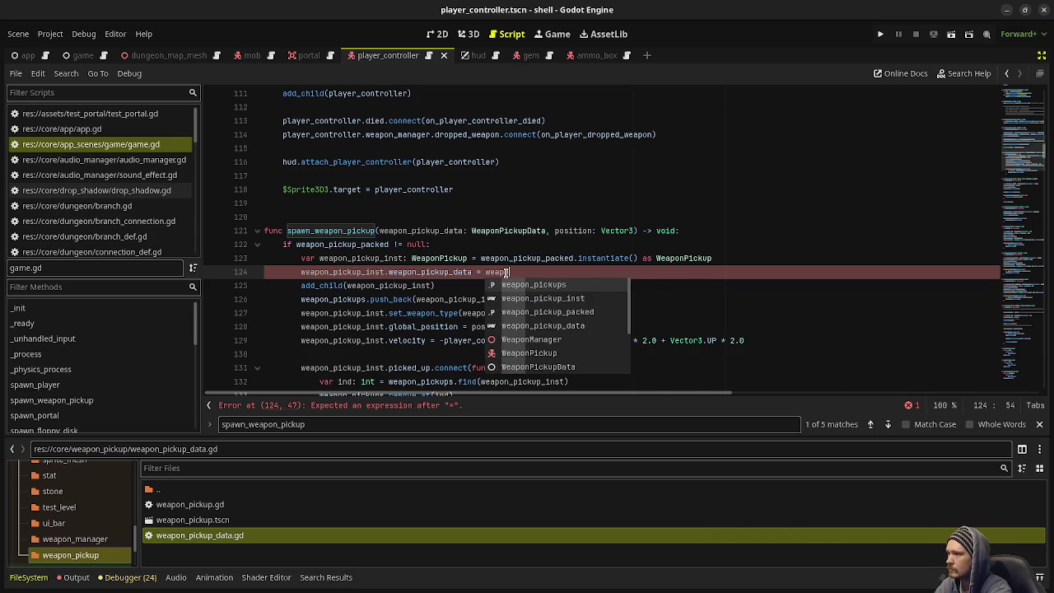
type("on_pickup_")
key("Return")
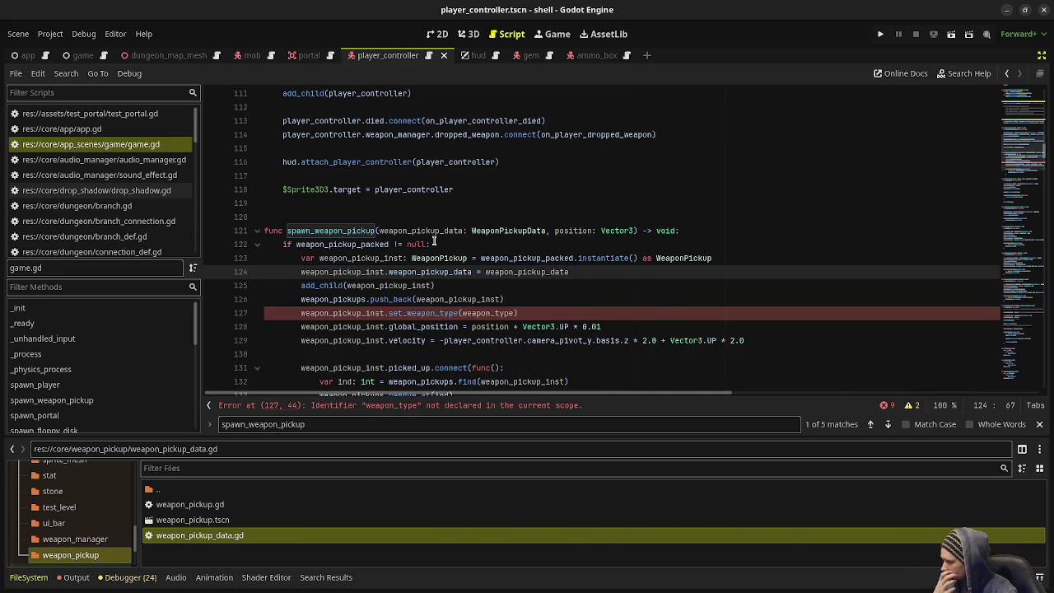
left_click(305, 315)
key("ctrl+k")
key("ctrl+s")
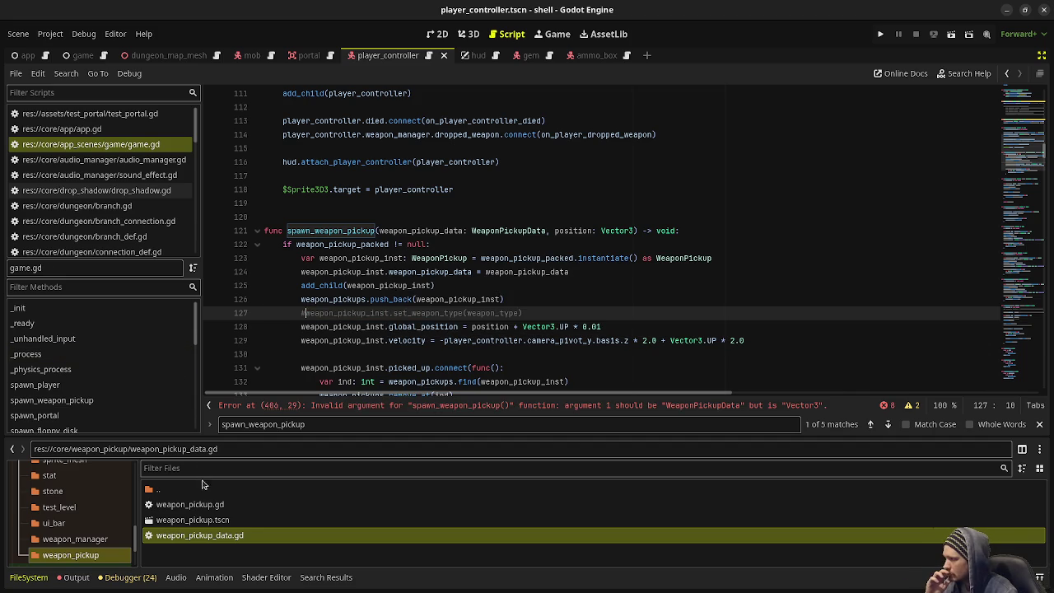
double_click(230, 517)
double_click(229, 505)
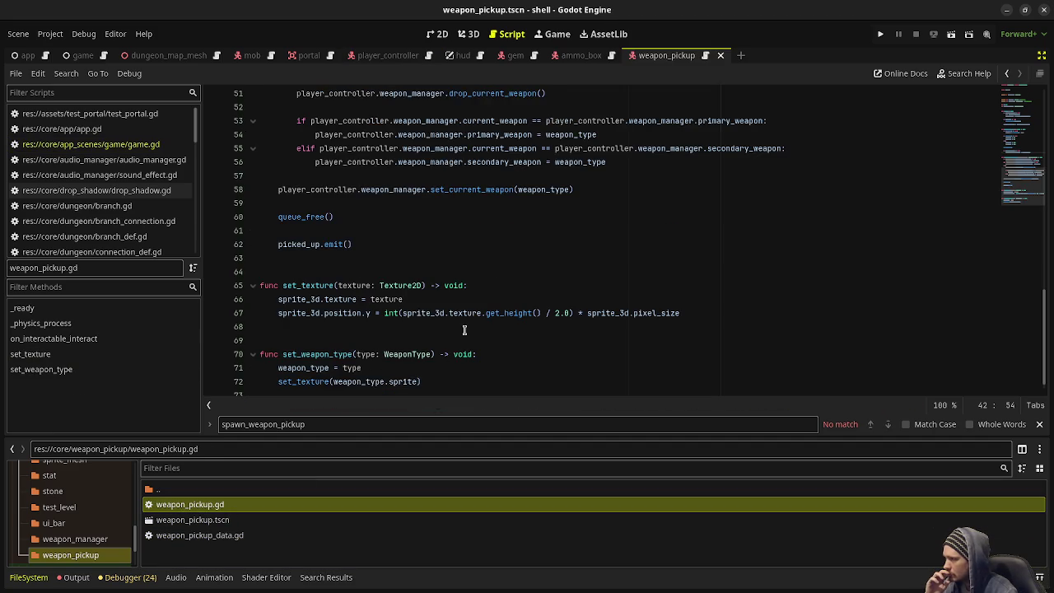
- Add 'weapon_type = weapon_pickup_data.type' after the global_position line in _ready and save
scroll(508, 306, "up", 10)
scroll(508, 305, "up", 4)
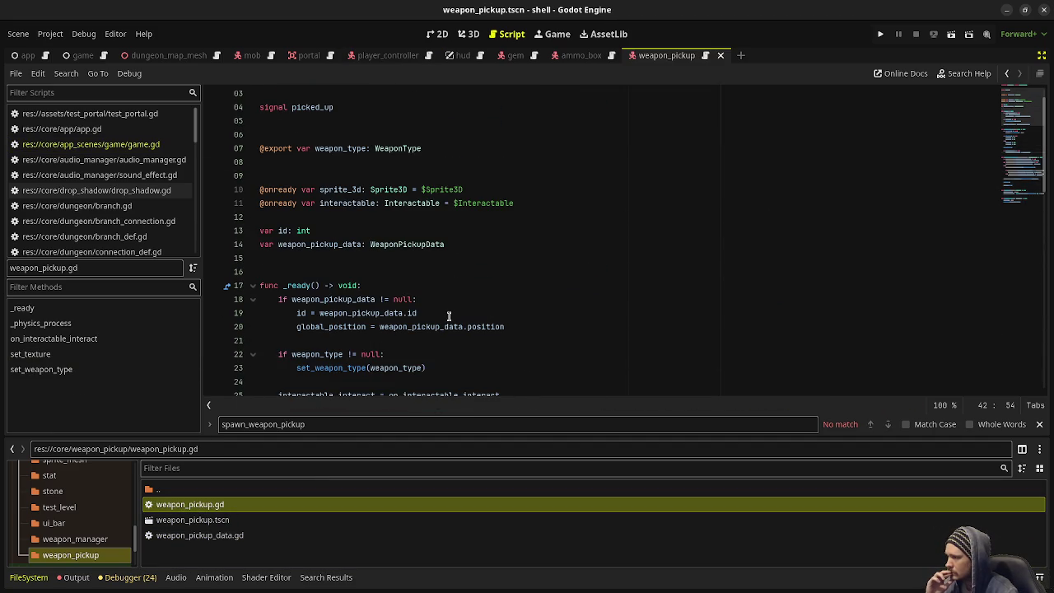
left_click(451, 315)
left_click(519, 326)
key("Return")
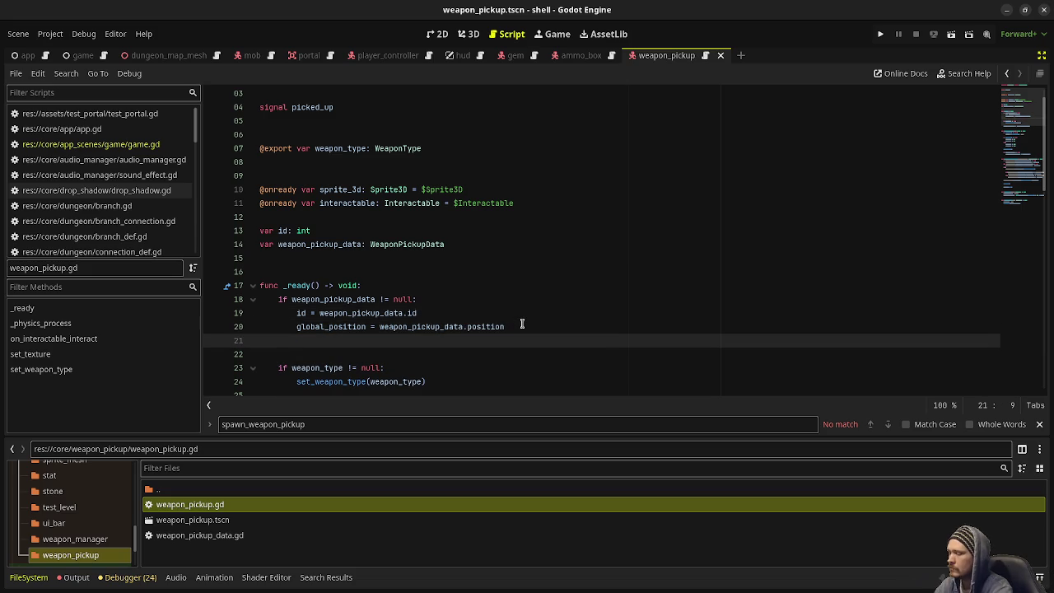
type("weapon")
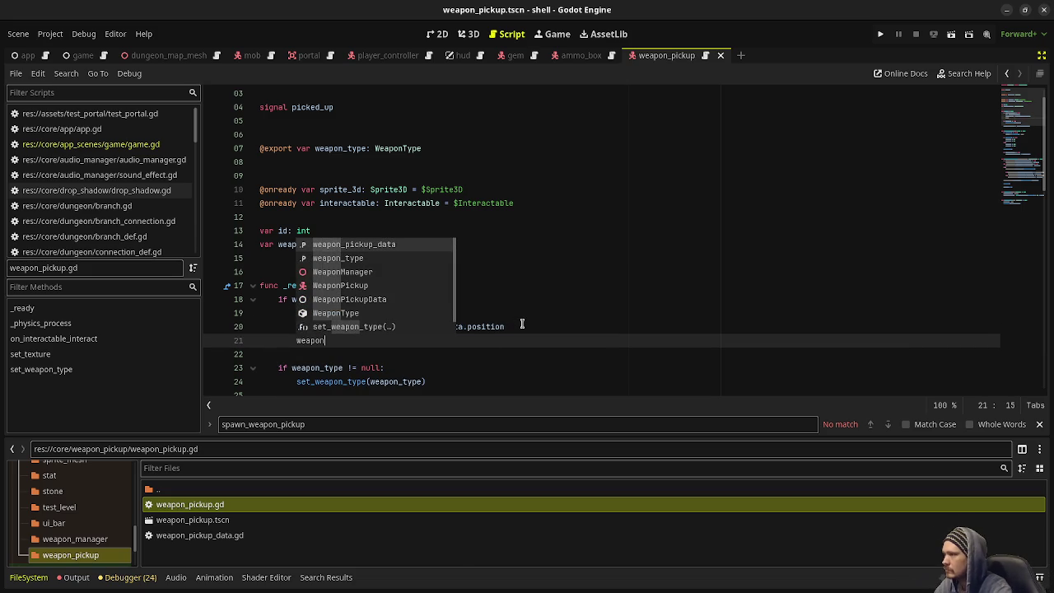
type("_type = ")
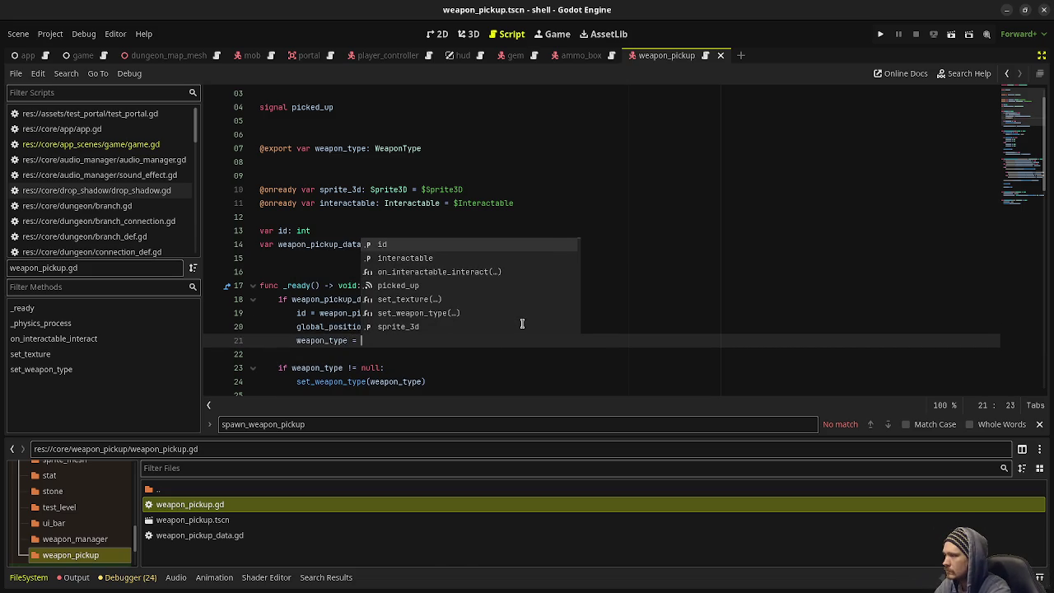
type("weapon_pickup_data.t")
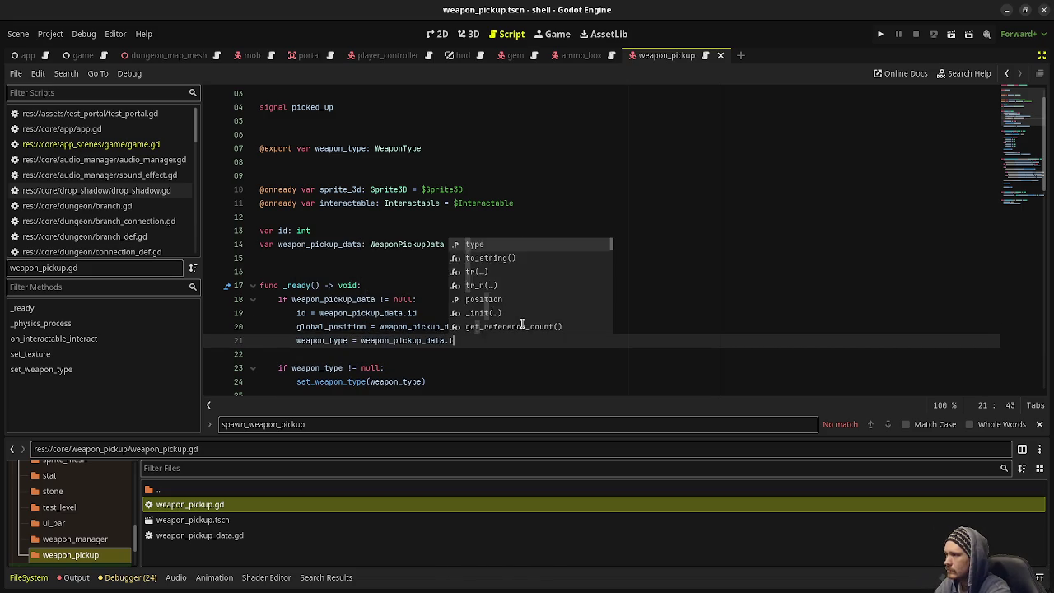
type("ype")
key("ctrl+s")
- Check the fields in weapon_pickup_data.gd, then switch back to game.gd
scroll(77, 182, "down", 3)
scroll(76, 182, "down", 5)
left_click(106, 202)
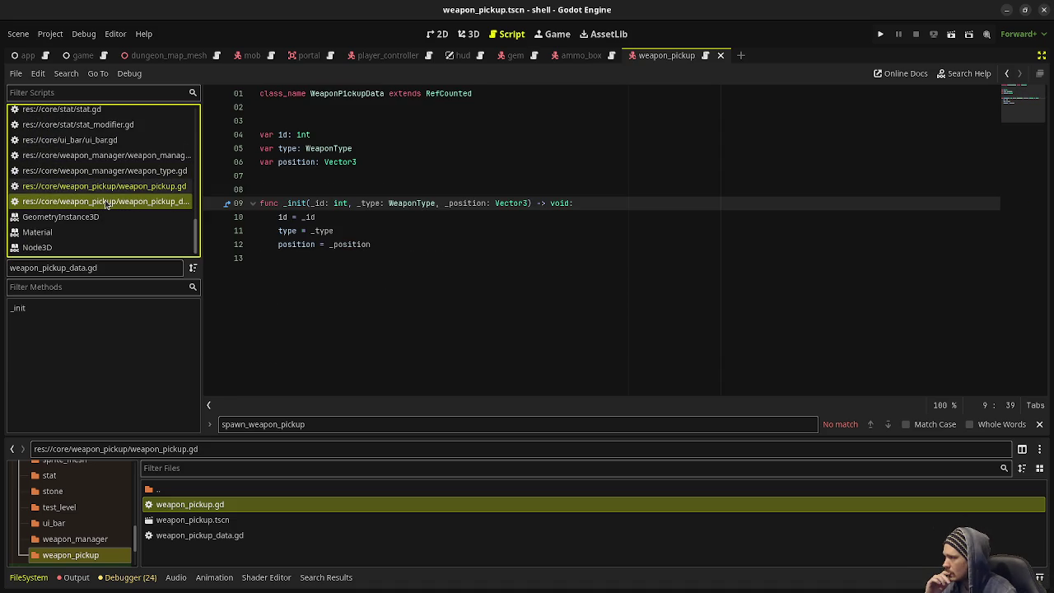
left_click(99, 186)
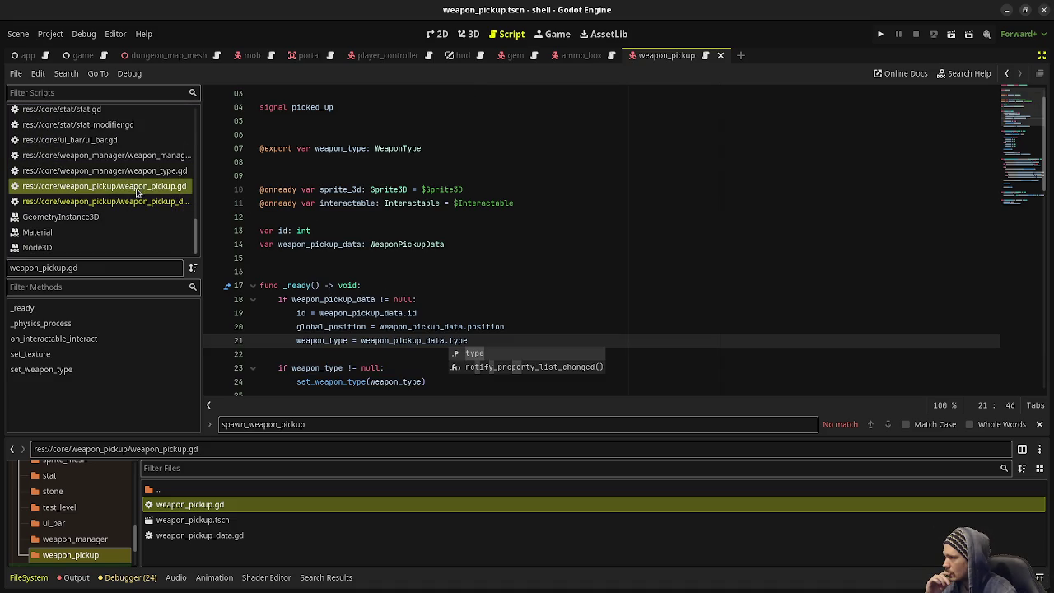
left_click(387, 354)
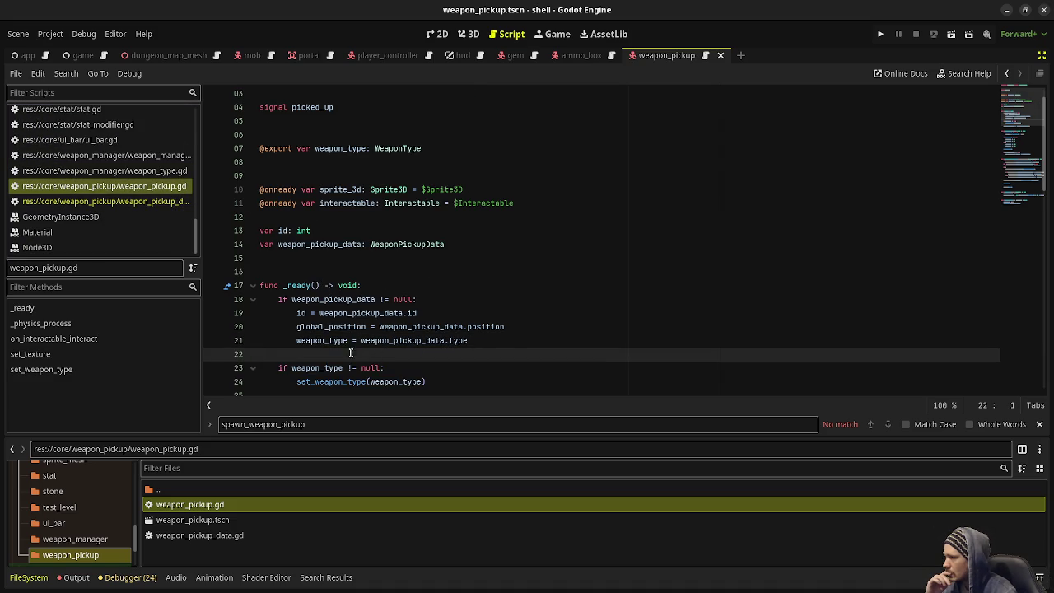
scroll(140, 210, "up", 5)
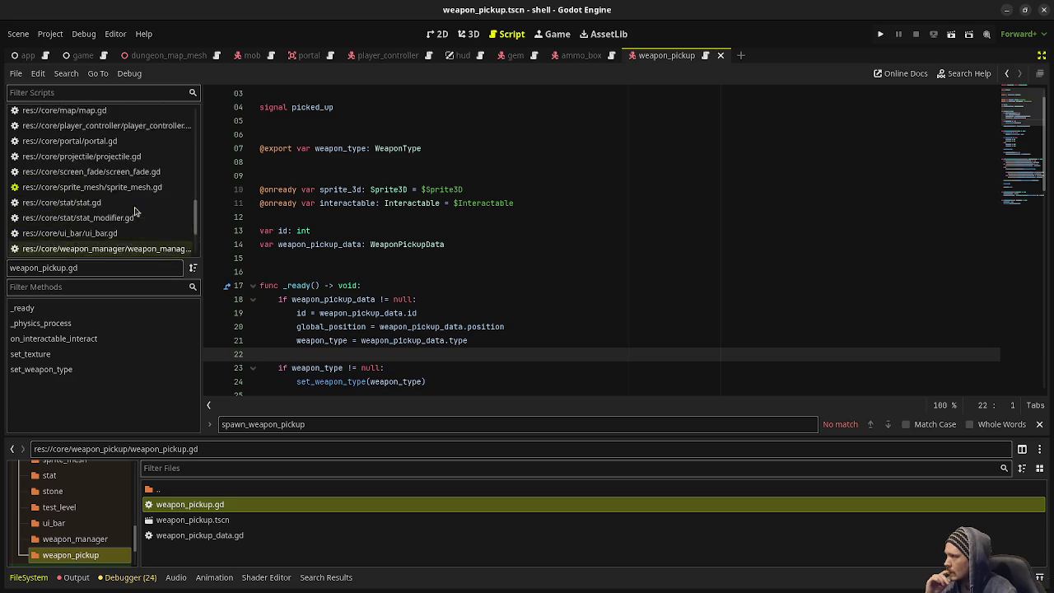
scroll(140, 210, "up", 5)
left_click(123, 125)
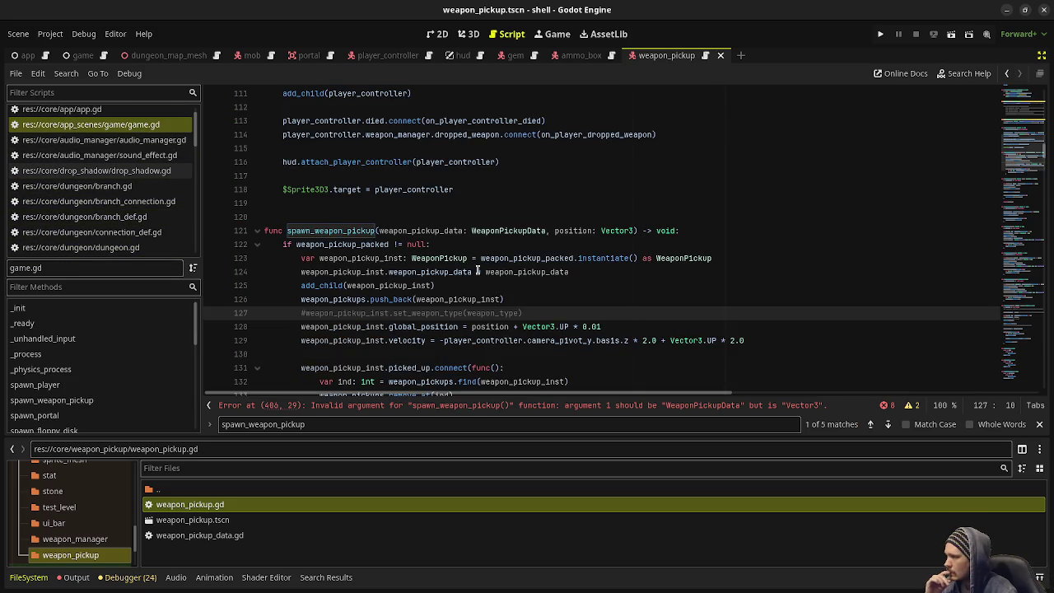
- Change the spawn_weapon_pickup call on line 406 to pass (w, pos)
scroll(478, 271, "down", 3)
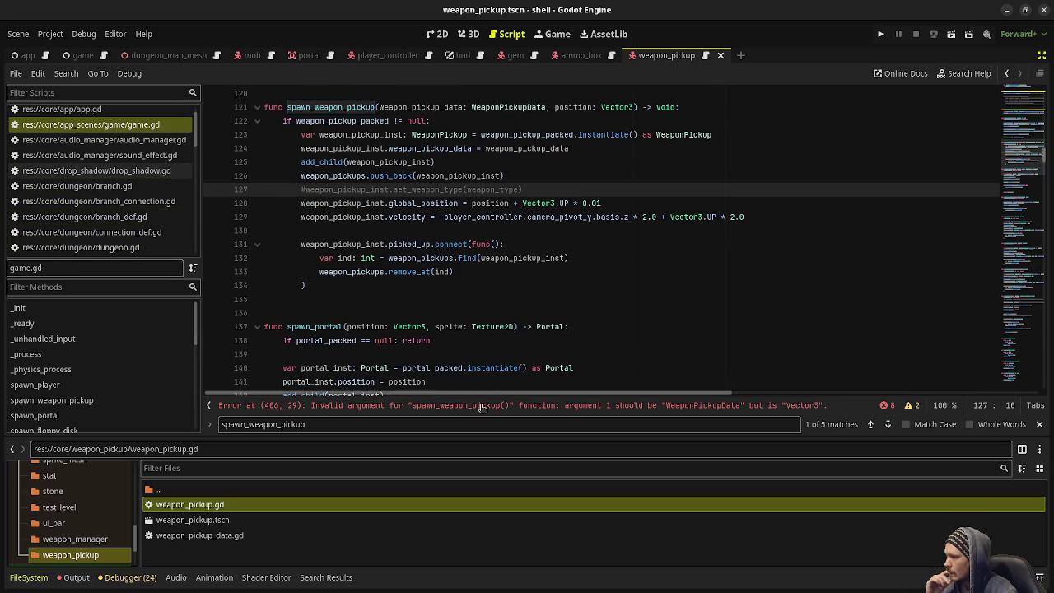
left_click(483, 405)
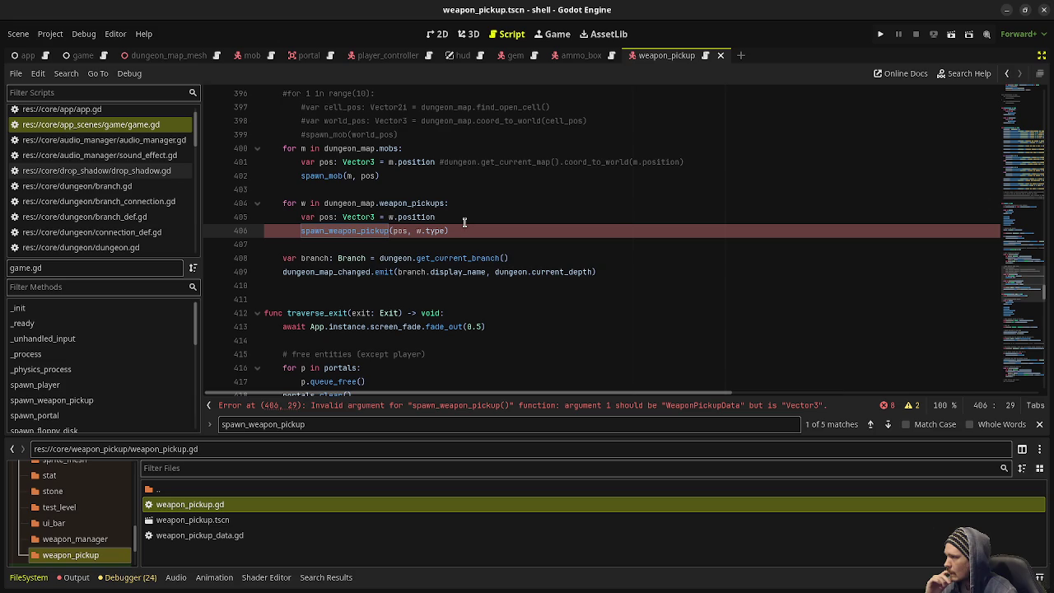
left_click(422, 230)
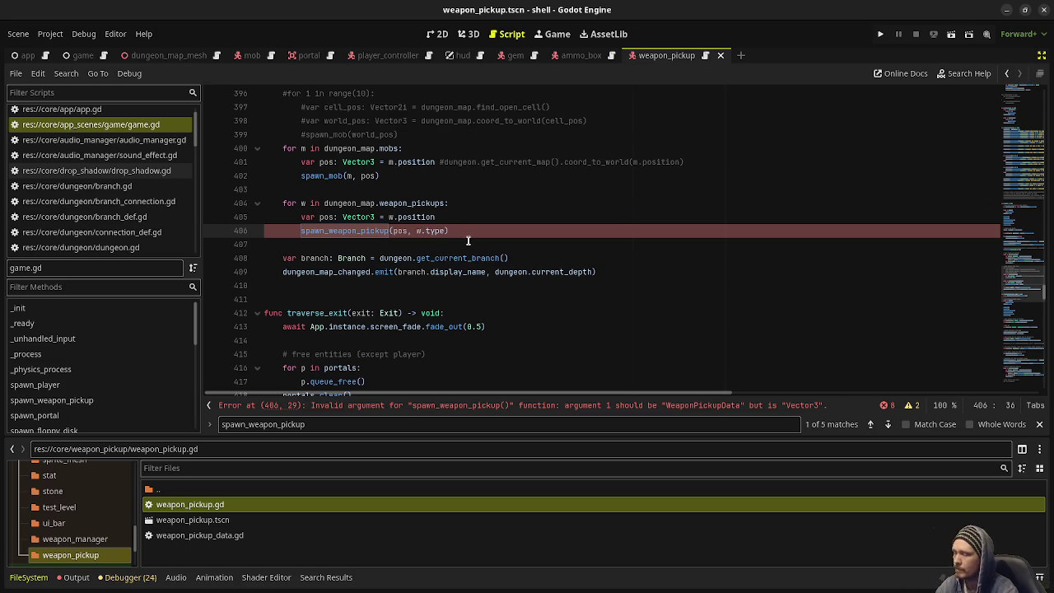
key("shift+Right")
key("shift+Right")
key("shift+Right")
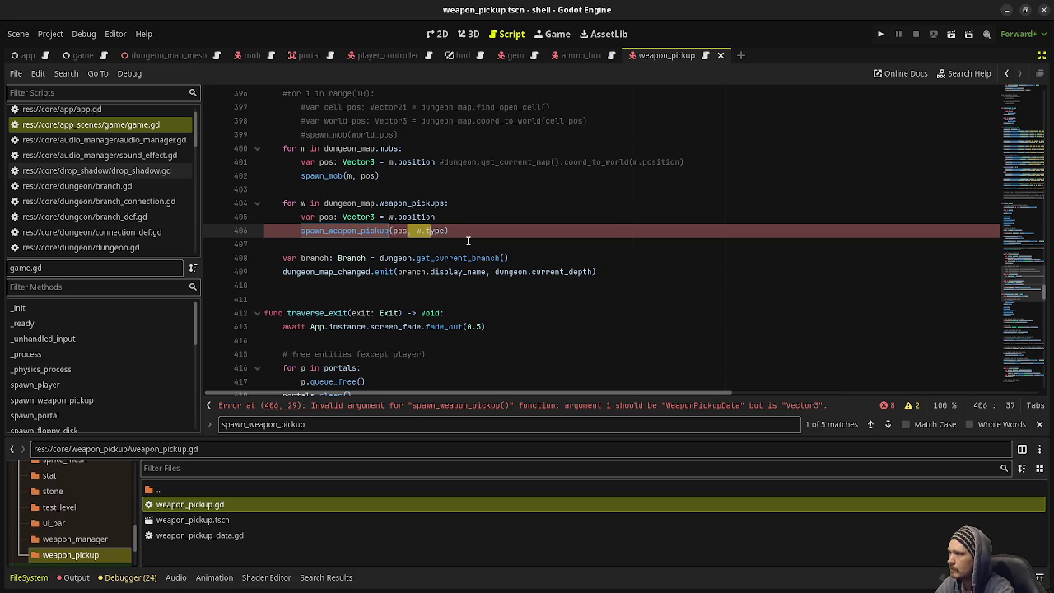
key("BackSpace")
key("Left")
key("Left")
key("Left")
type("w,")
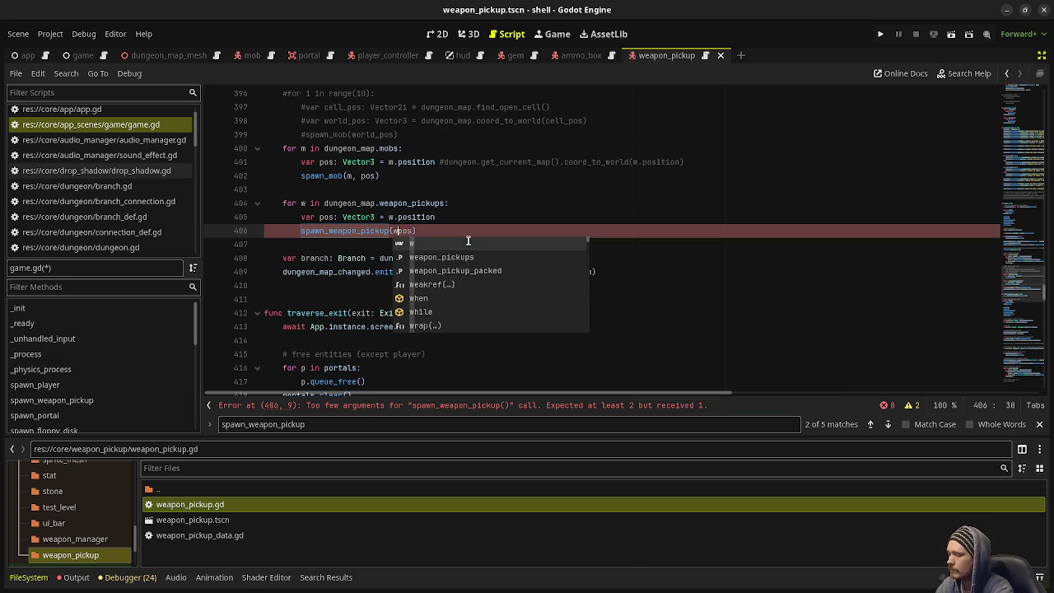
- Make the second weapon_pickups loop (lines 473–475) match, save, and jump to the line 576 error
mouse_move(448, 231)
left_mouse_down()
mouse_move(280, 217)
mouse_move(277, 207)
left_mouse_up()
scroll(494, 225, "down", 10)
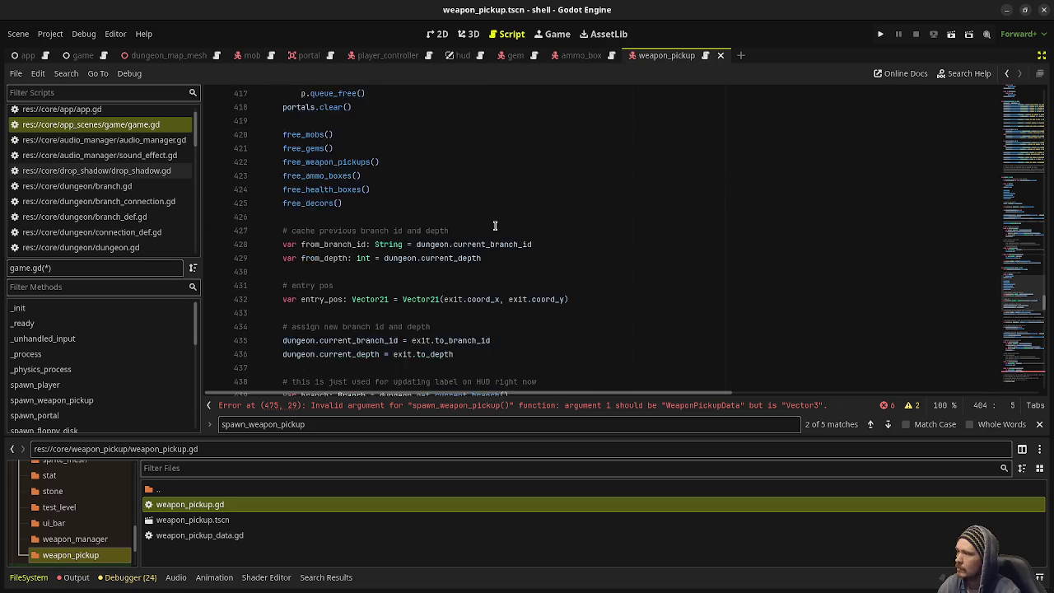
scroll(494, 225, "down", 5)
mouse_move(449, 313)
left_mouse_down()
mouse_move(330, 312)
mouse_move(280, 288)
left_mouse_up()
key("ctrl+z")
key("ctrl+s")
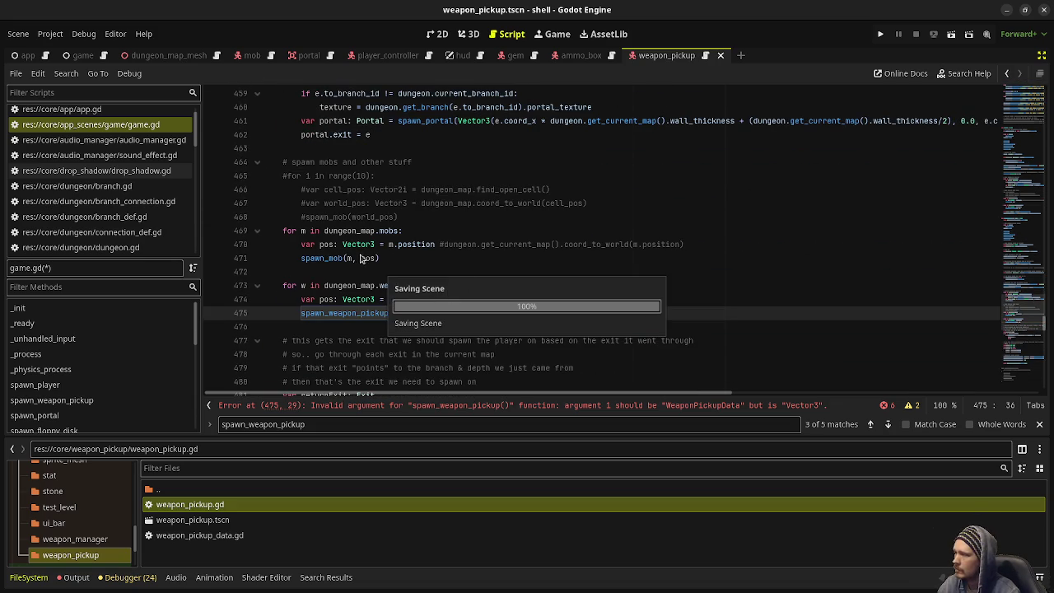
scroll(398, 251, "down", 4)
scroll(401, 256, "down", 15)
left_click(431, 406)
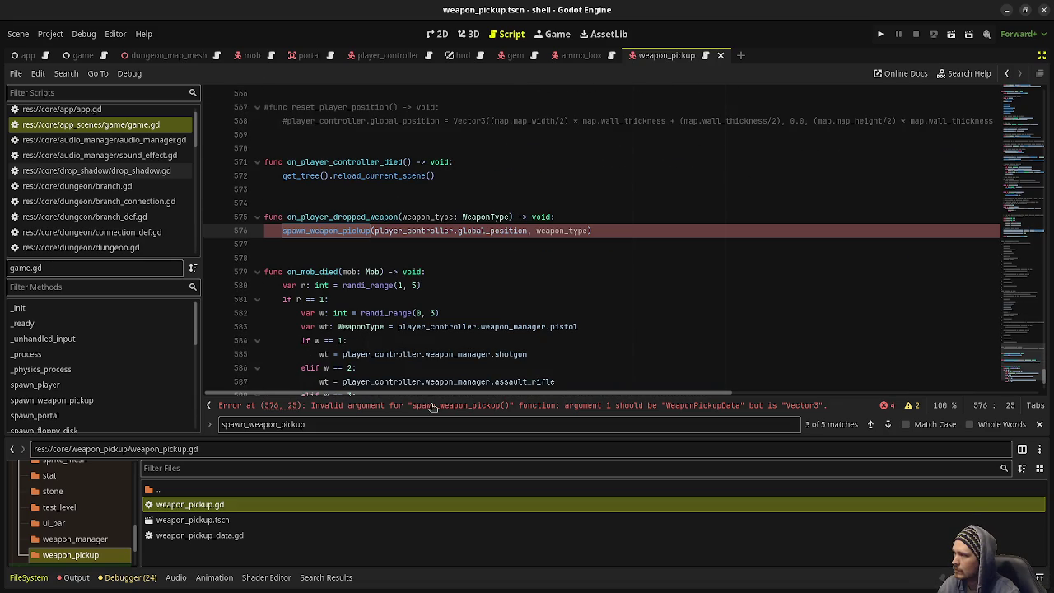
- Create wp_data as WeaponPickupData.new(0, weapon_type, player_controller.global_position) in on_player_dropped_weapon
left_click(600, 216)
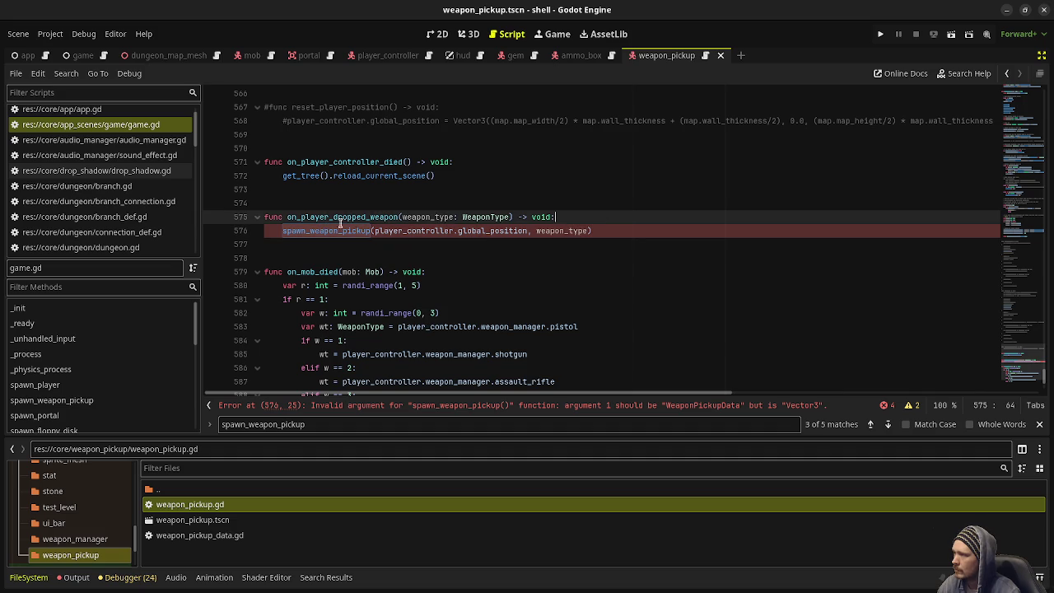
key("Return")
type("var w")
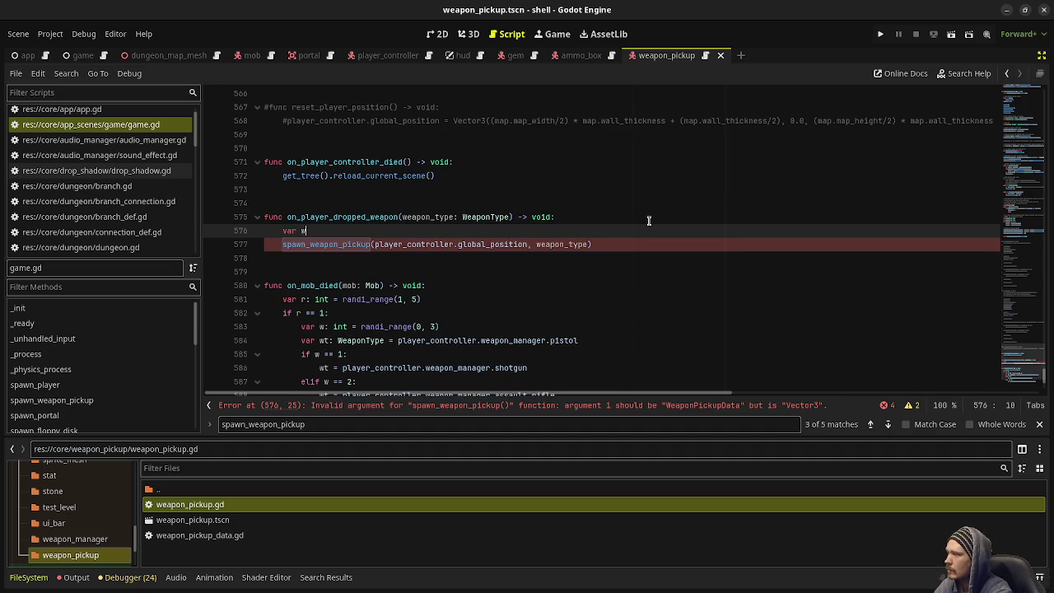
type("eapp")
type("data: Weapon")
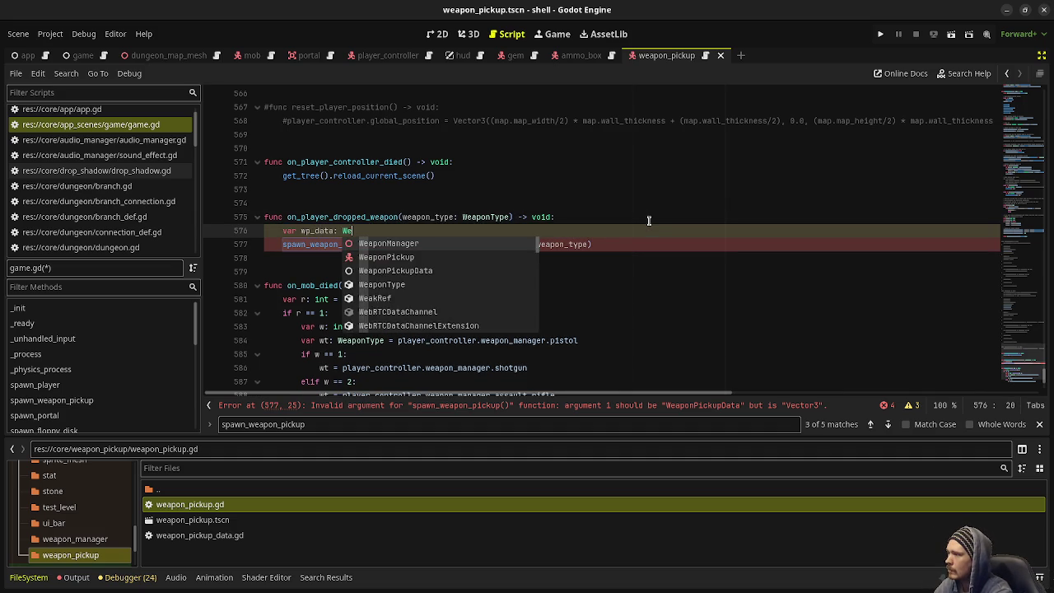
key("Down")
key("Down")
key("Return")
type("= Weapo")
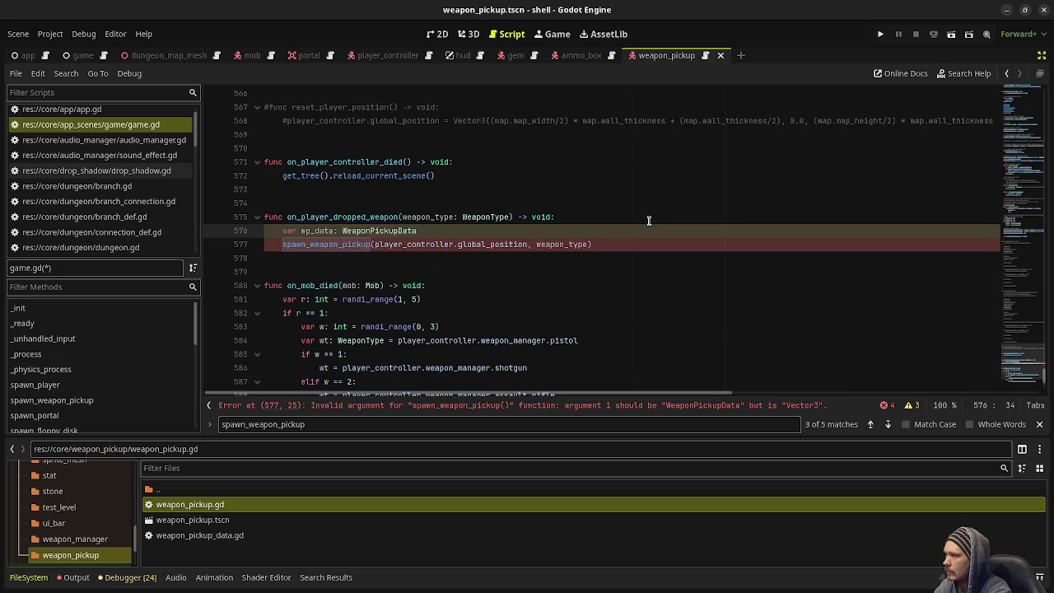
type("nPickupDa")
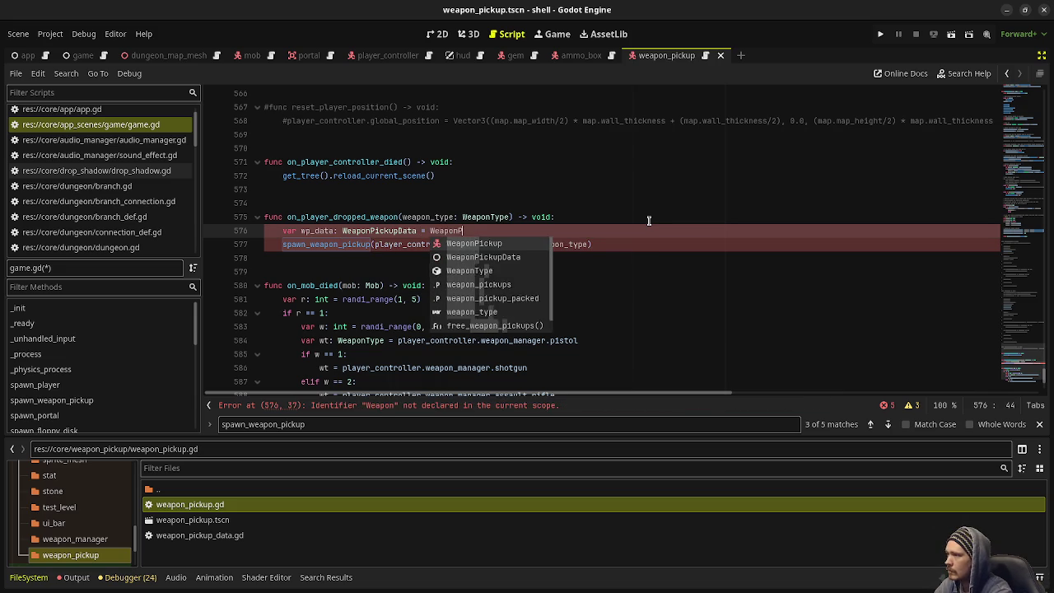
type("ta.new(")
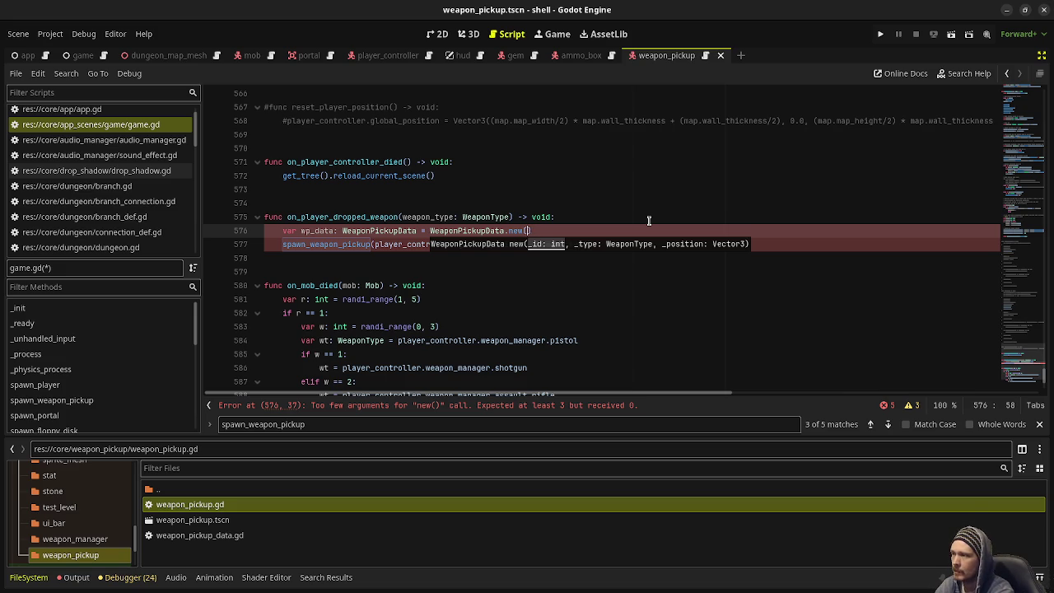
type("0")
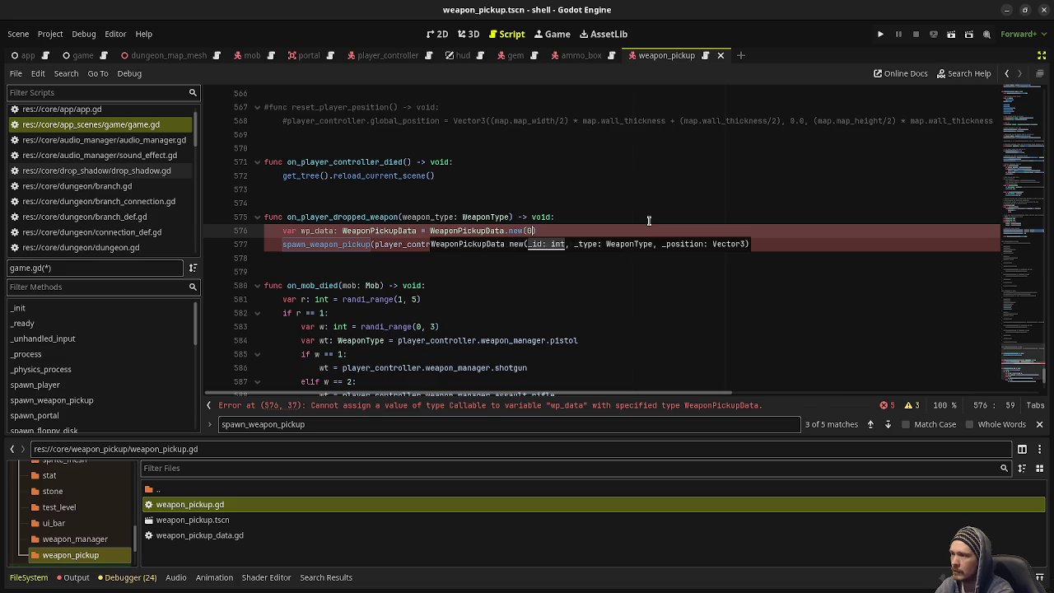
type(", ")
type("weapon_typ")
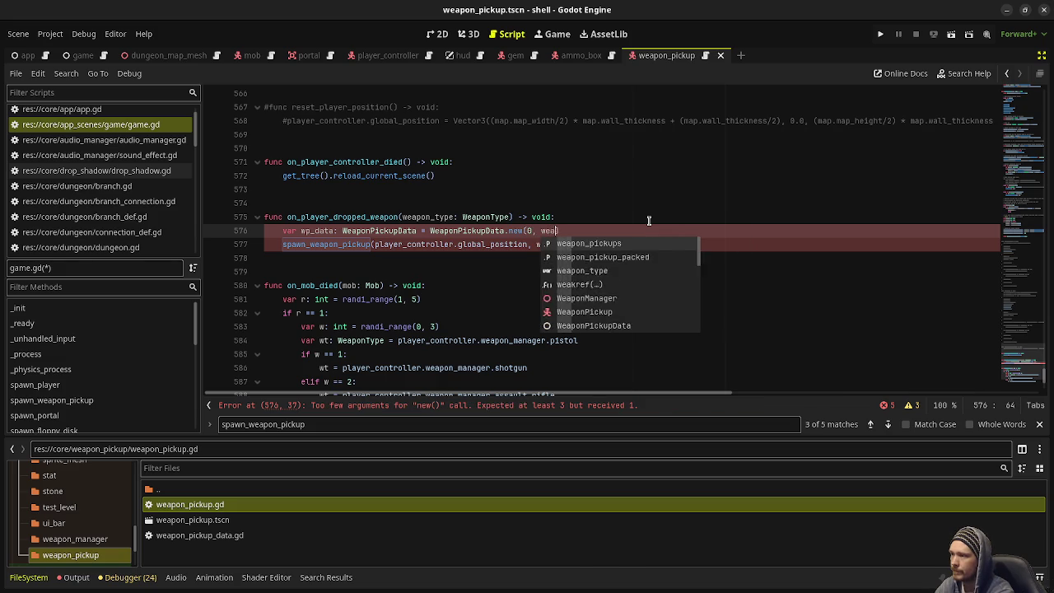
type("e,")
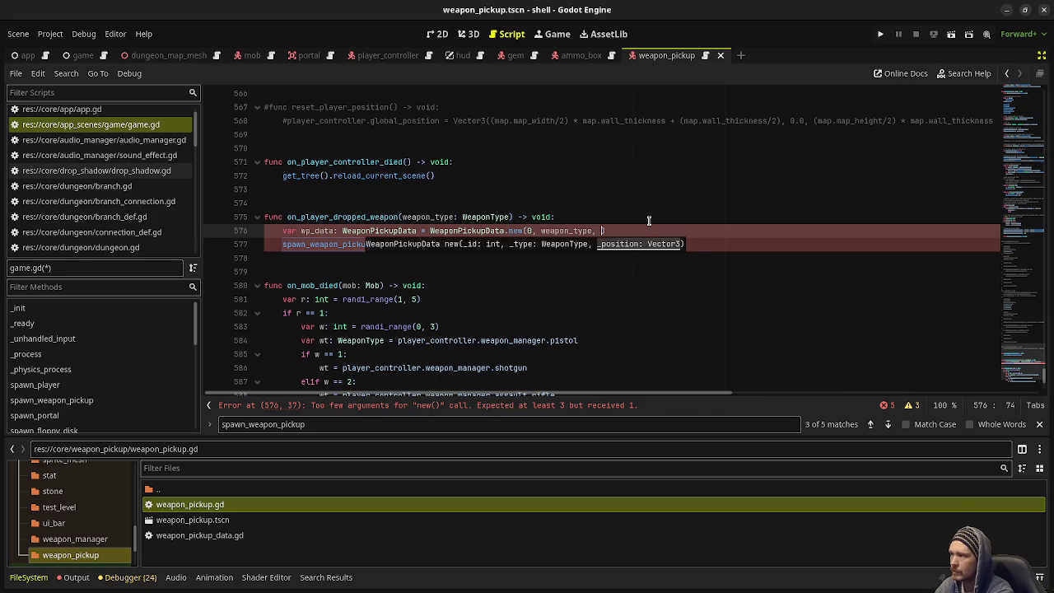
key("Up")
key("Up")
key("Up")
left_click_drag(527, 244, 376, 245)
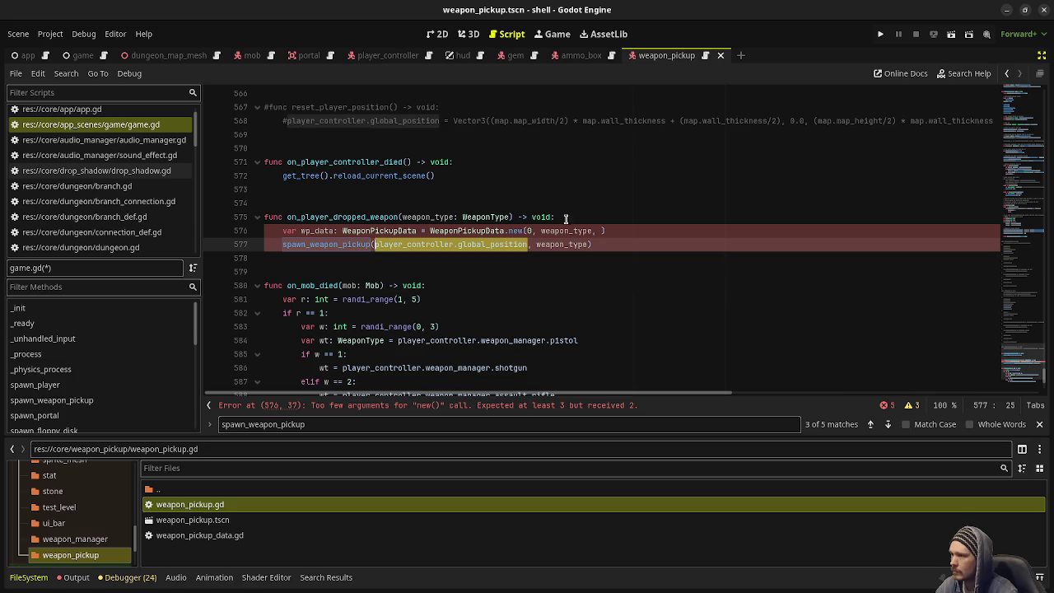
key("ctrl+c")
left_click(598, 227)
key("ctrl+v")
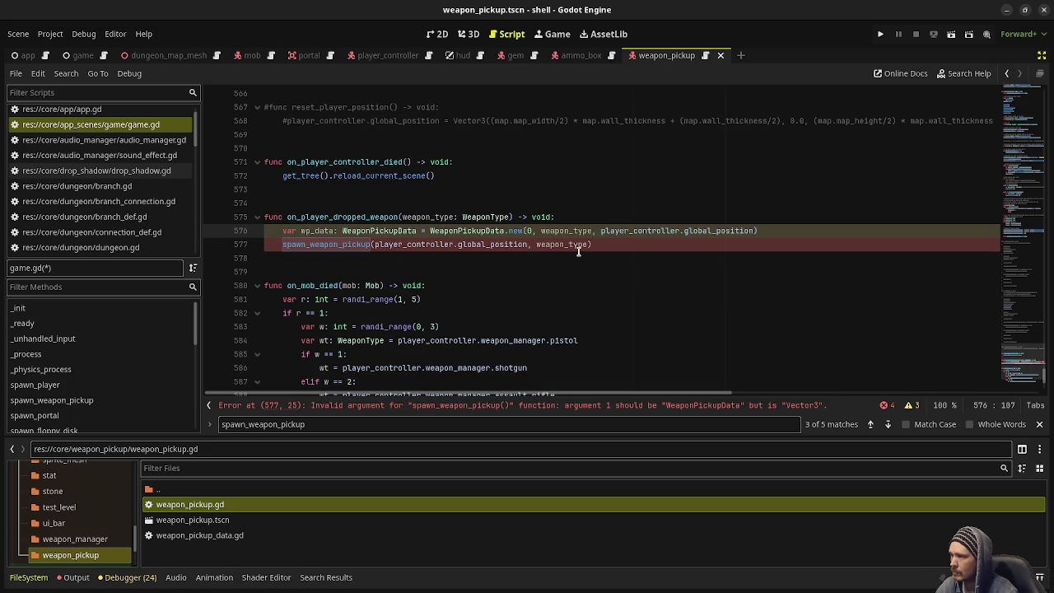
- Change the call to spawn_weapon_pickup(wp_data, player_controller.global_position), save, and select both lines
left_click_drag(587, 245, 376, 245)
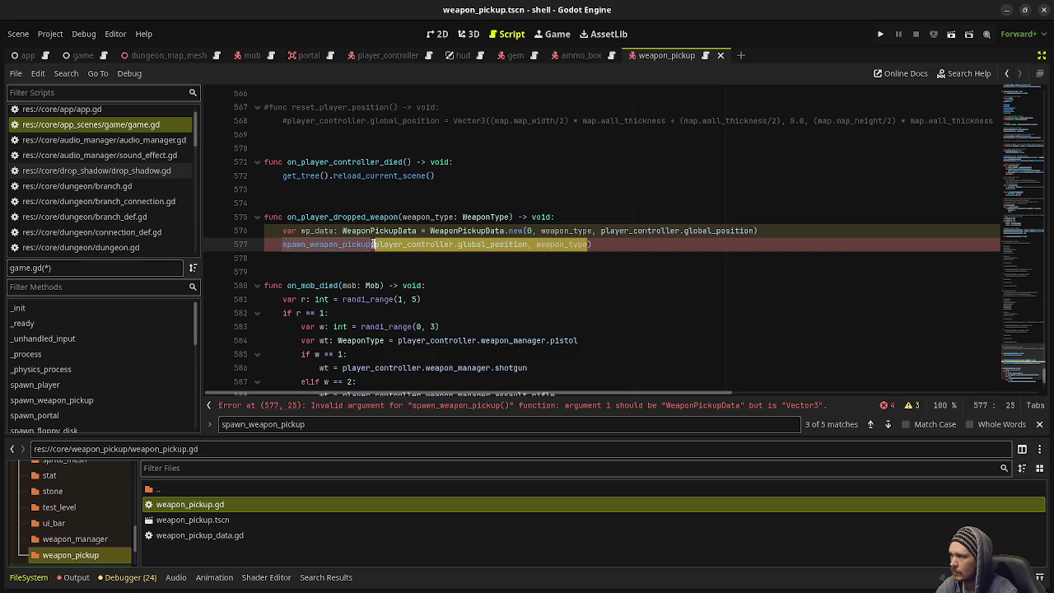
type("wp_da")
key("Return")
type(", ")
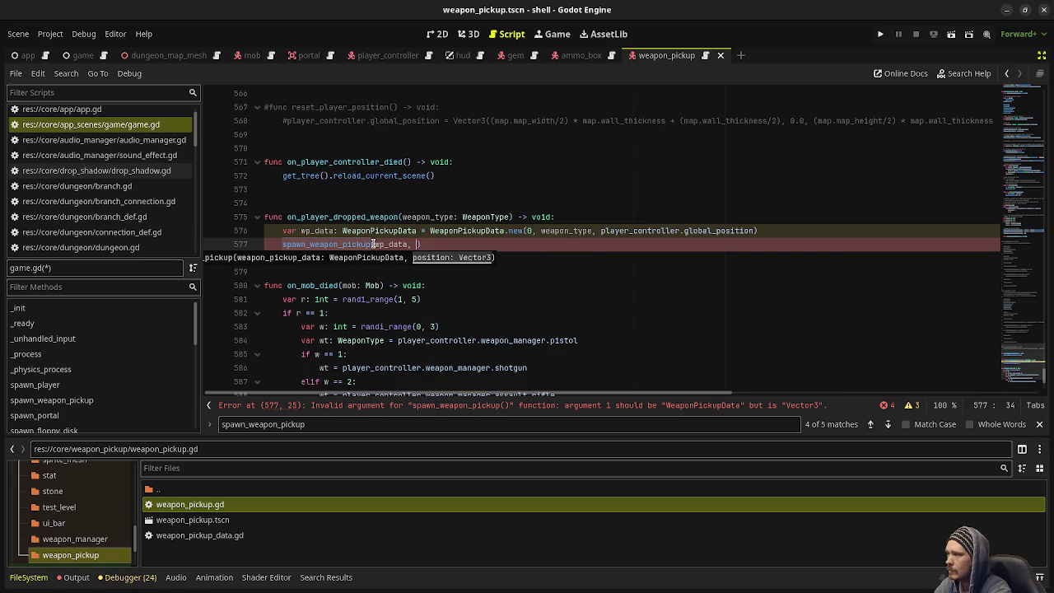
type("player_contro")
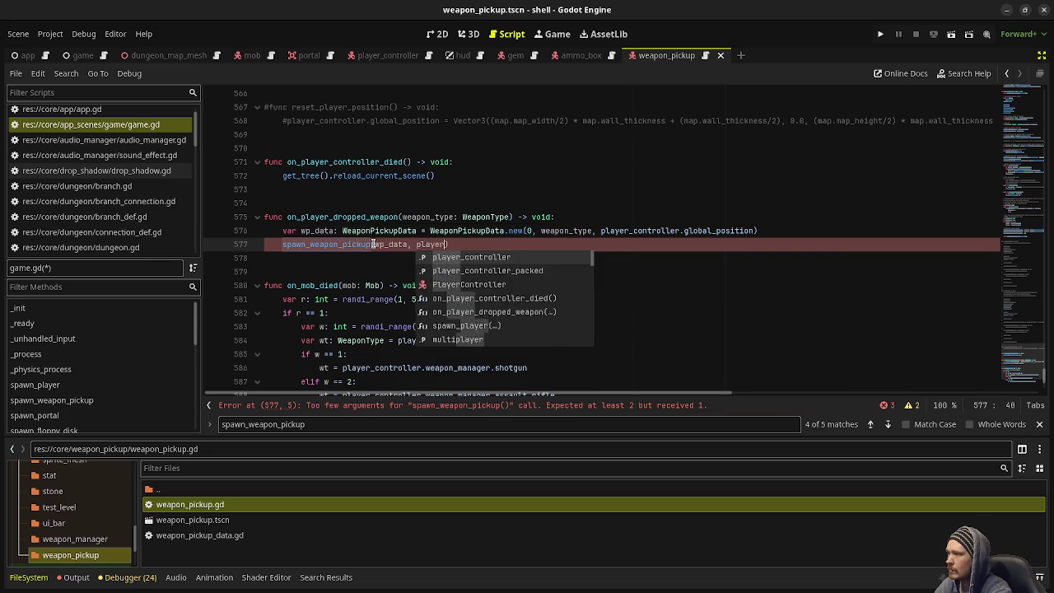
type("ller.global_posi")
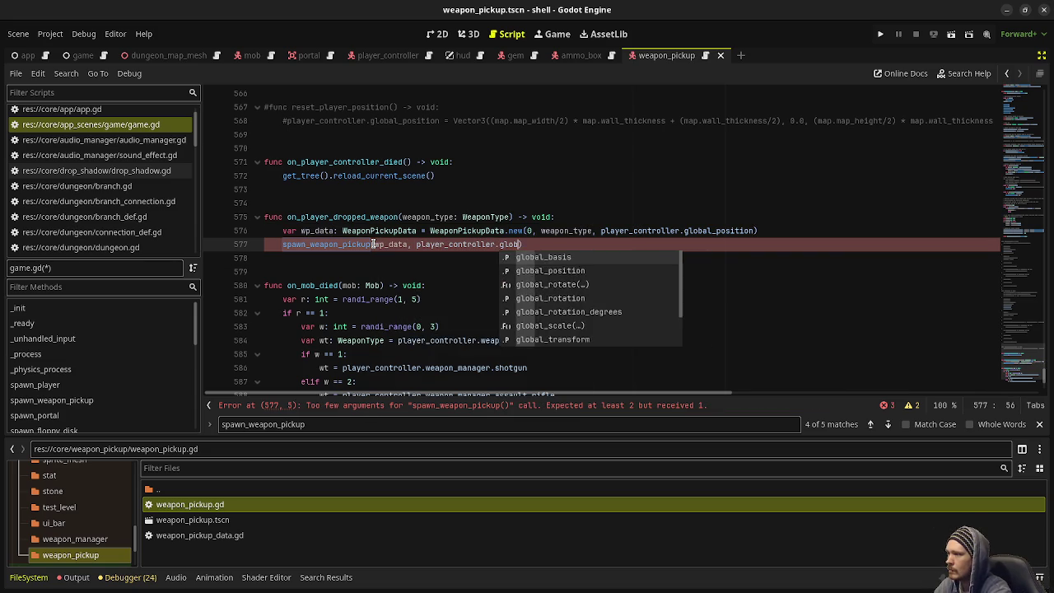
key("Return")
key("ctrl+s")
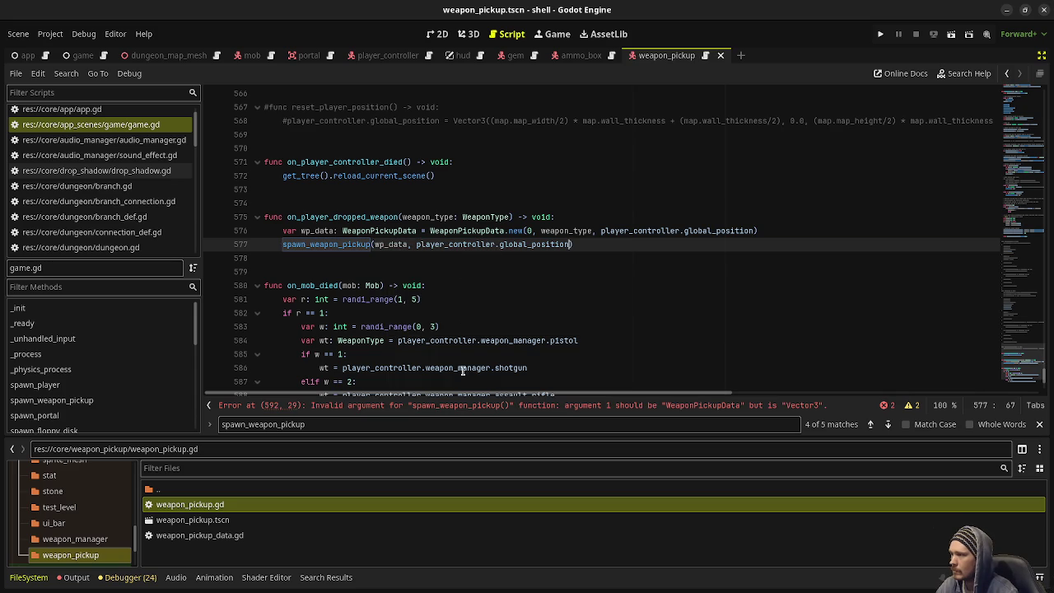
left_click_drag(579, 243, 278, 231)
left_click(420, 409)
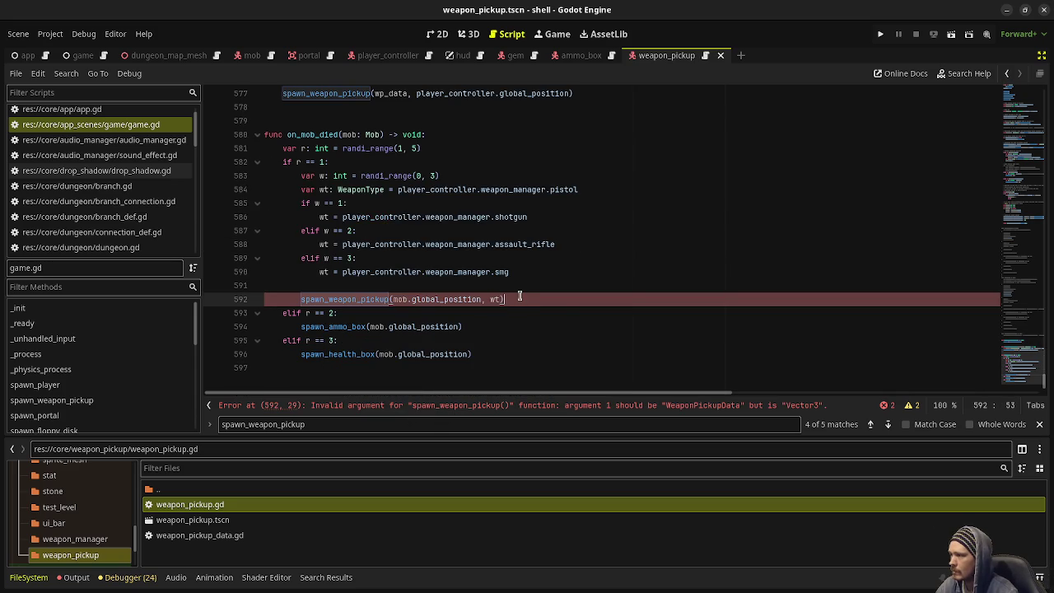
- Paste the wp_data and spawn lines below line 592 and indent them
key("Return")
key("ctrl+v")
key("Home")
key("Tab")
- Swap player_controller for mob and weapon_type for wt, comment out line 592, and save
left_click(542, 314)
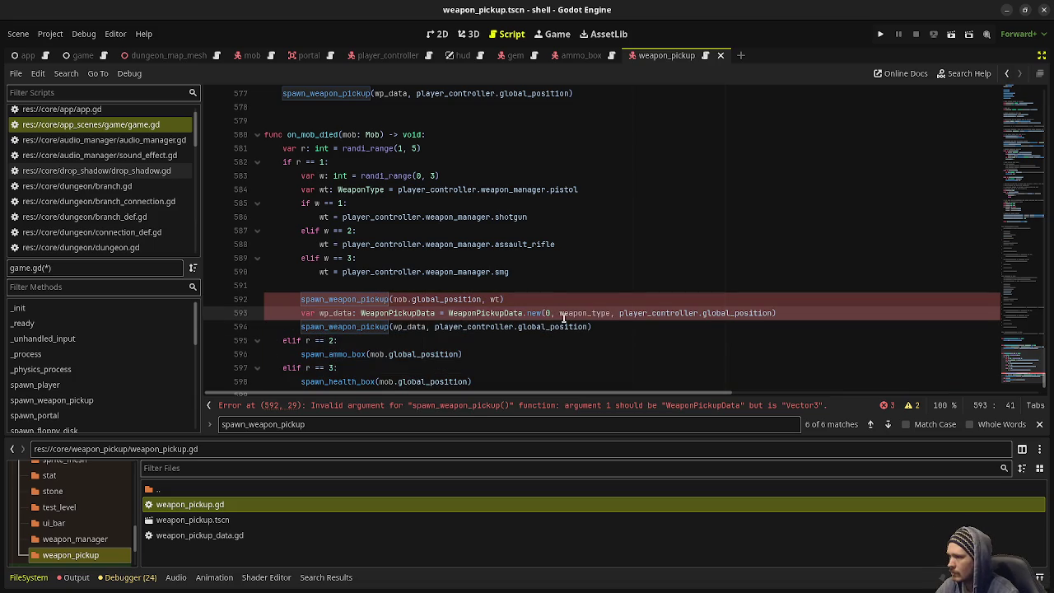
double_click(645, 314)
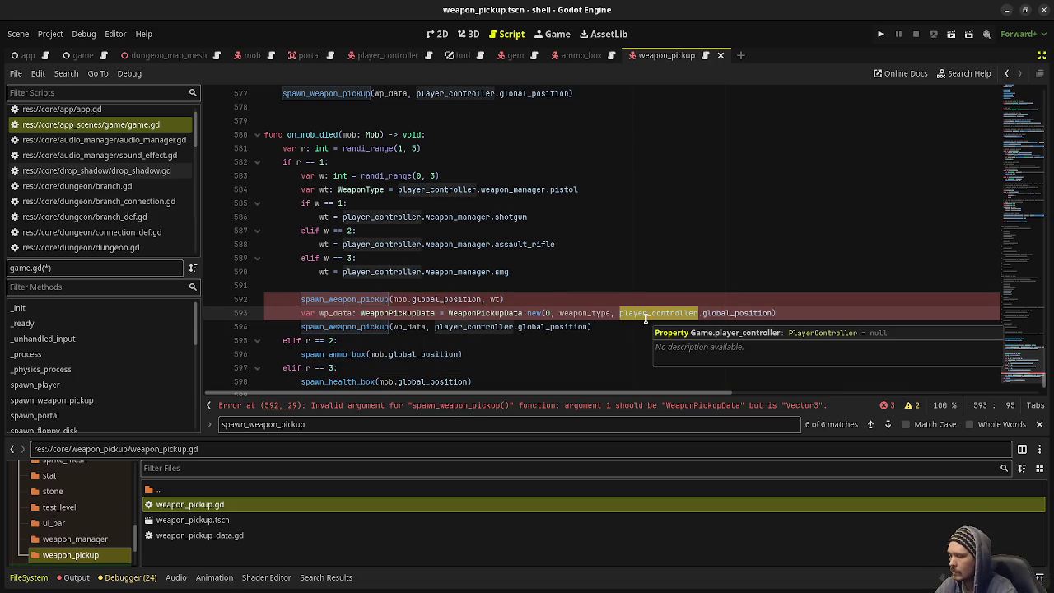
type("mob")
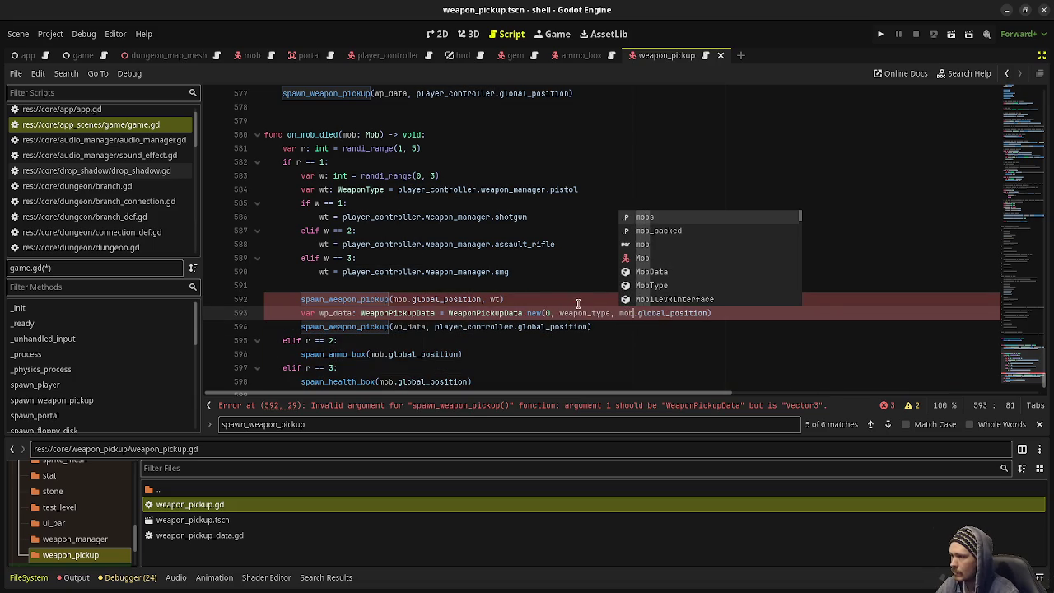
key("Escape")
double_click(588, 313)
type("wt")
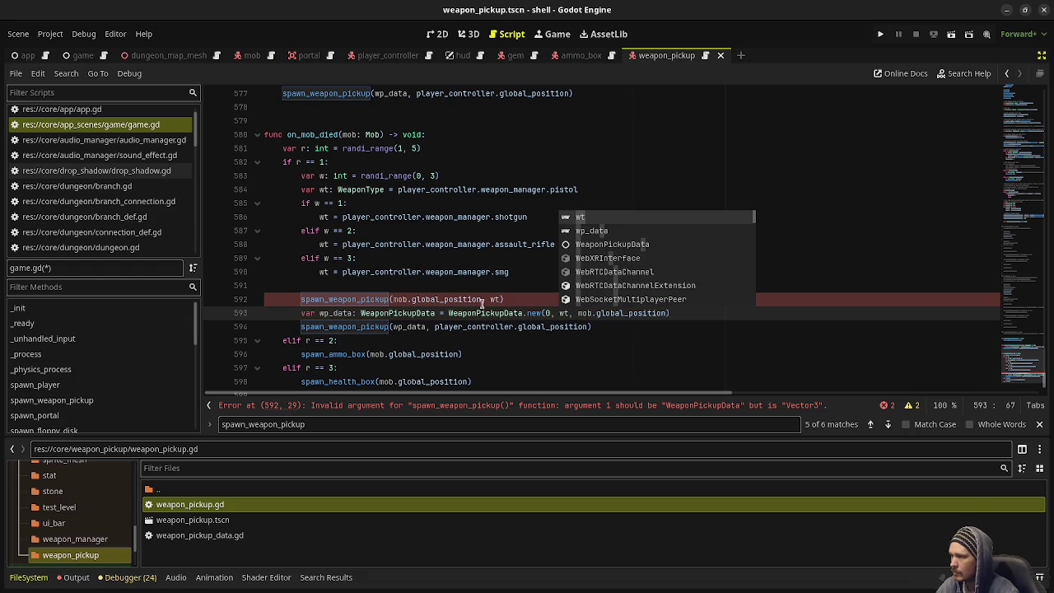
left_click(496, 298)
left_click(300, 300)
type("#")
key("ctrl+s")
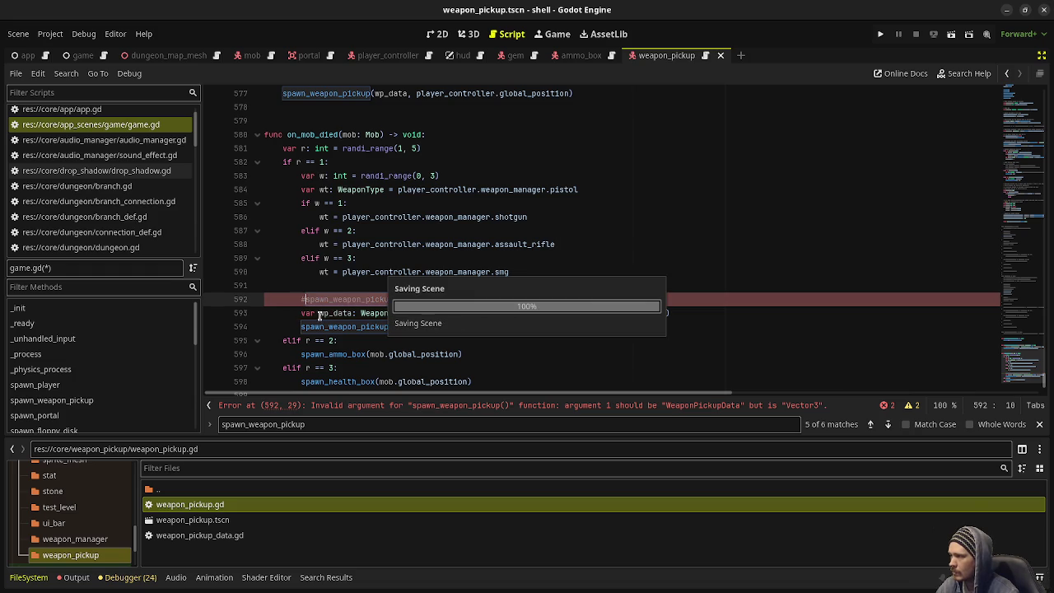
scroll(391, 345, "down", 1)
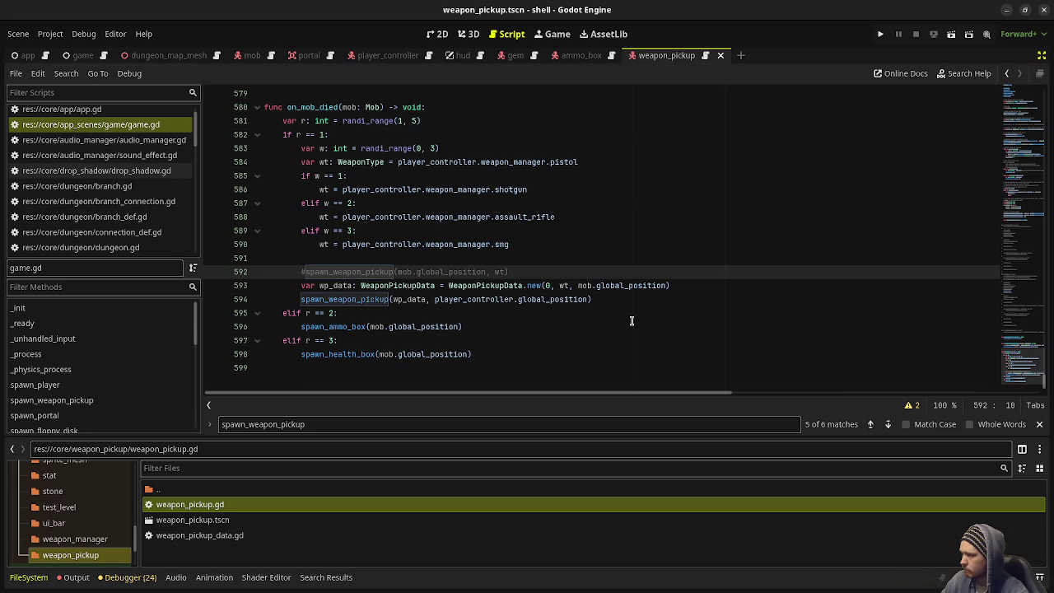
- Run the game to test the pickup changes, then stop it
left_click(880, 33)
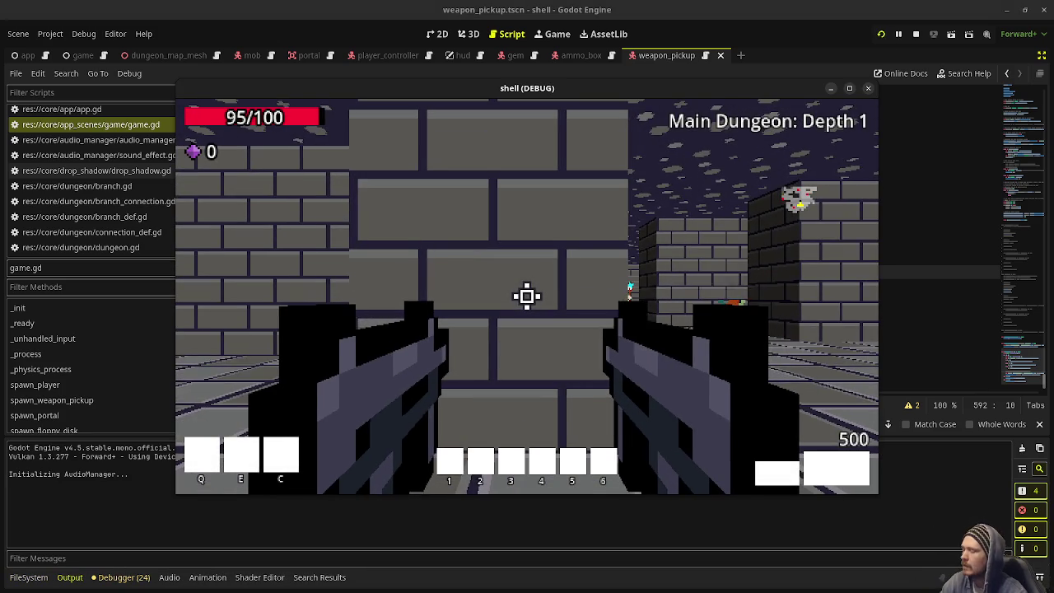
left_click(867, 88)
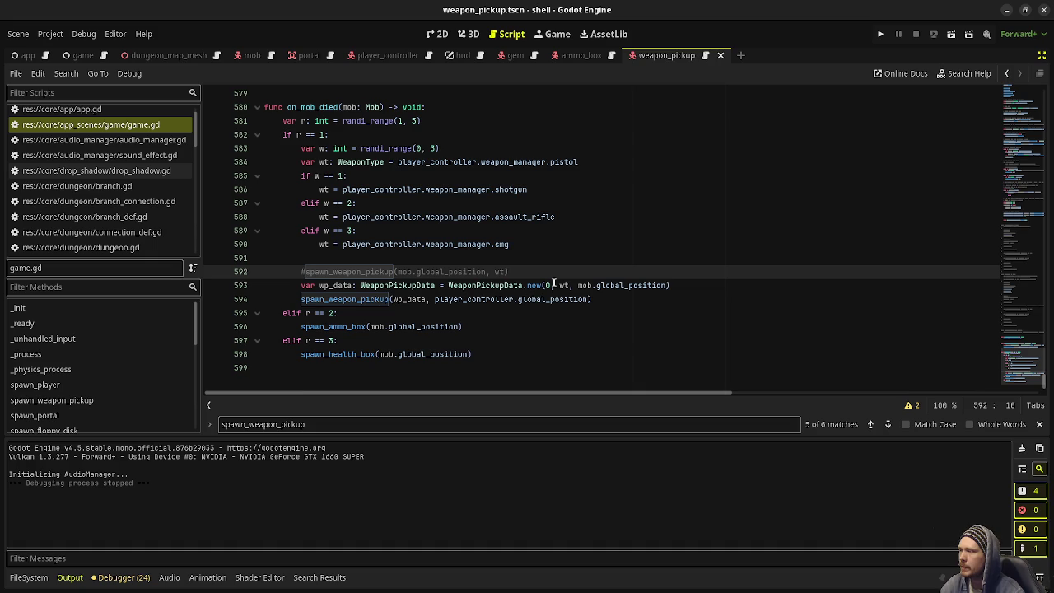
scroll(551, 293, "up", 15)
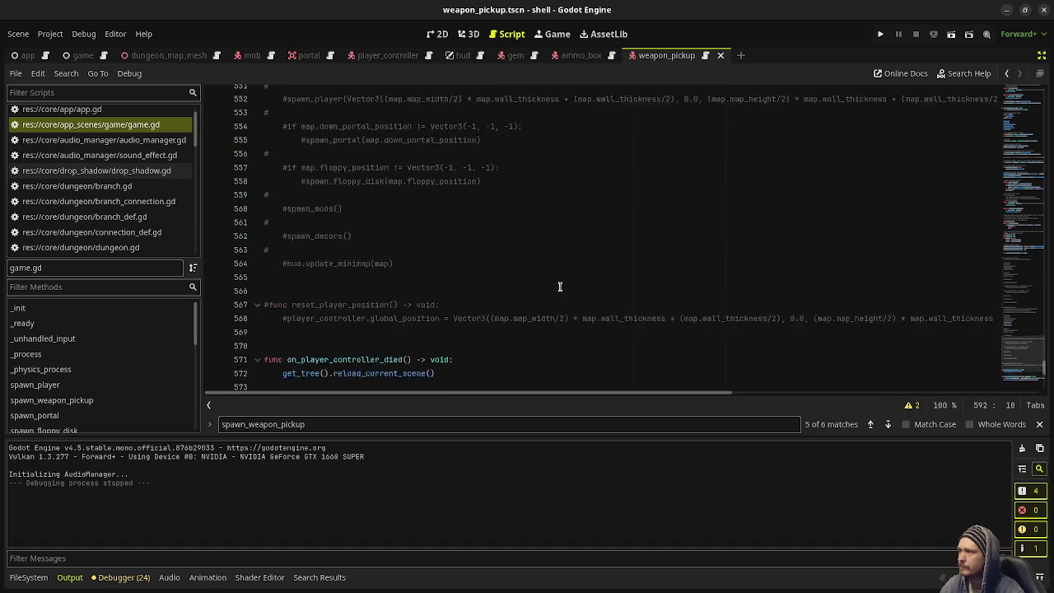
scroll(550, 303, "up", 20)
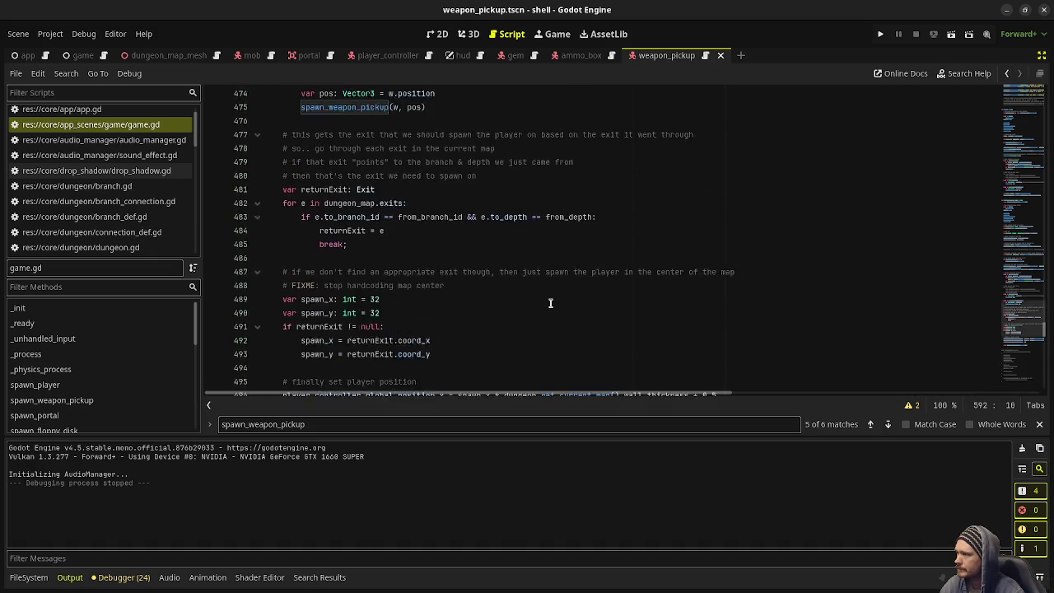
scroll(551, 303, "up", 6)
- Select the commented mobs push_back line near line 97 for reuse
left_click_drag(1019, 297, 1019, 135)
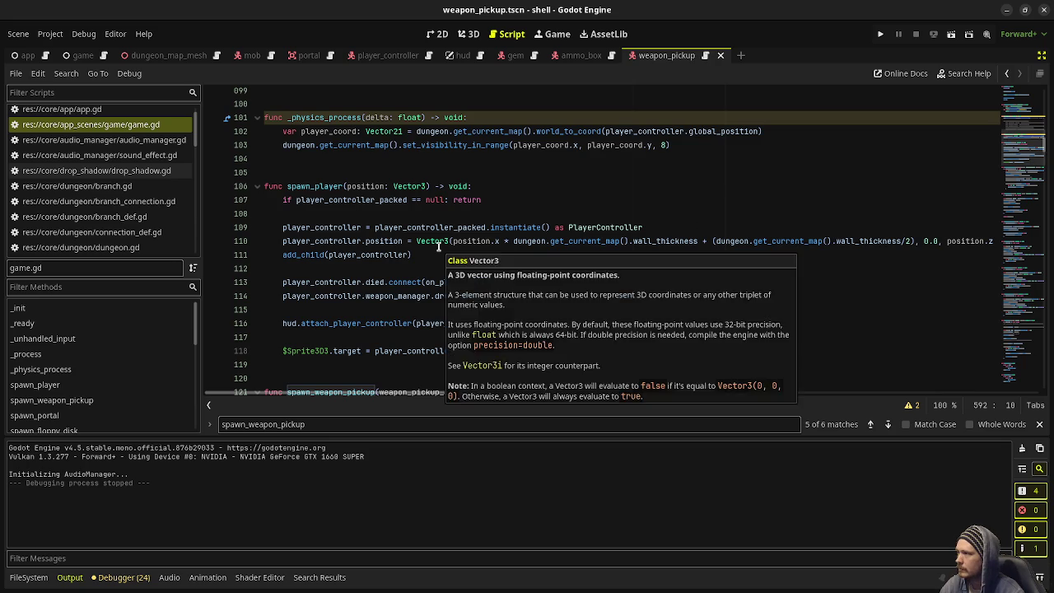
scroll(439, 246, "up", 6)
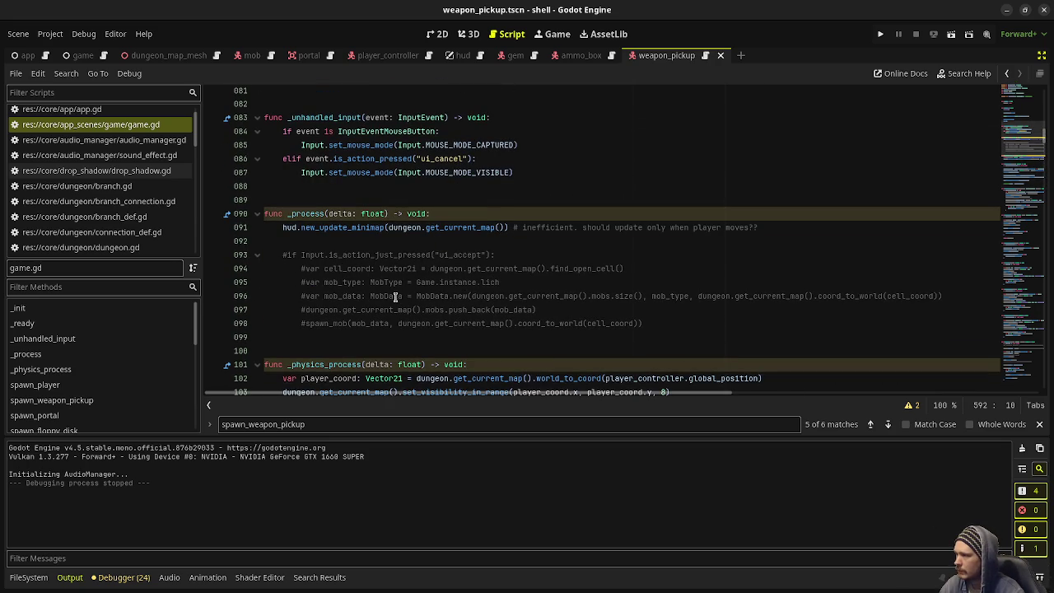
double_click(388, 296)
type("MobData")
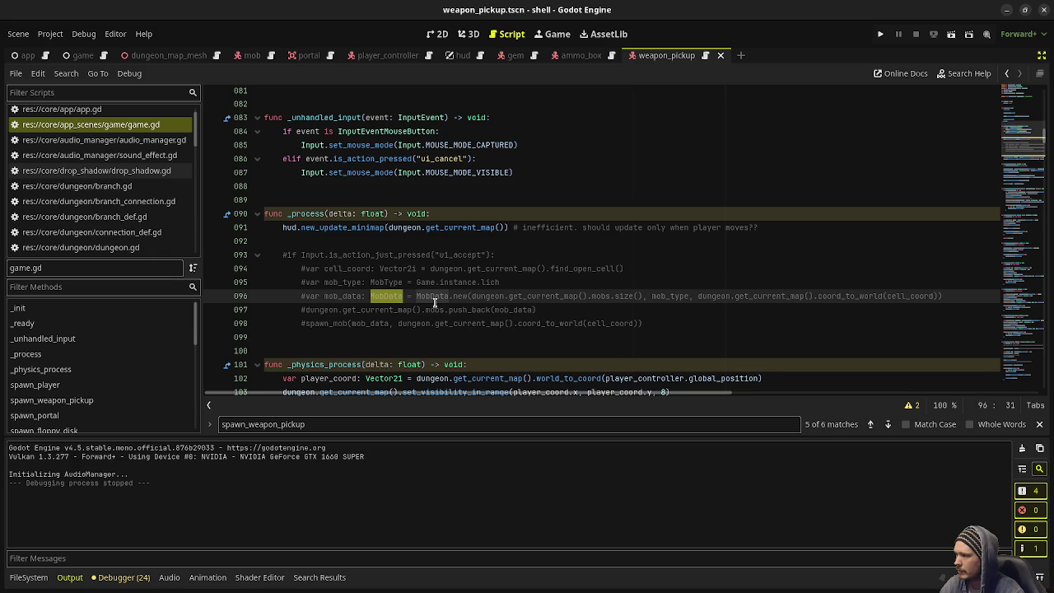
left_click_drag(550, 309, 305, 309)
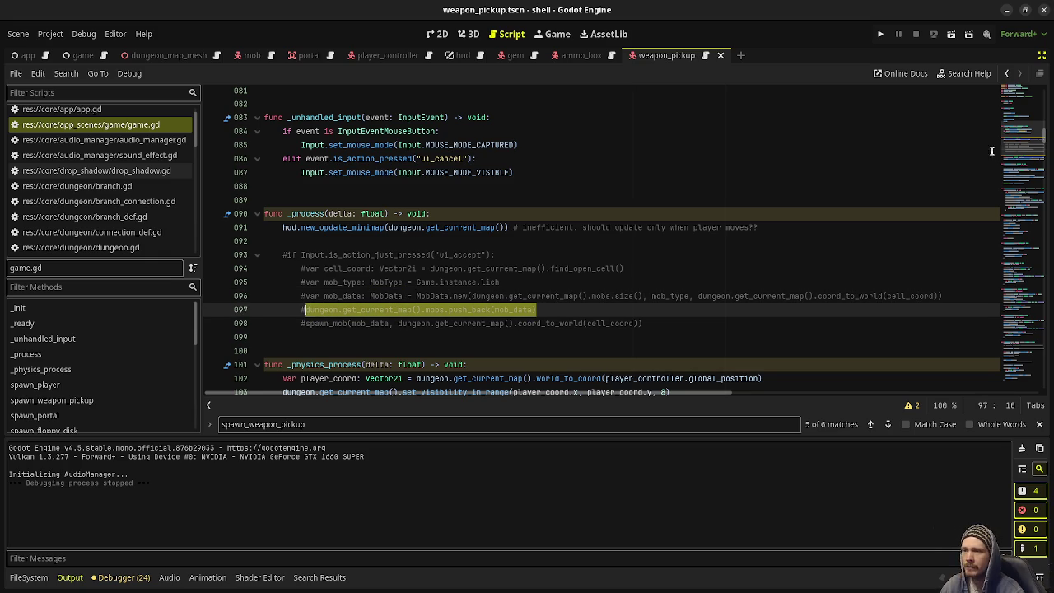
mouse_move(1021, 140)
left_mouse_down()
mouse_move(1021, 380)
mouse_move(1033, 340)
mouse_move(1024, 328)
mouse_move(1018, 381)
left_mouse_up()
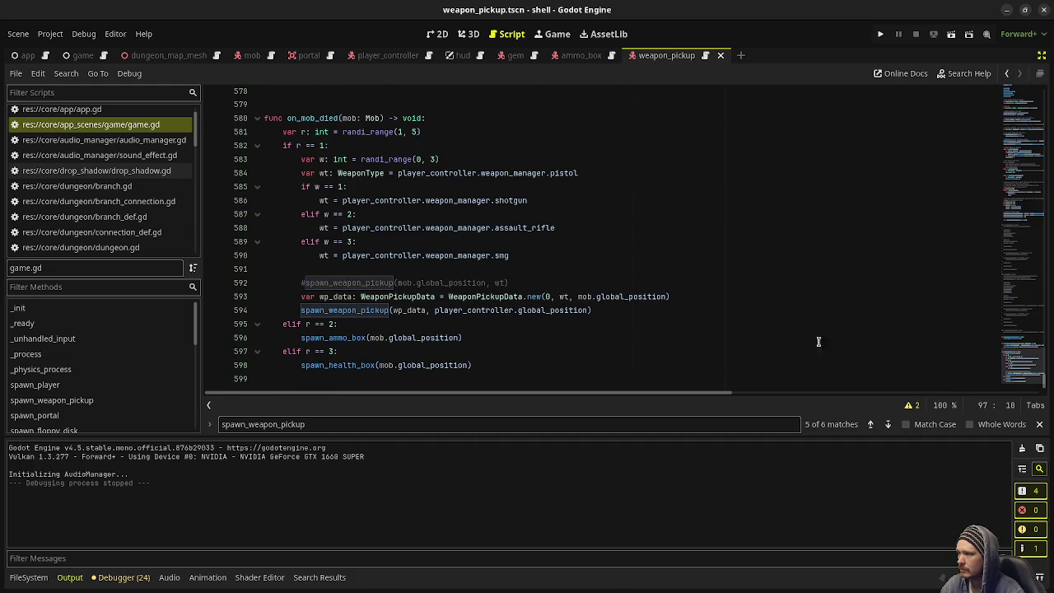
- Paste the push_back line below line 594 and change mobs to weapon_pickups
left_click(648, 311)
key("Return")
type("dungeon.get_current_map().mobs.push_back(mob_data)")
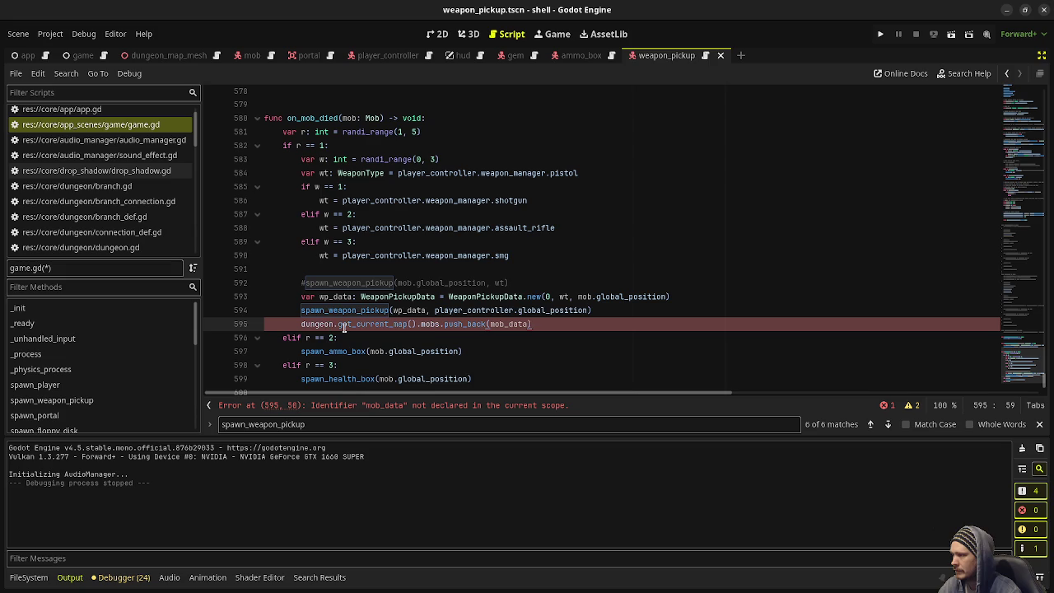
left_click(432, 323)
type("weapon_po")
key("BackSpace")
type("icku")
key("Return")
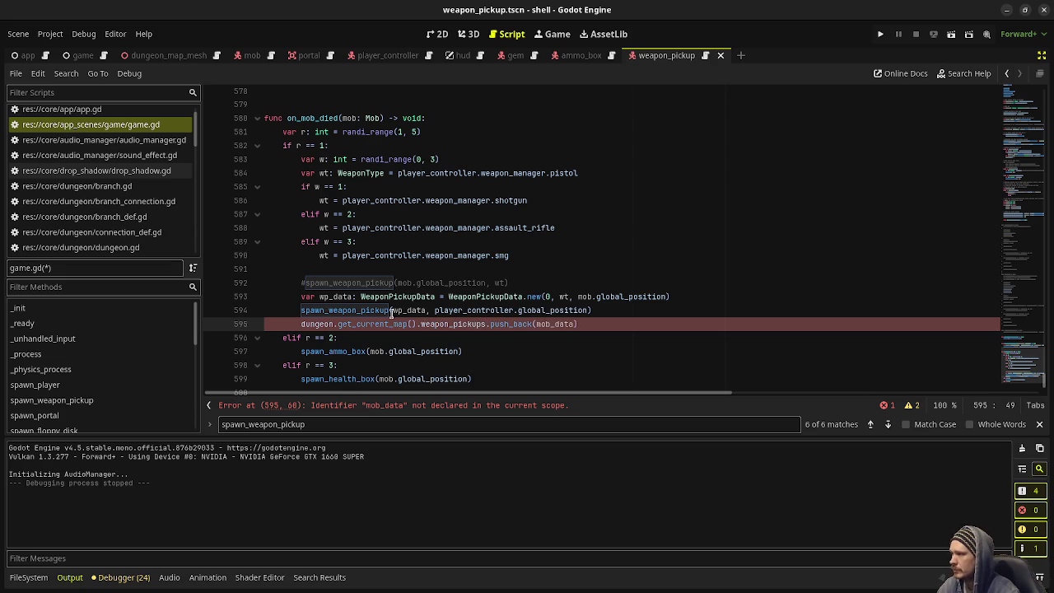
- Replace mob_data with wp_data so the line reads weapon_pickups.push_back(wp_data)
double_click(330, 297)
double_click(556, 323)
type("wp_data")
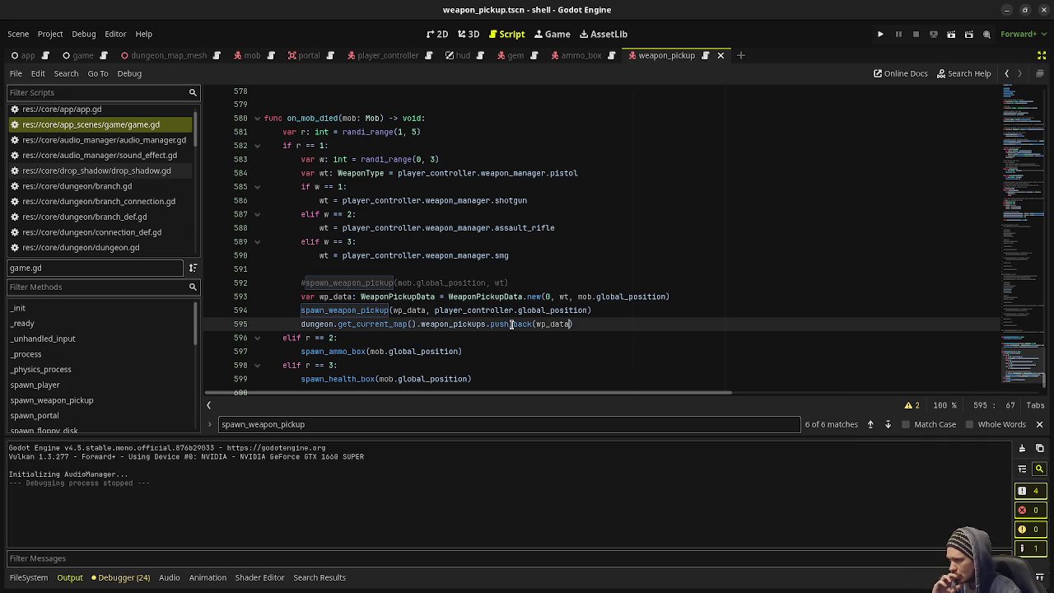
mouse_move(511, 324)
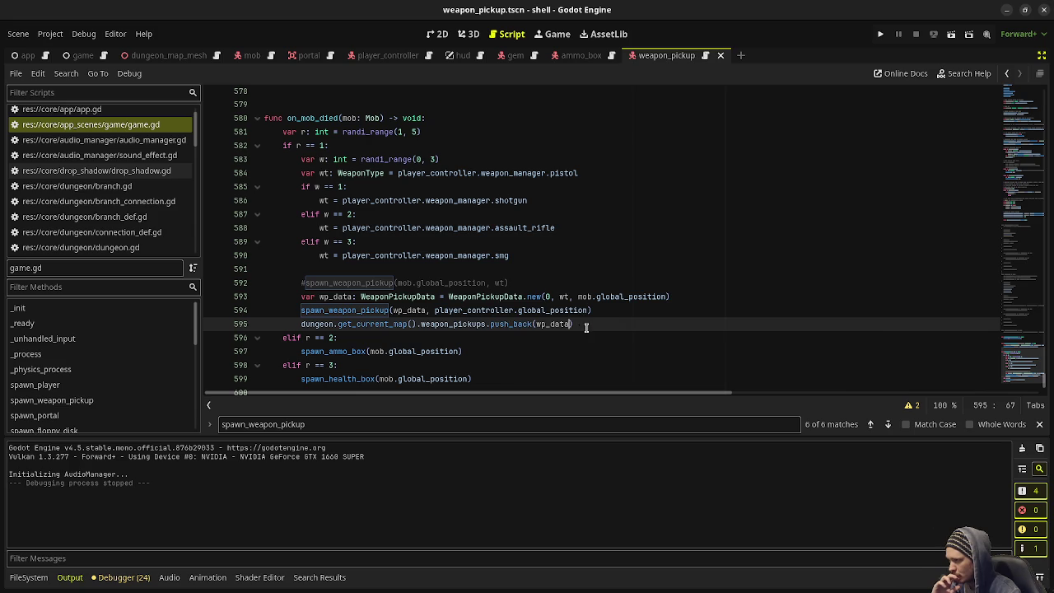
left_click_drag(588, 324, 293, 320)
key("ctrl+c")
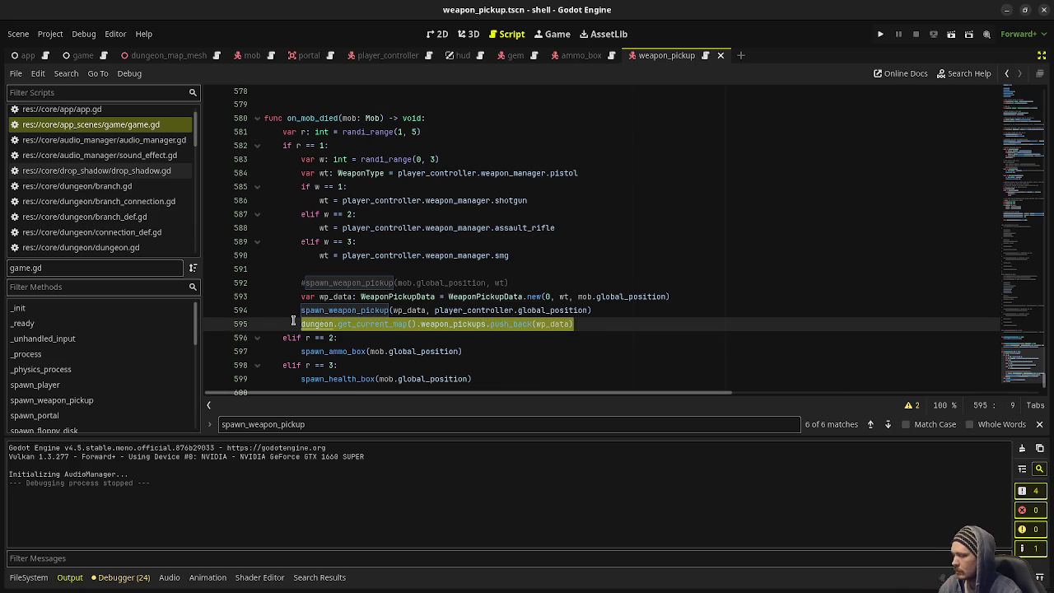
scroll(437, 296, "up", 5)
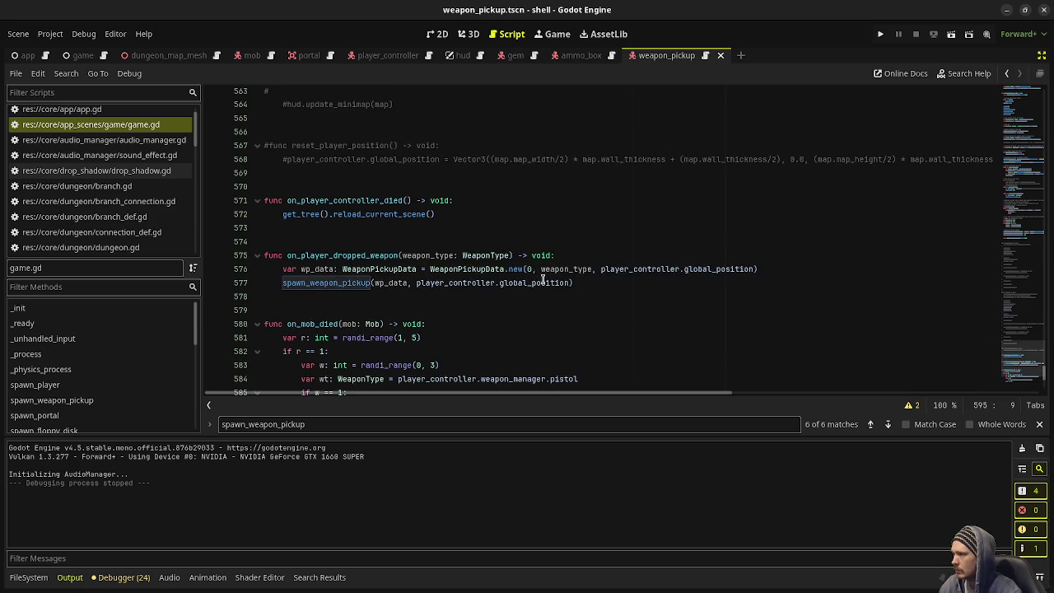
- Paste the weapon_pickups.push_back(wp_data) line under line 577 and save
scroll(590, 277, "up", 1)
left_click(591, 280, "shift")
left_click(619, 323)
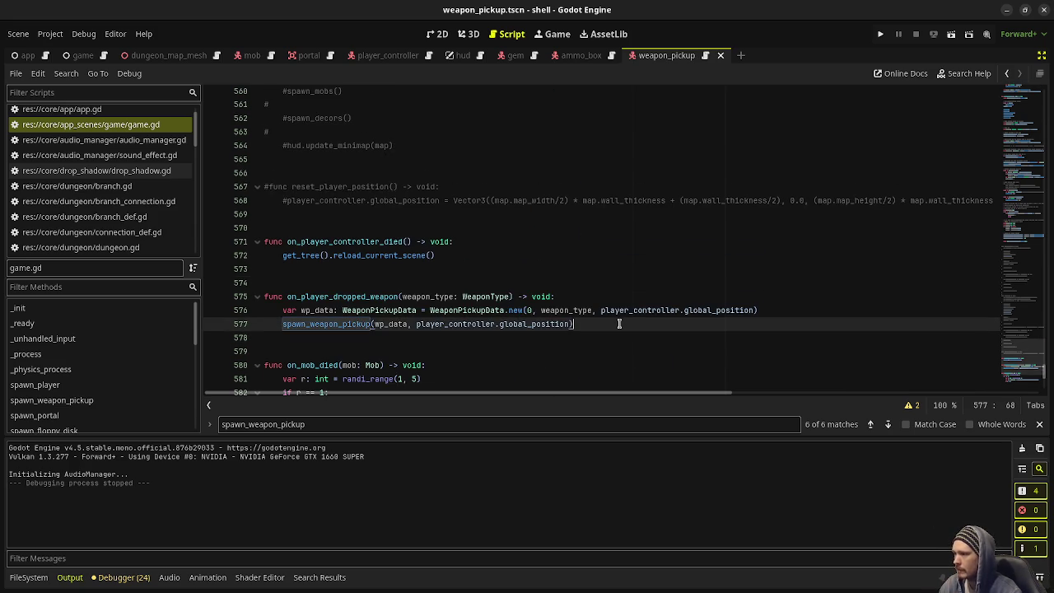
key("Return")
key("ctrl+v")
key("ctrl+s")
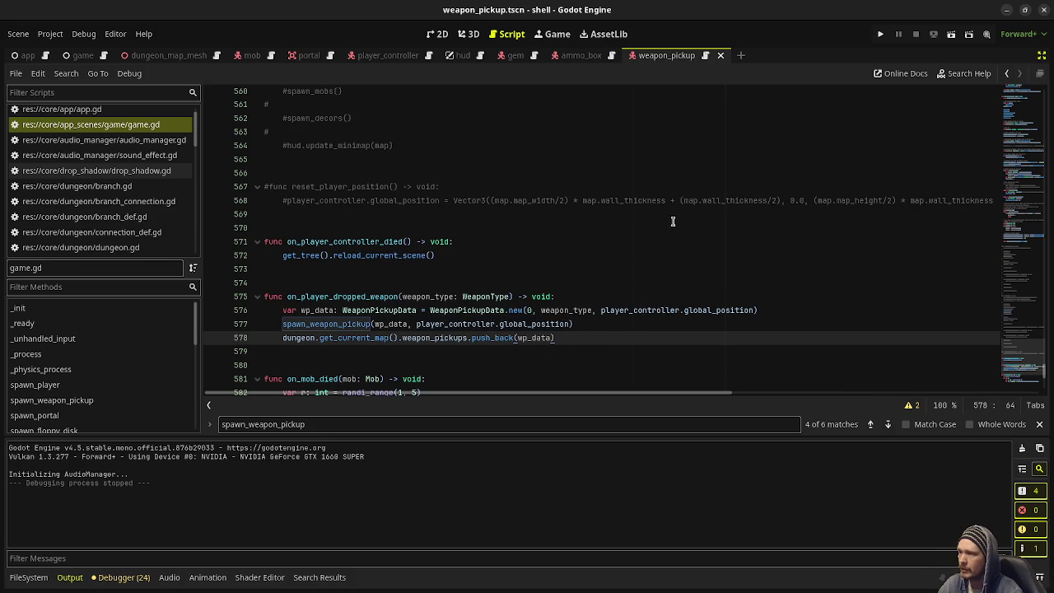
left_click(595, 254)
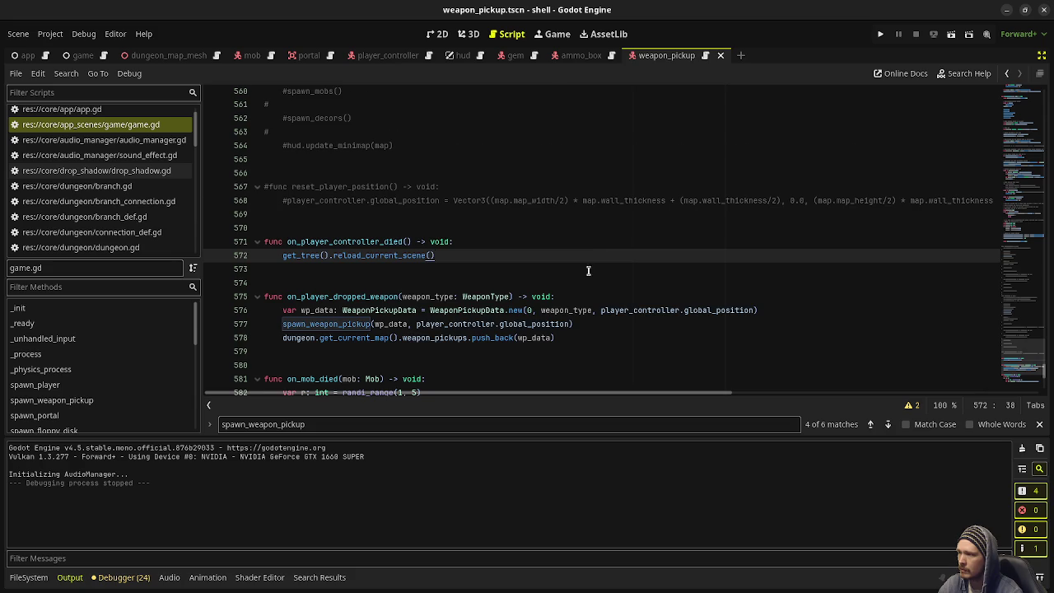
scroll(595, 254, "down", 7)
scroll(692, 271, "up", 5)
mouse_move(1025, 362)
left_mouse_down()
mouse_move(1026, 144)
mouse_move(1026, 204)
mouse_move(1011, 116)
left_mouse_up()
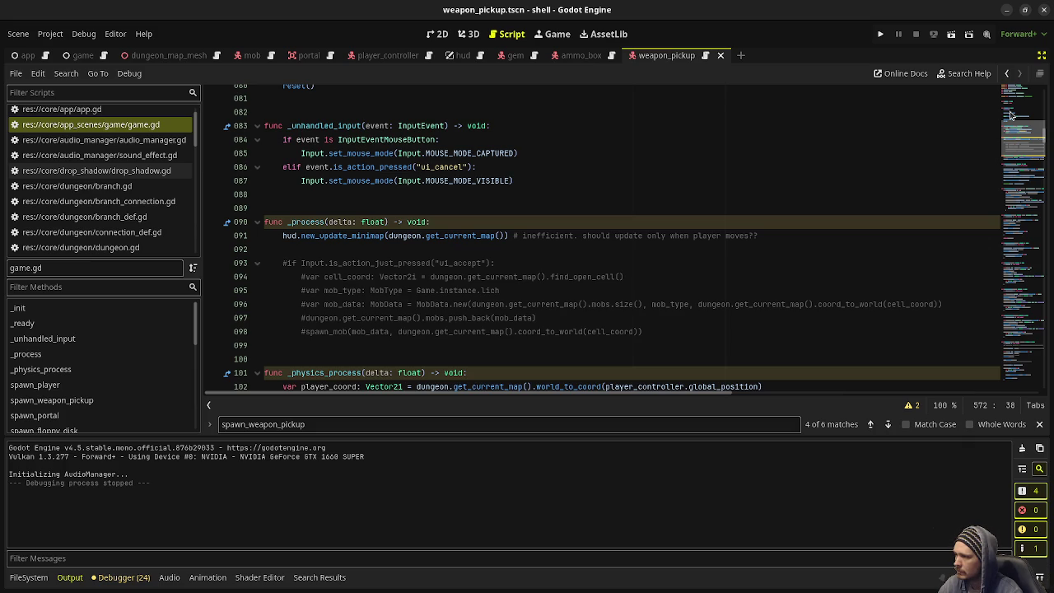
- Scroll game.gd to the on_player_dropped_weapon and on_mob_died handlers, lines 571–600
left_click_drag(1010, 115, 987, 326)
scroll(588, 224, "up", 10)
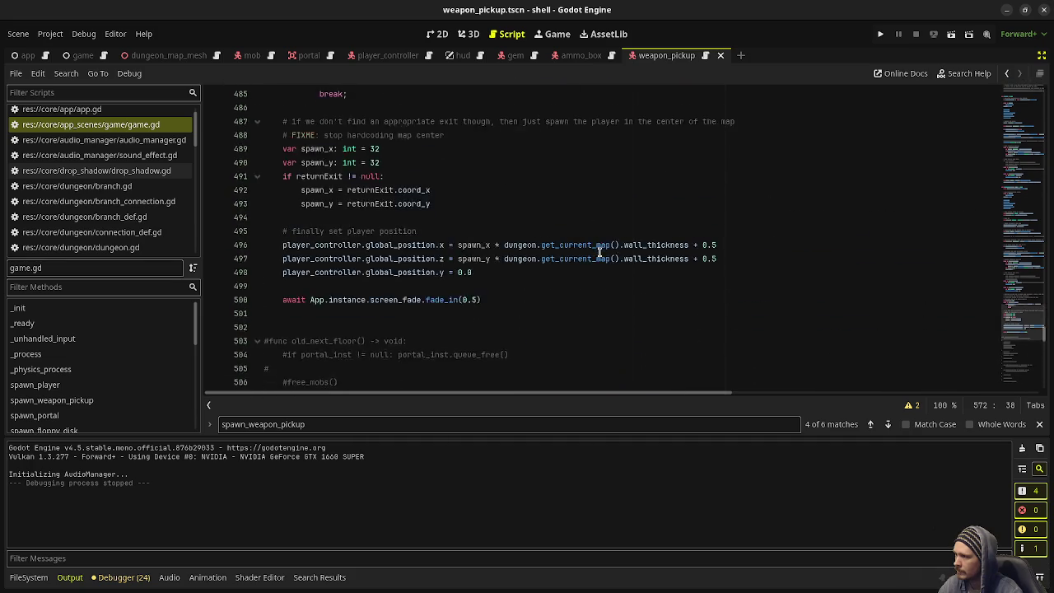
scroll(533, 282, "up", 15)
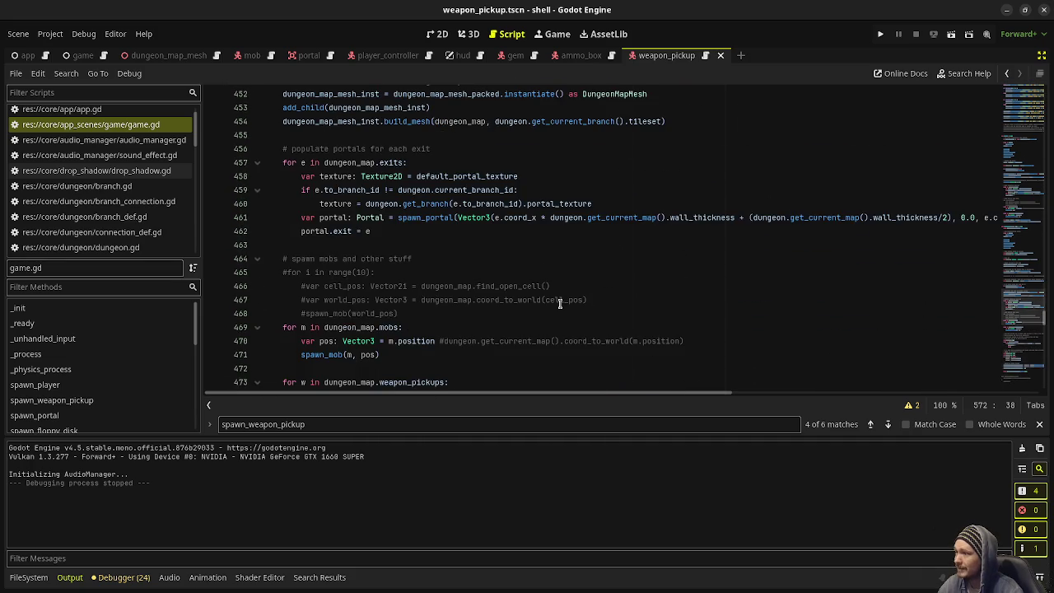
scroll(559, 303, "up", 3)
scroll(560, 299, "down", 15)
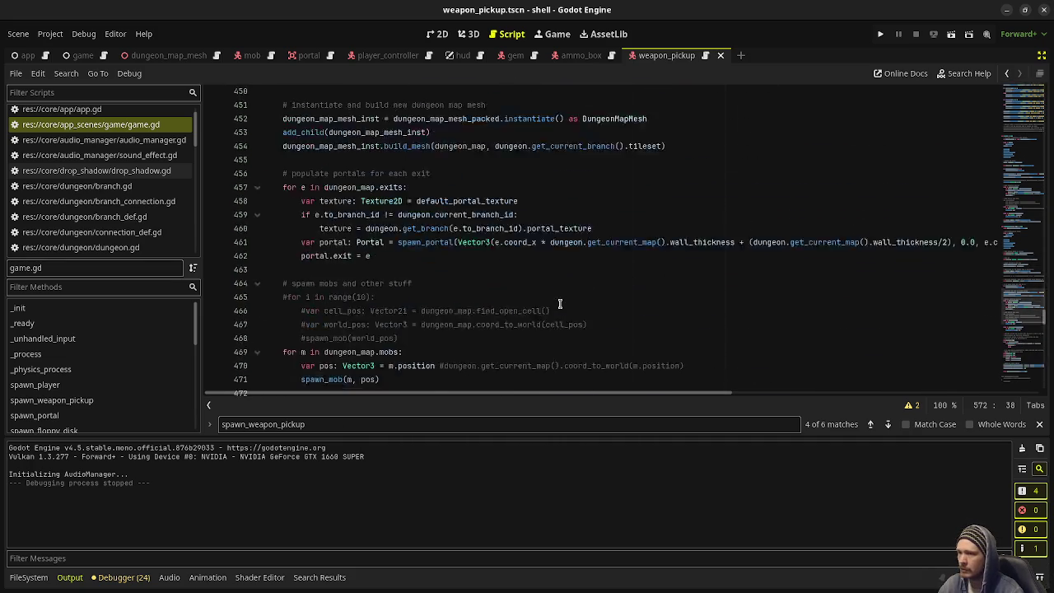
left_click_drag(1037, 313, 1035, 366)
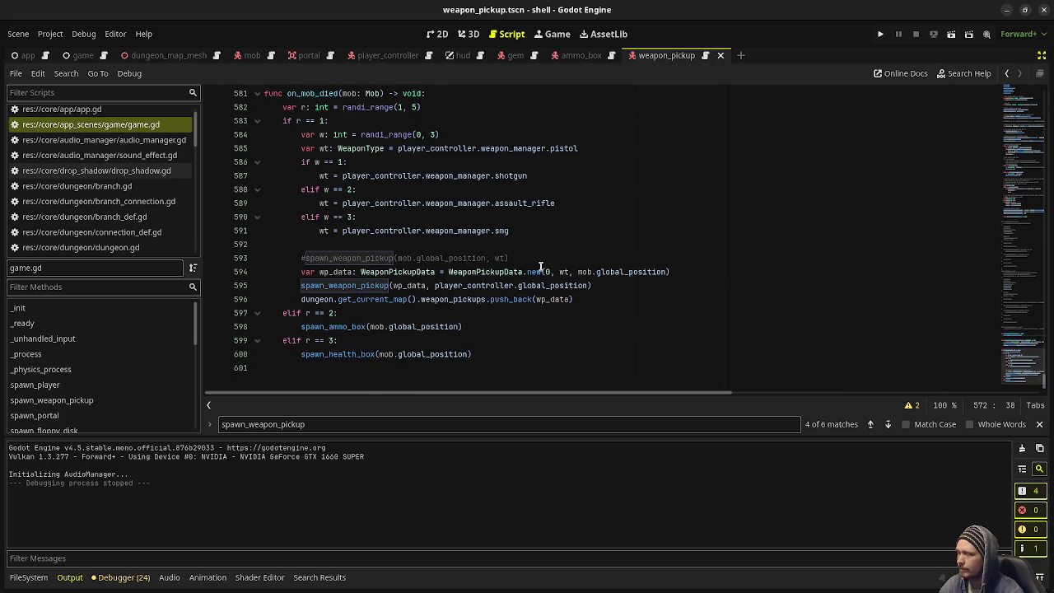
scroll(541, 268, "up", 6)
scroll(541, 268, "up", 5)
scroll(527, 291, "down", 2)
scroll(530, 292, "down", 4)
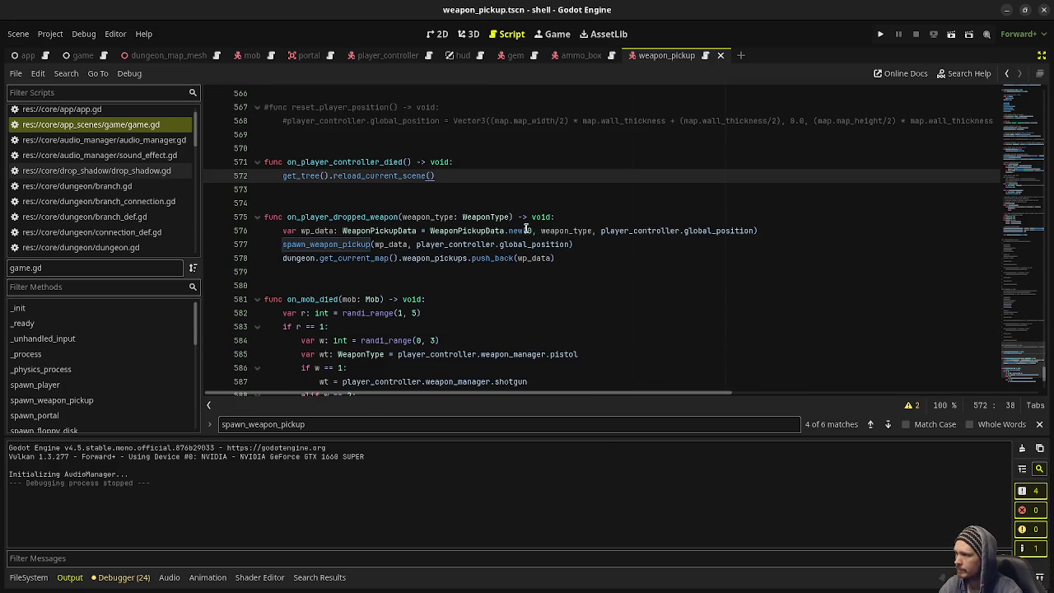
- Replace the 0 on line 576 with dungeon.get_current_map().weapon_pickups.size() and save
left_click(526, 230)
key("Delete")
type("dungeon.get_")
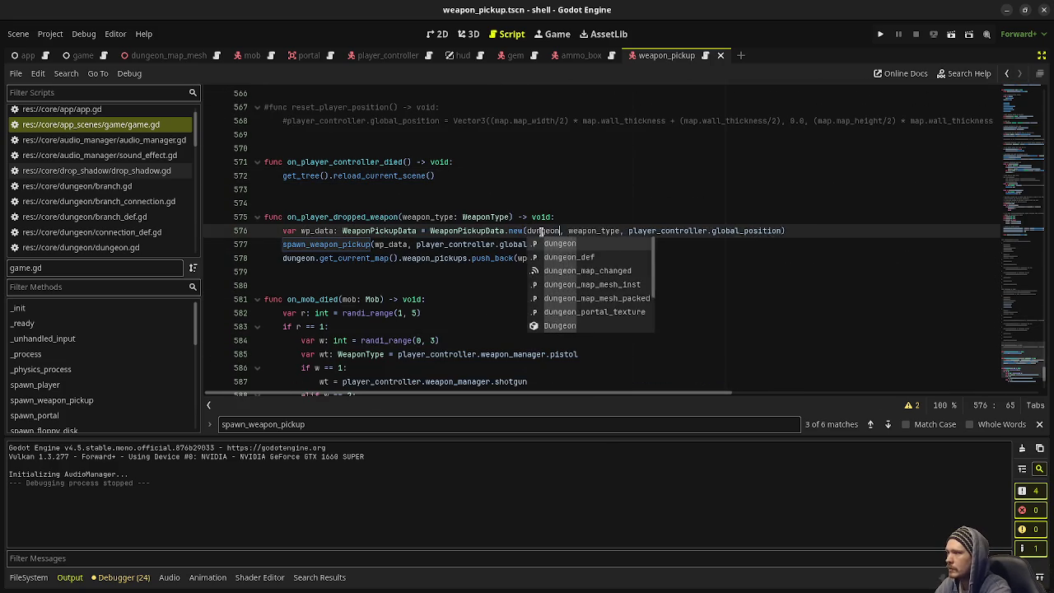
type("current_map")
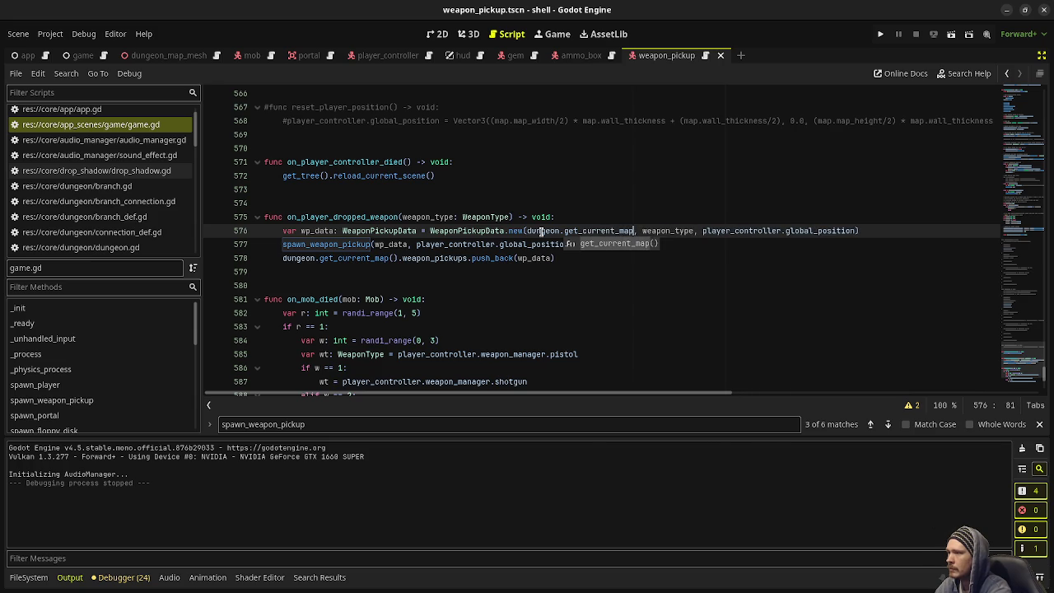
key("Return")
type(".weapon_pickups.si")
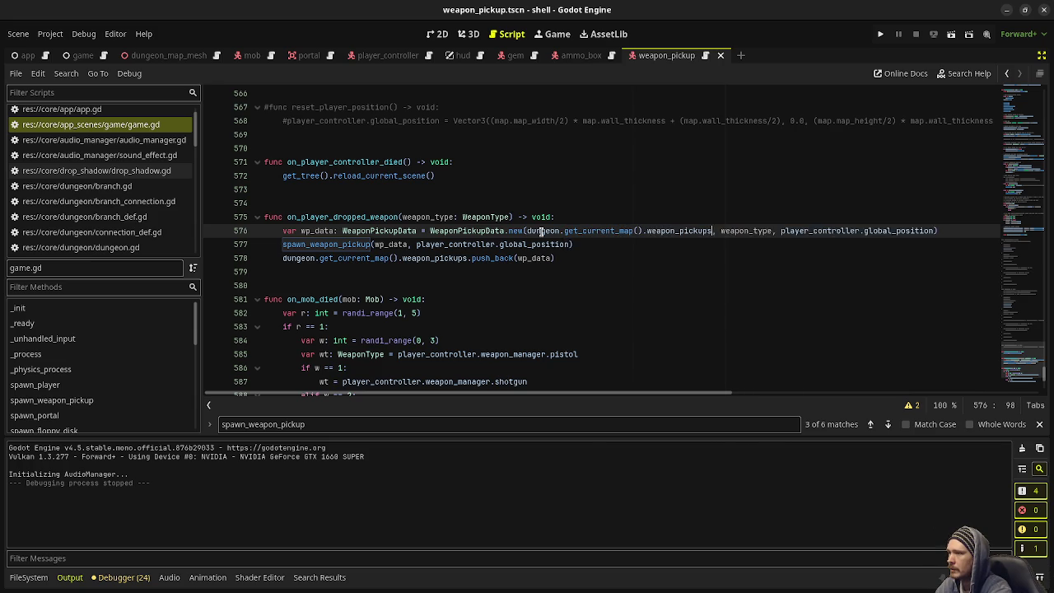
key("Return")
key("ctrl+s")
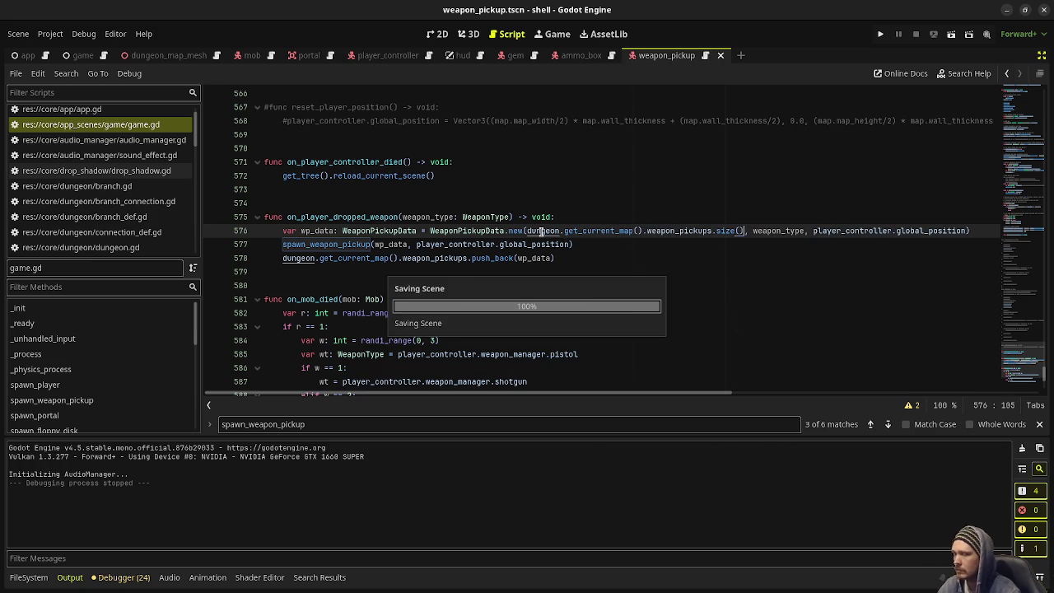
left_click_drag(527, 231, 740, 230)
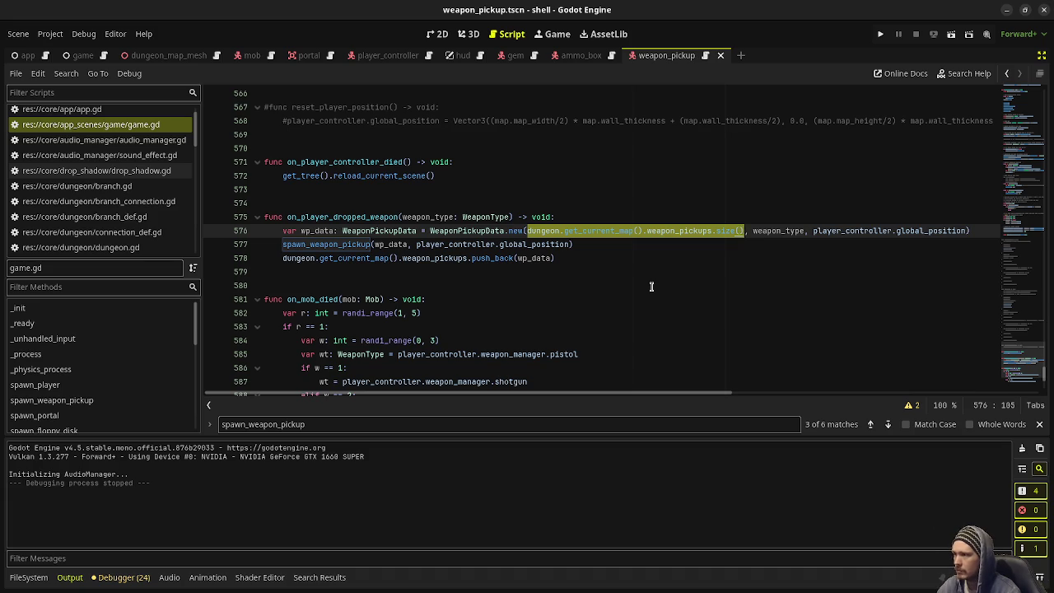
- Put the same id expression in place of the 0 on line 594, save, and run the game
scroll(652, 286, "down", 3)
double_click(548, 354)
type("dungeon.get_current_map().weapon_pickups.size()")
key("ctrl+s")
key("F5")
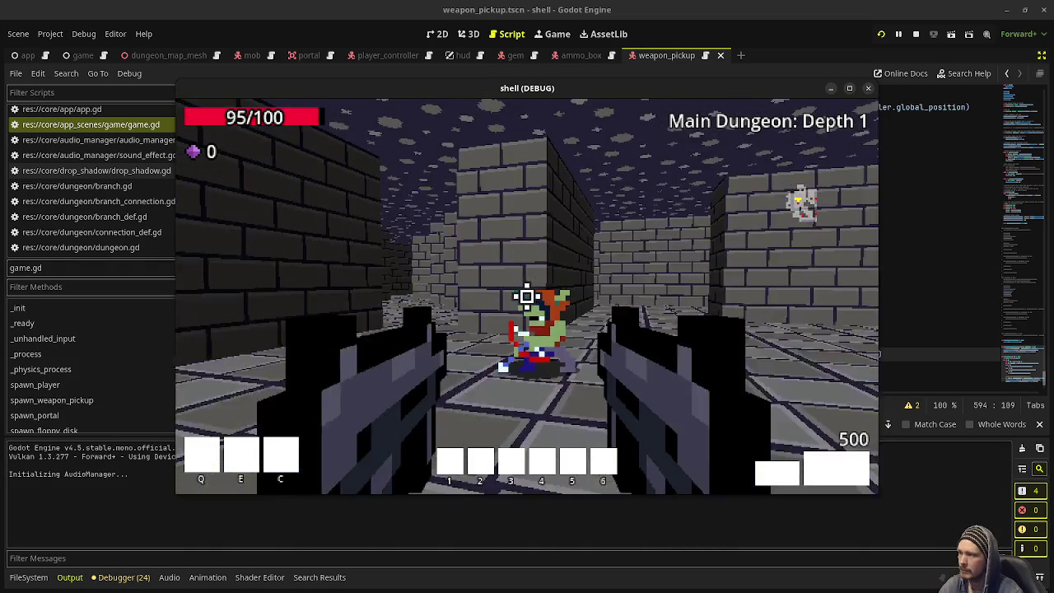
- Shoot the approaching enemies and keep firing until the corridor zombie dies
left_click(526, 296)
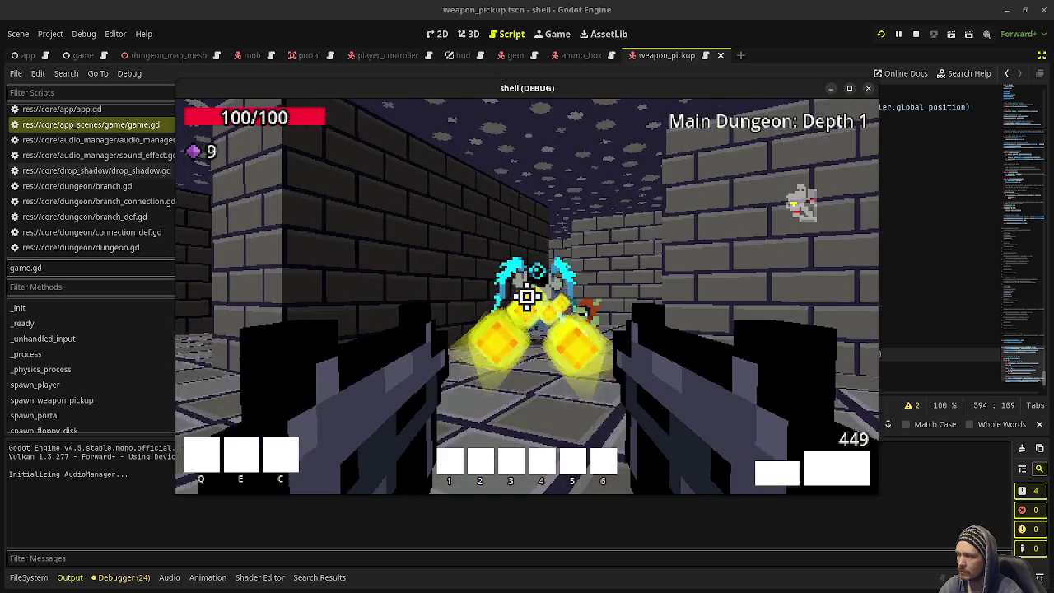
left_click(526, 297)
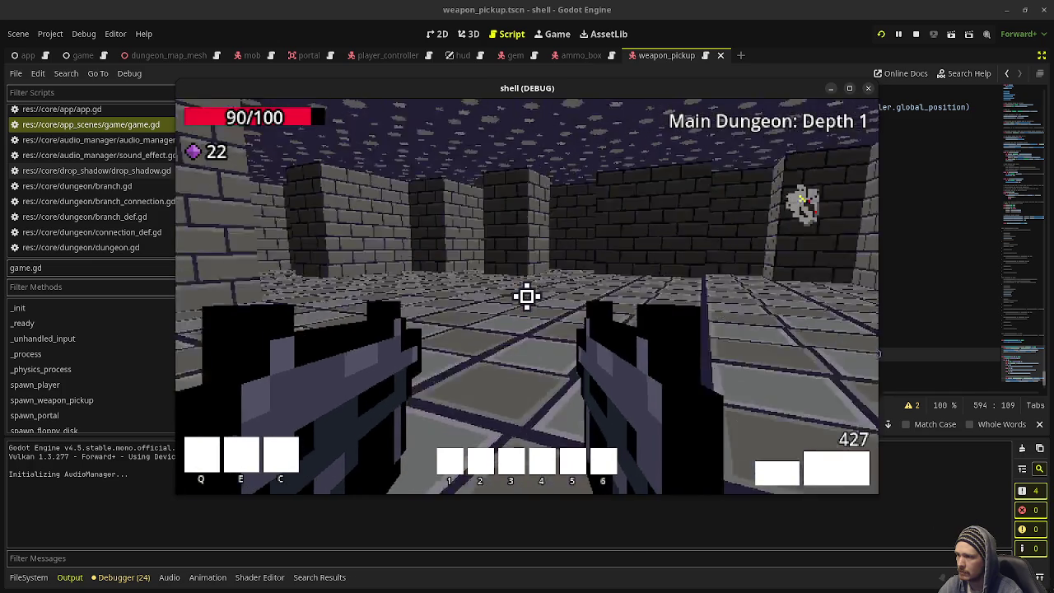
left_click(527, 296)
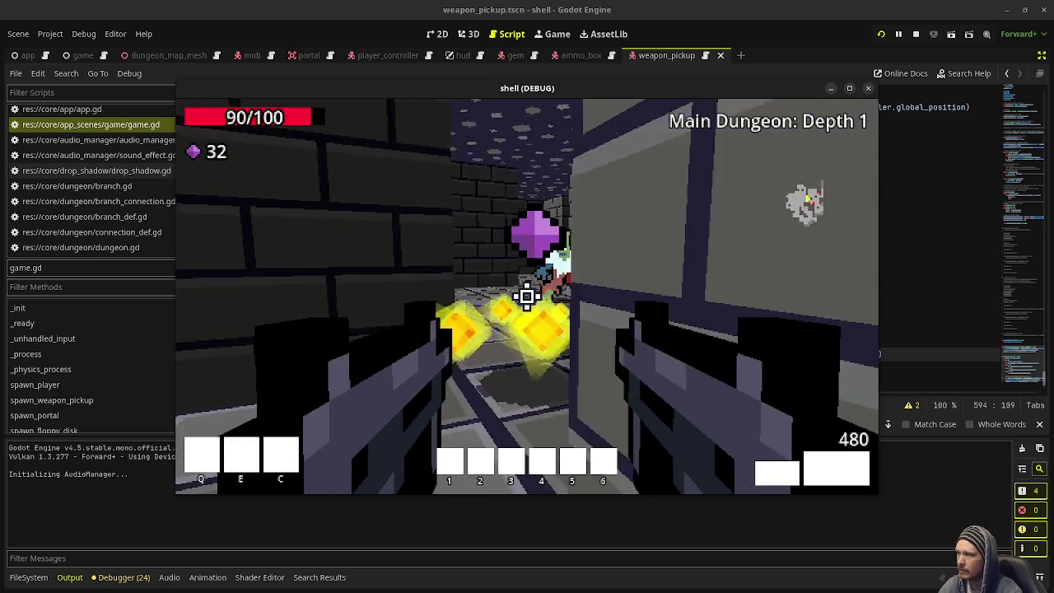
key("w")
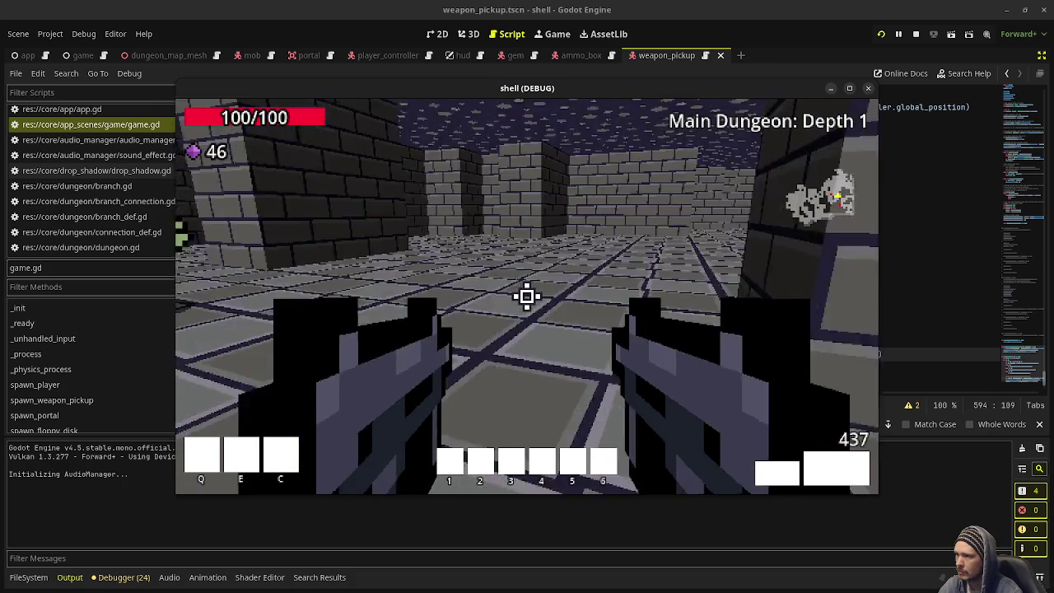
left_click(527, 296)
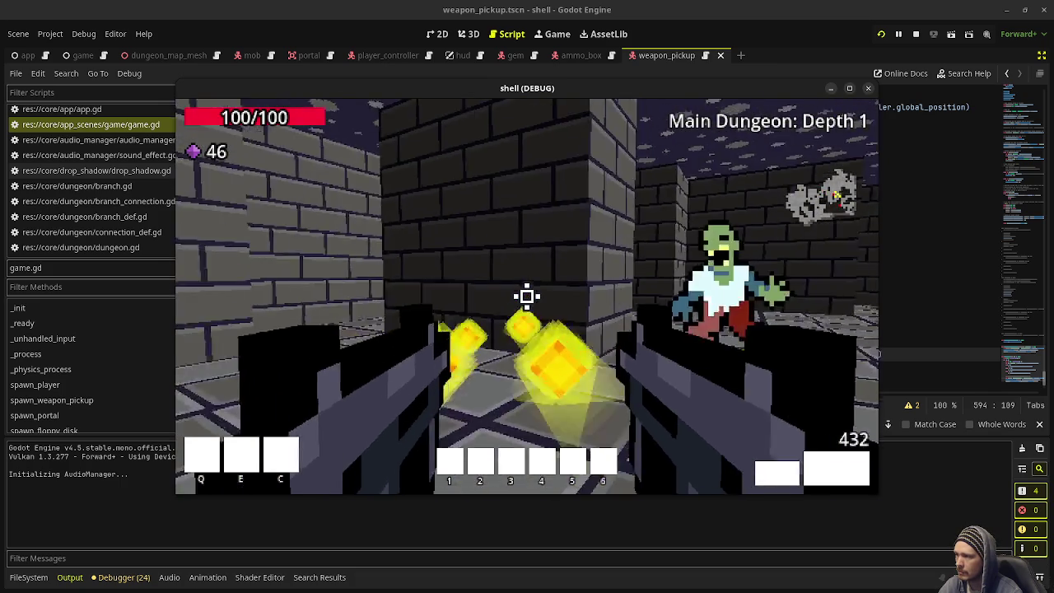
left_click(527, 297)
left_click(526, 296)
left_click(526, 296)
left_click(527, 297)
- Walk over the dropped gems into the narrow corridor and kill the enemy there
key("w")
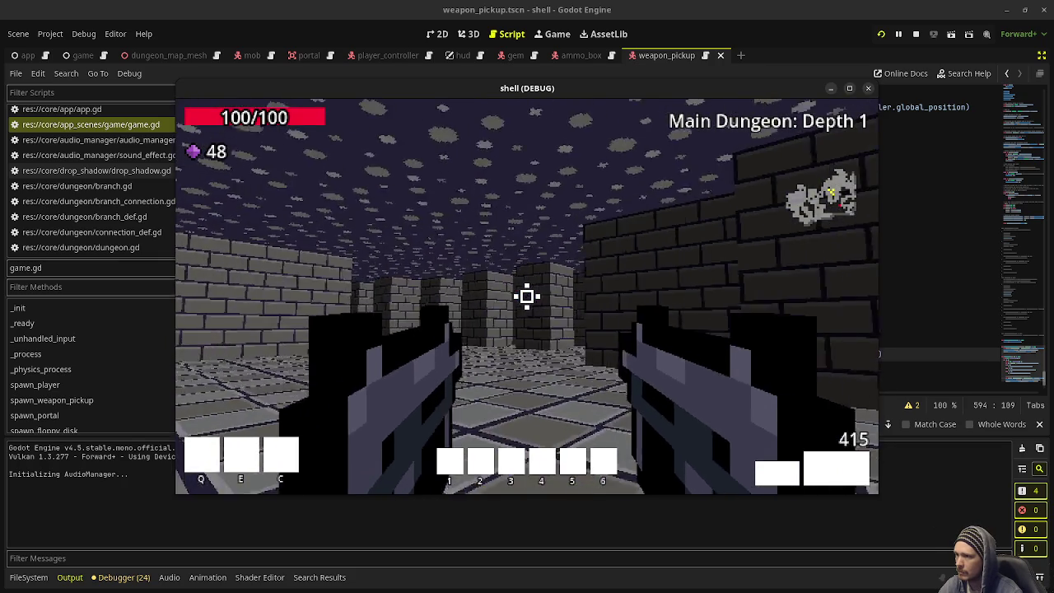
key("w")
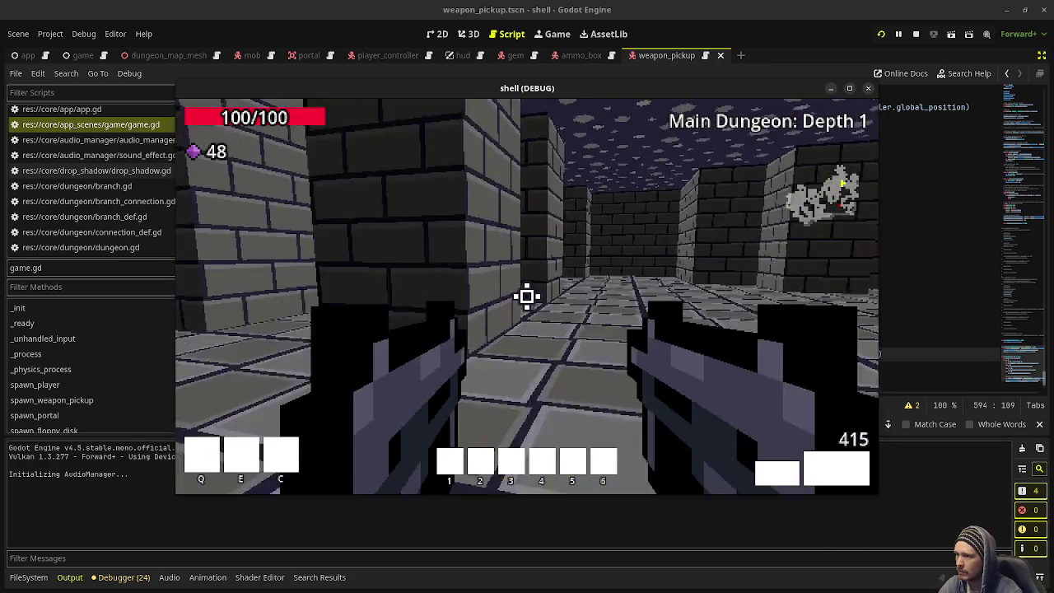
key("w")
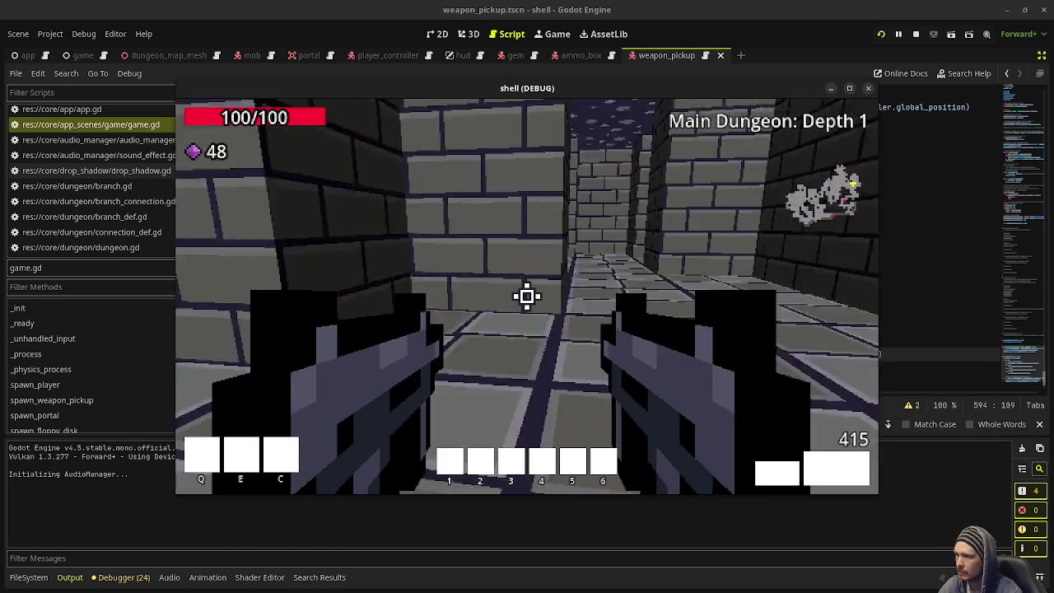
key("w")
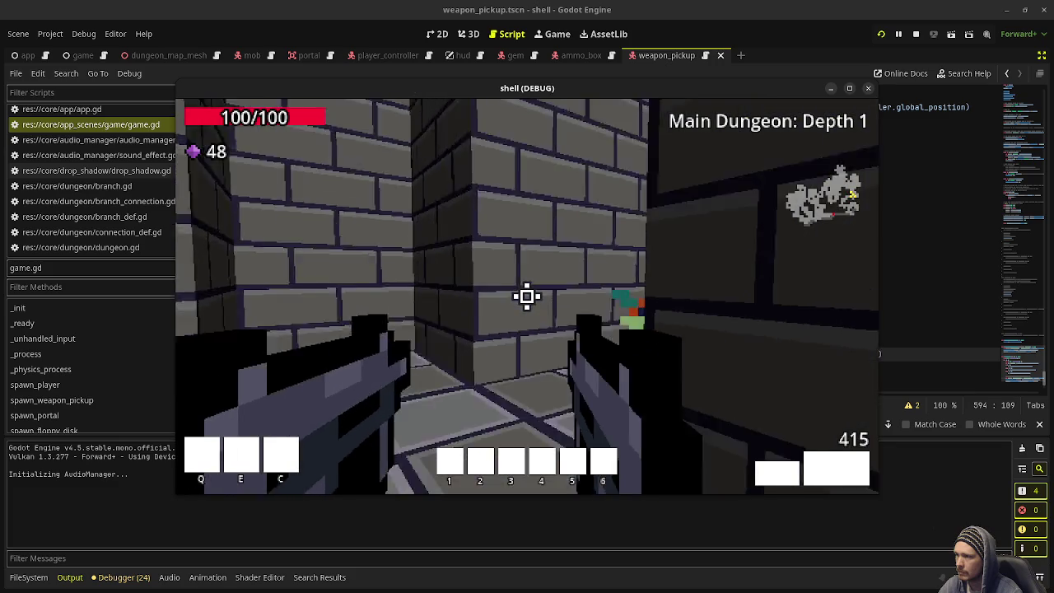
left_click(527, 296)
left_click(527, 296)
- Walk down the long corridor toward the open room and kill the zombies there
key("w")
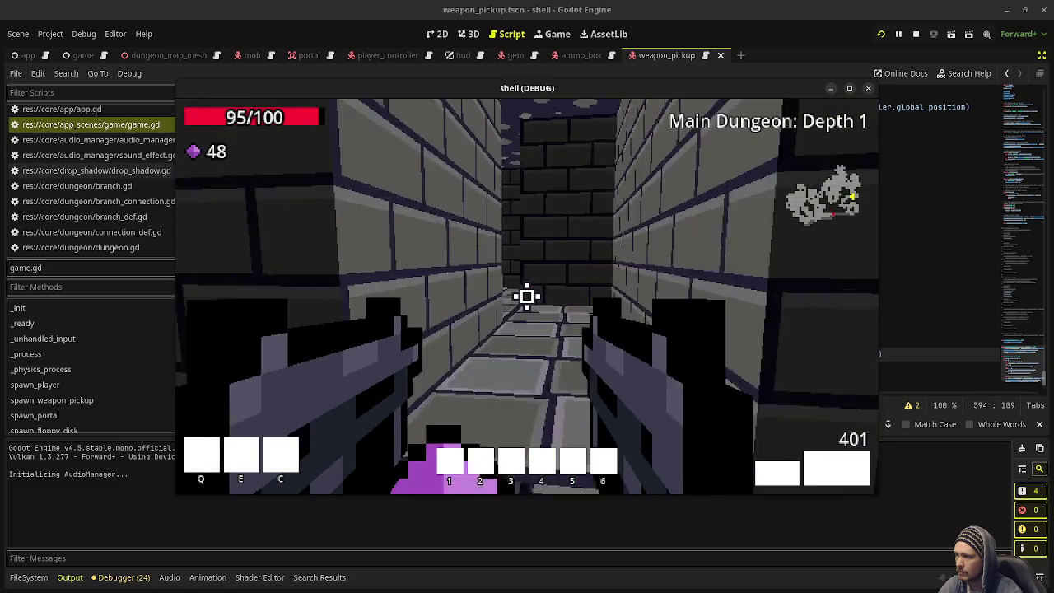
key("w")
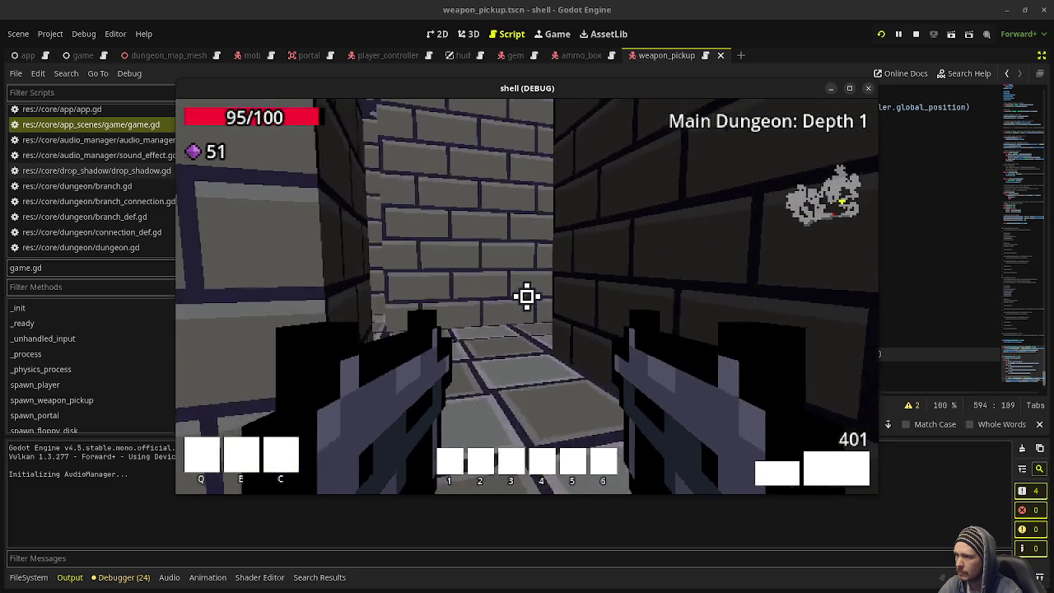
key("w")
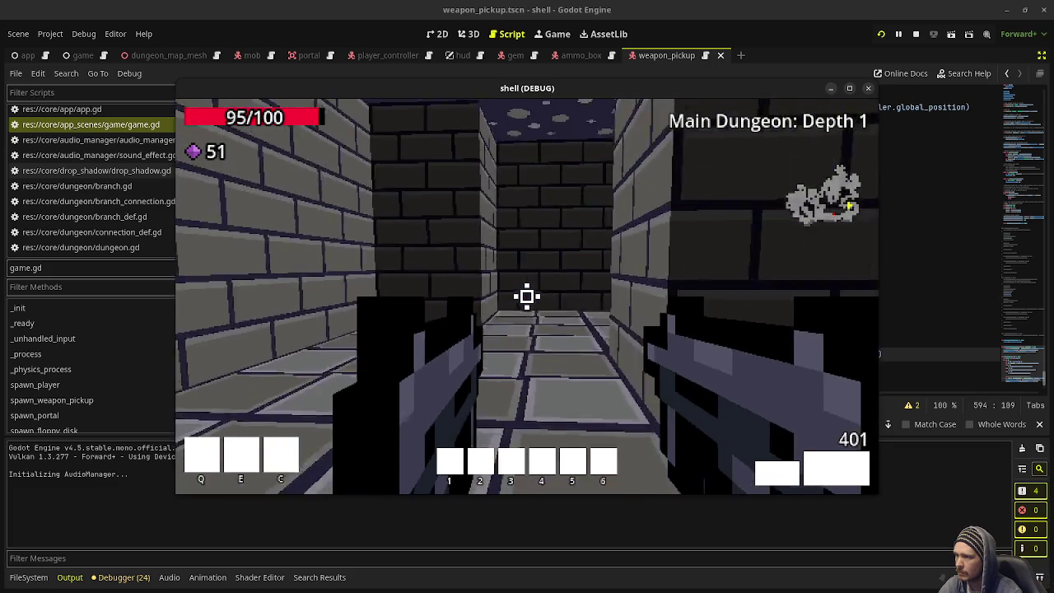
key("w")
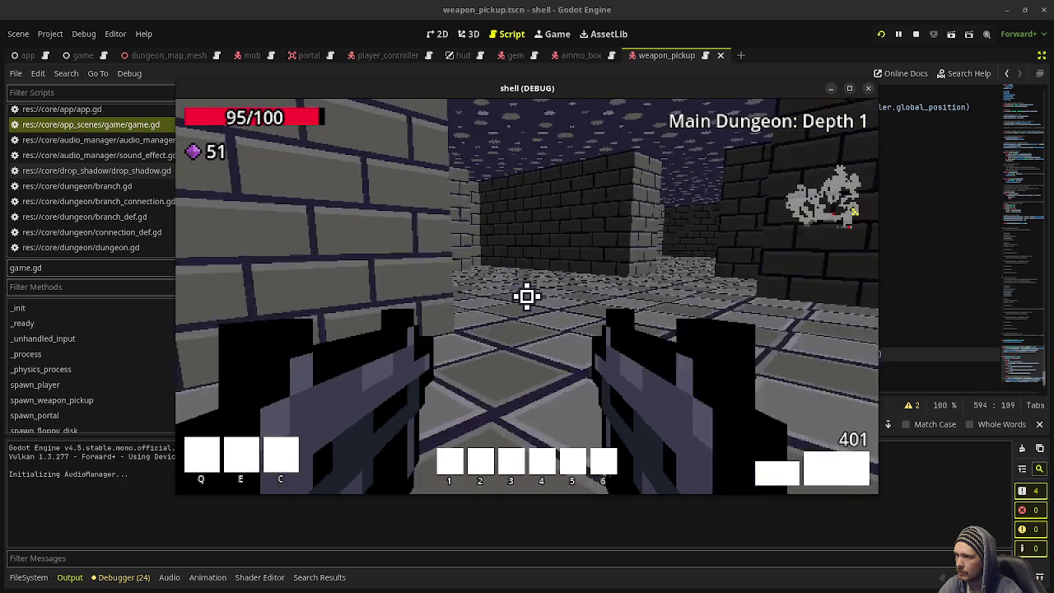
key("w")
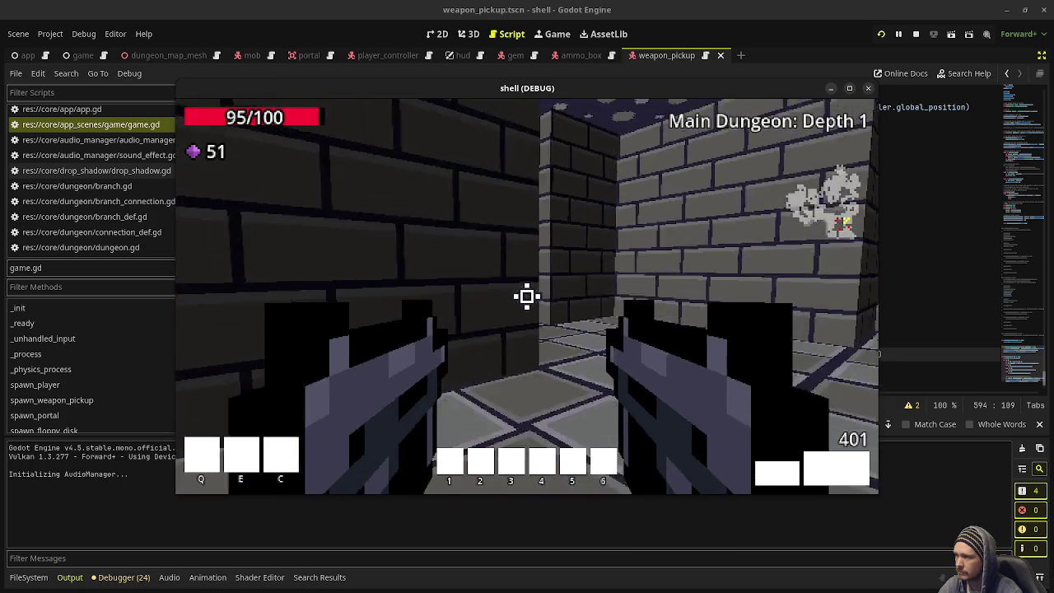
key("w")
left_click(526, 296)
left_click(527, 296)
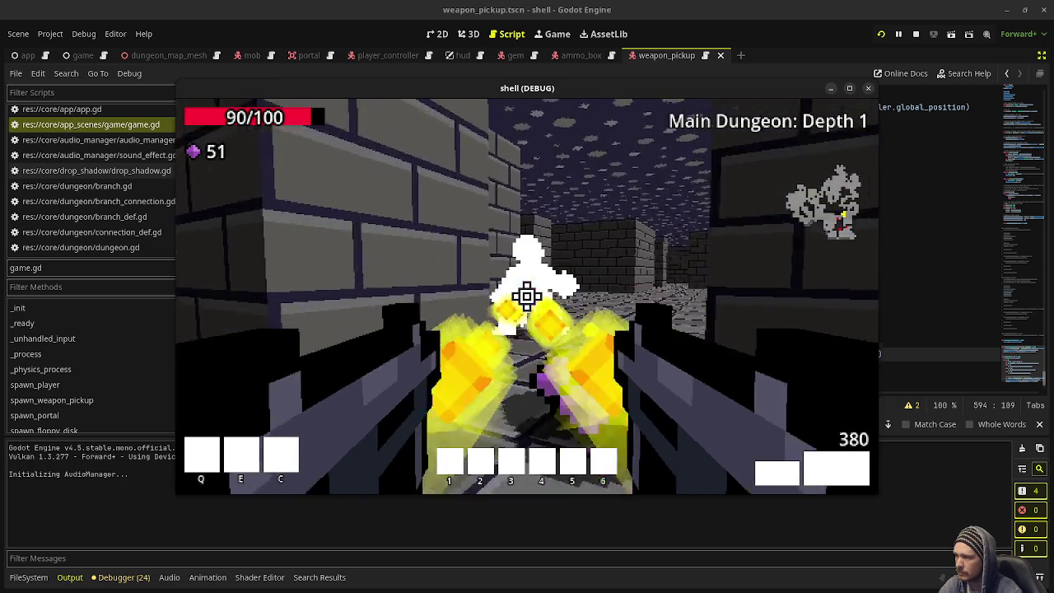
left_click(527, 297)
- Collect the health and gems, walk up to the shotgun pickup, then stop the game
key("w")
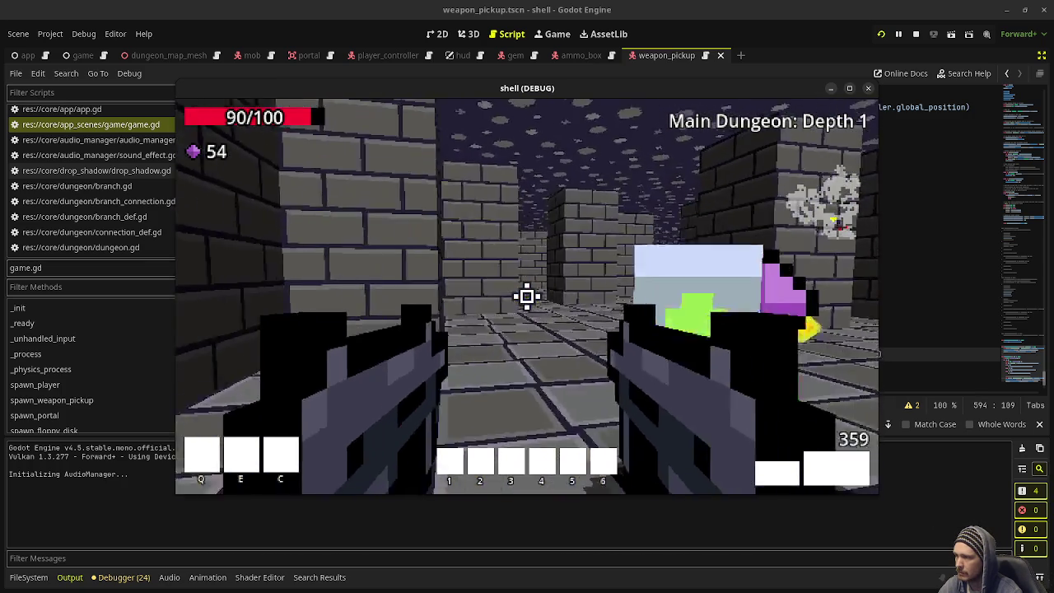
key("w")
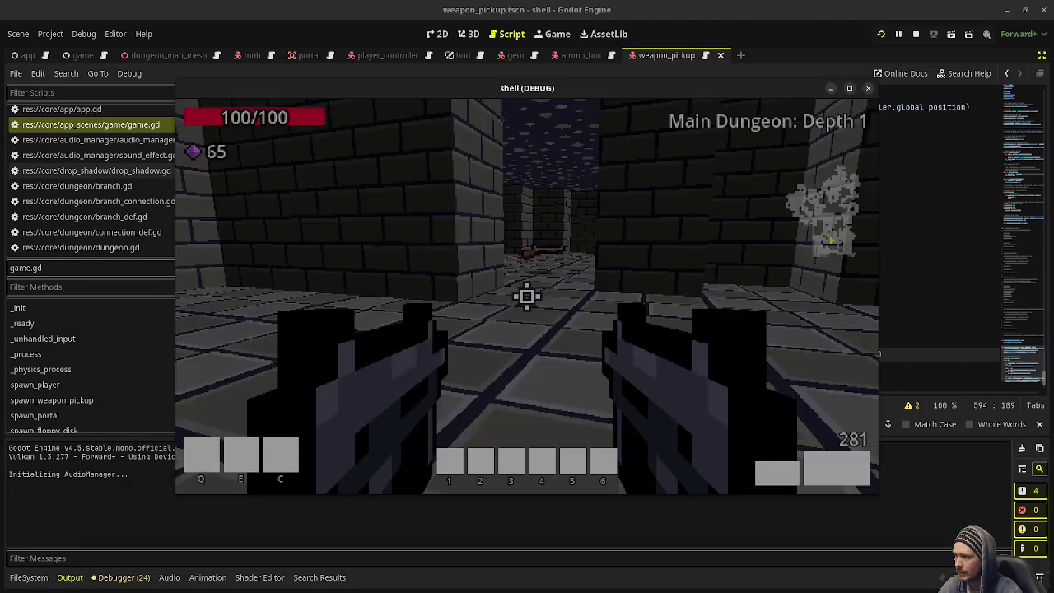
key("w")
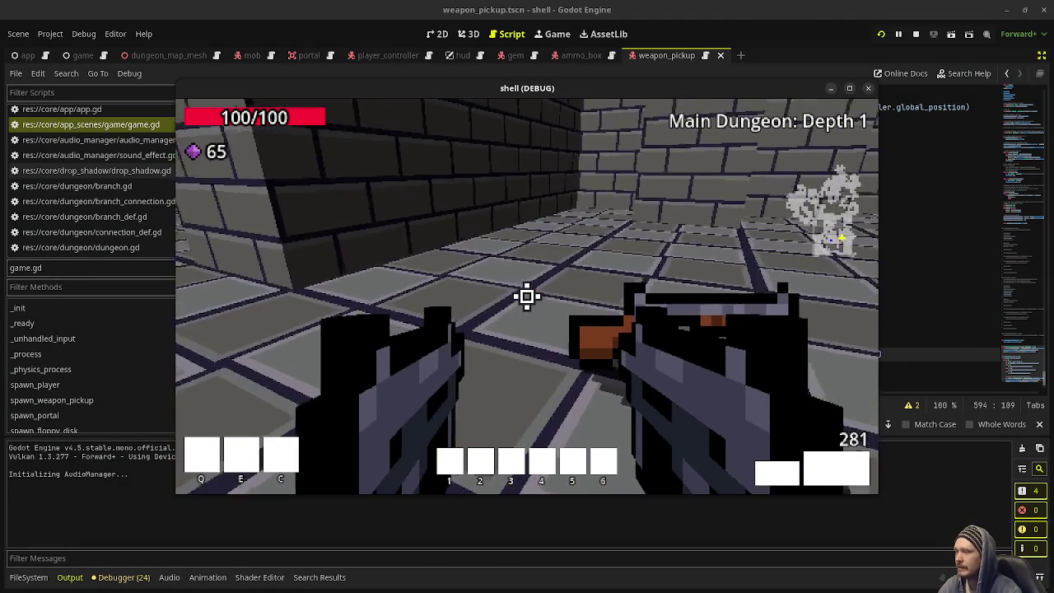
mouse_move(527, 296)
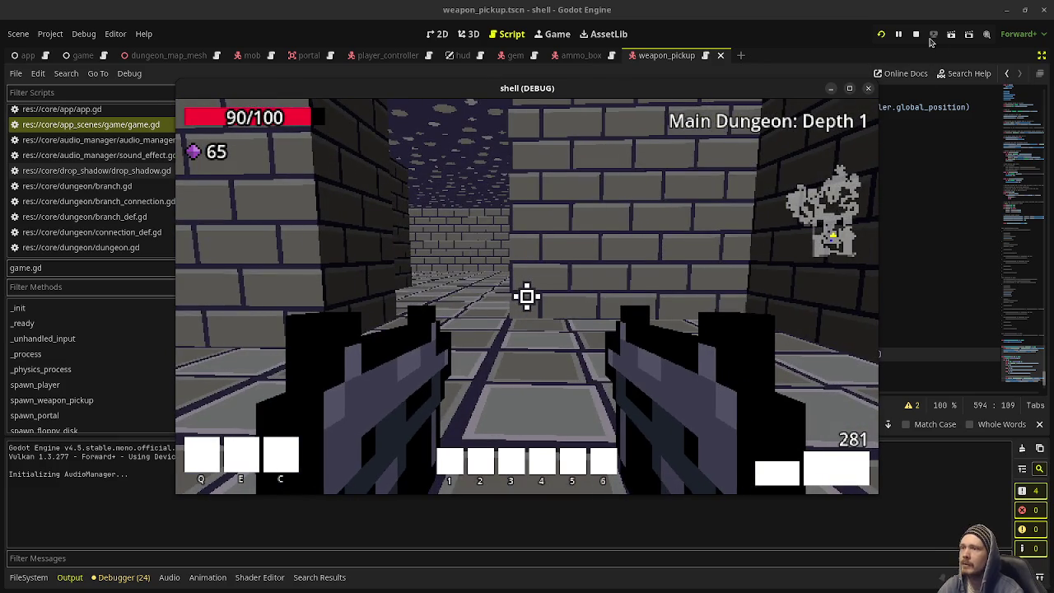
left_click(915, 34)
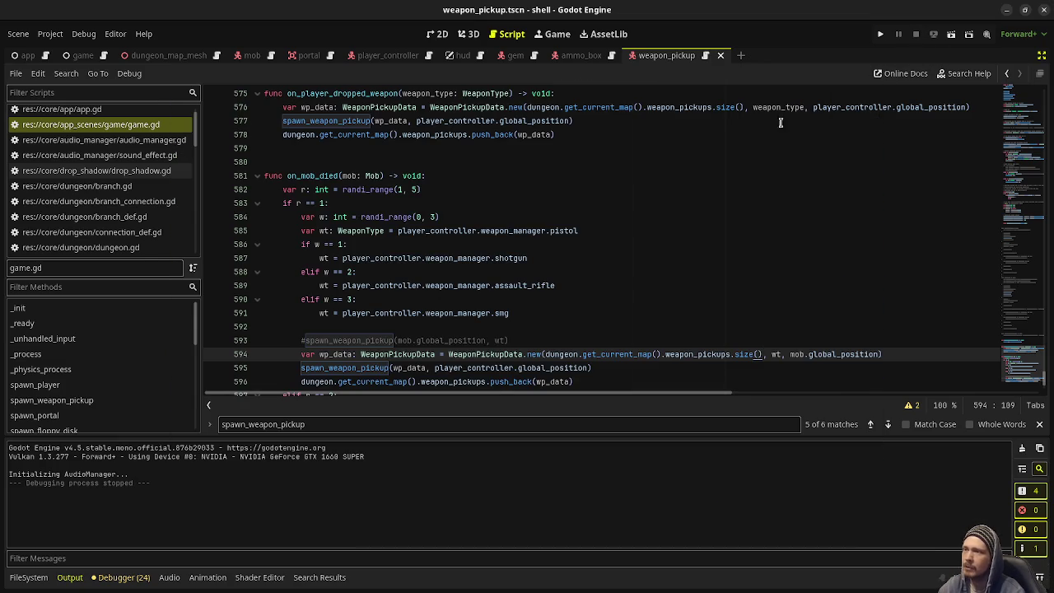
- Run the project again from the play button in the top-right toolbar
left_click(878, 36)
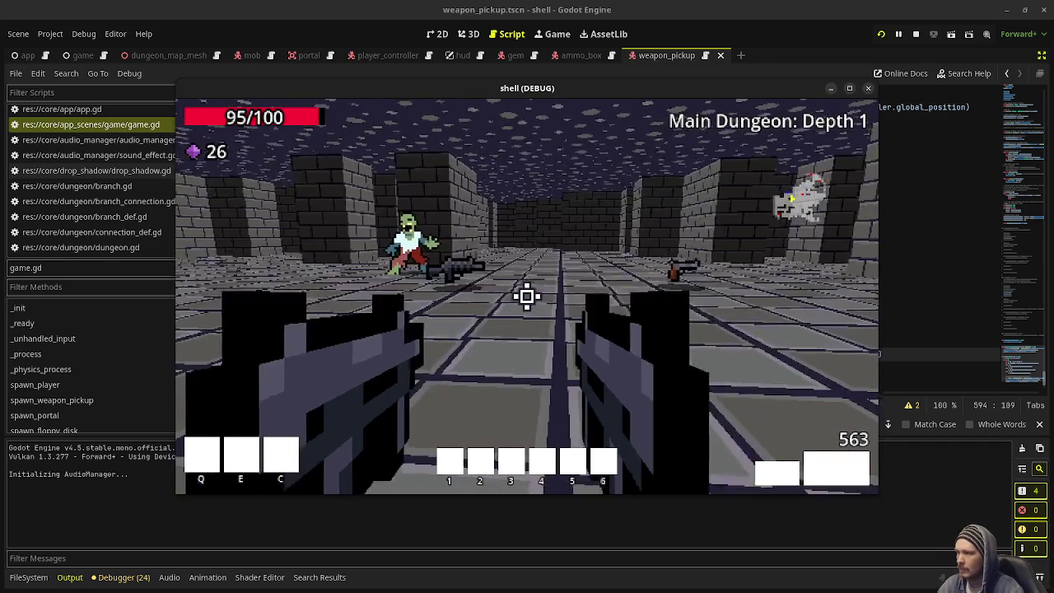
- Move toward the zombie and the weapon pickups on the floor, then stop the game
key("s")
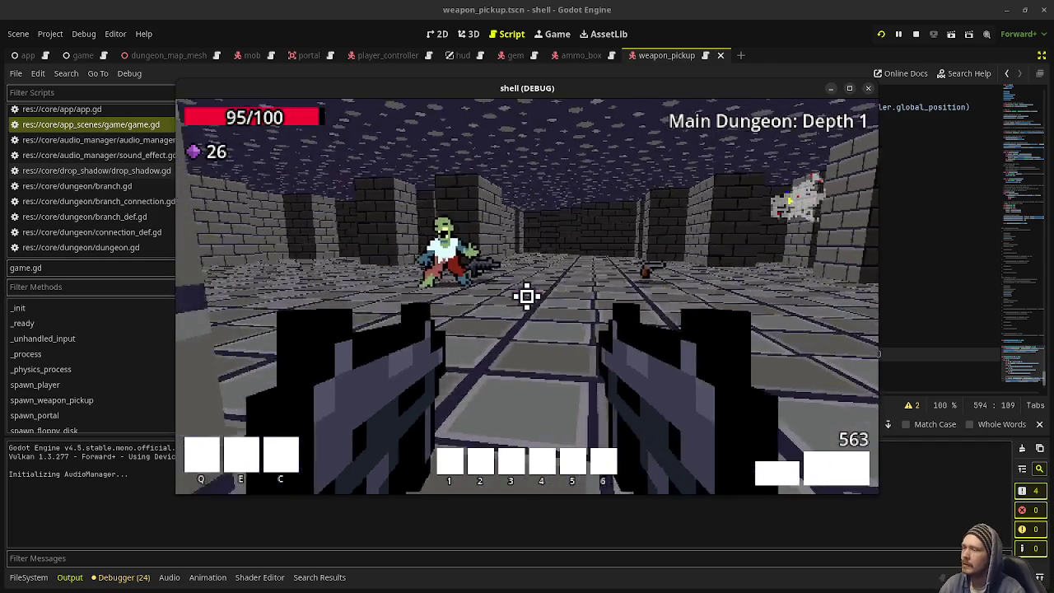
left_click(915, 33)
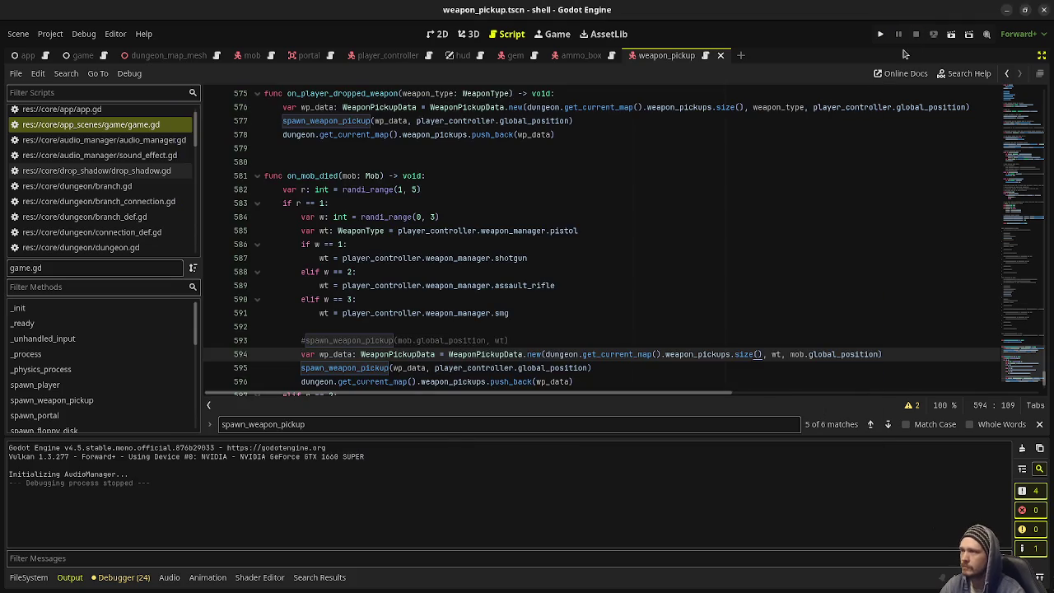
- Scroll game.gd up to spawn_weapon_pickup and inspect its camera-pivot velocity assignment line
scroll(590, 285, "down", 2)
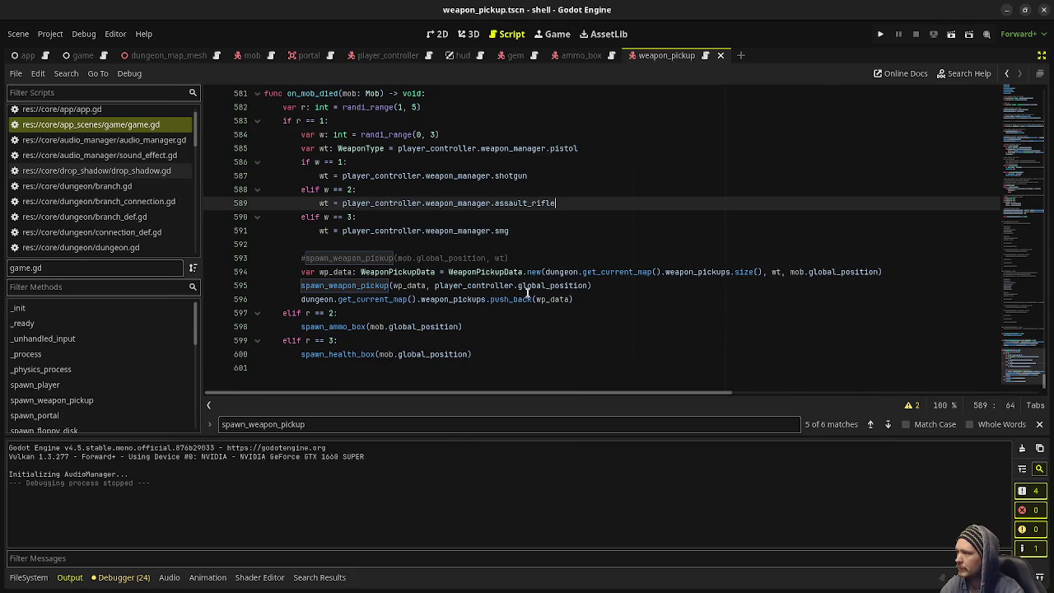
scroll(400, 300, "up", 13)
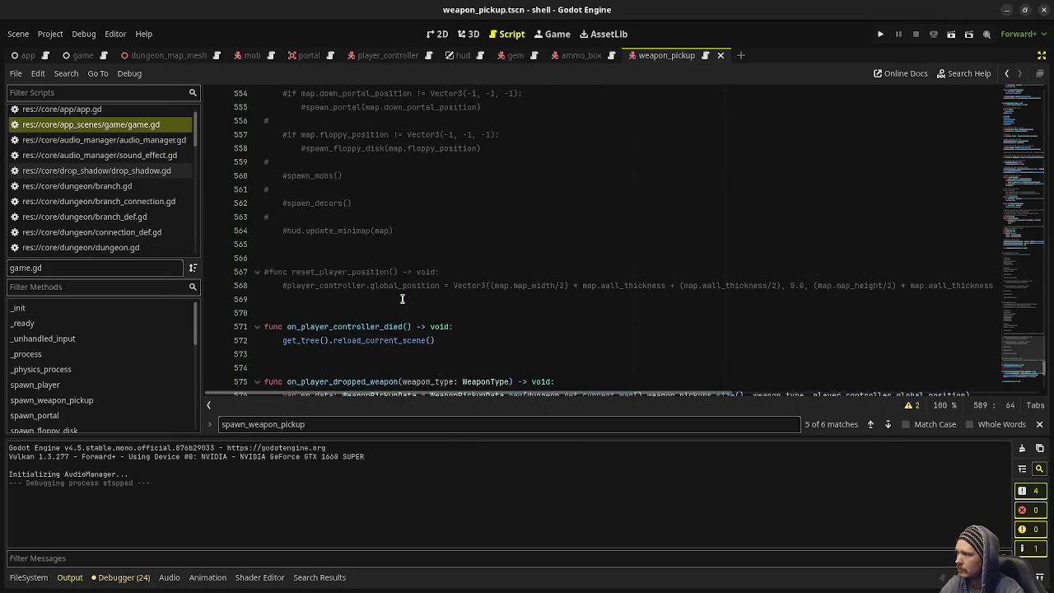
left_click_drag(1012, 349, 1043, 165)
scroll(683, 270, "up", 12)
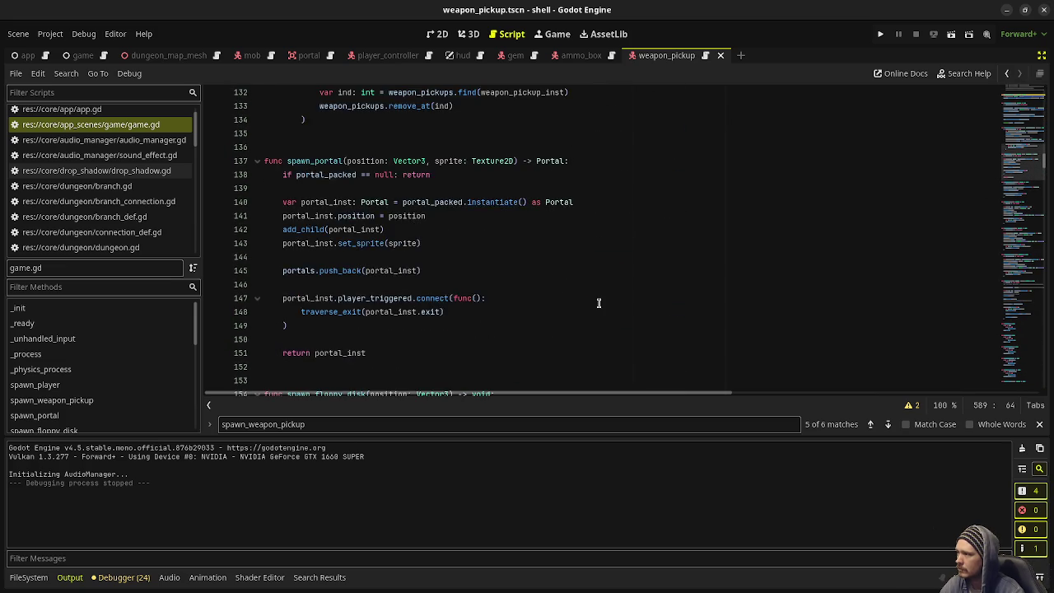
scroll(598, 303, "up", 5)
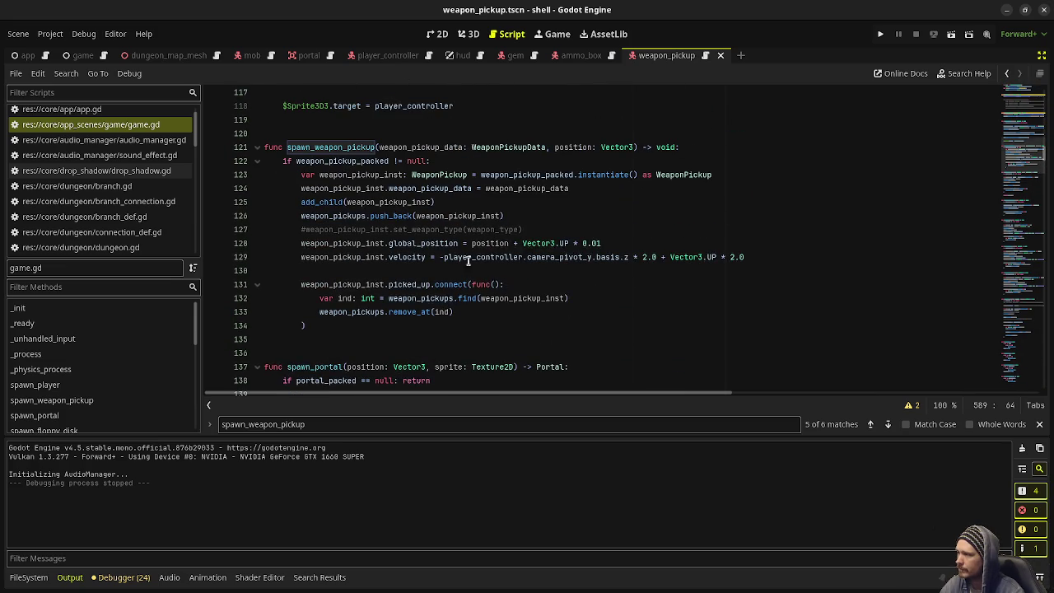
left_click(455, 257)
left_click_drag(744, 257, 299, 256)
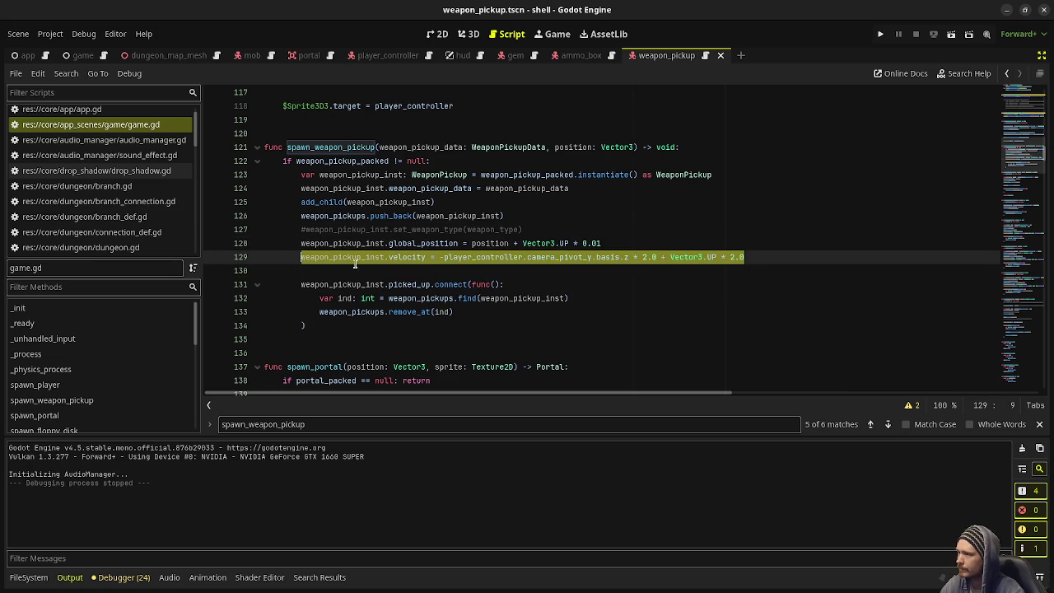
left_click(612, 220)
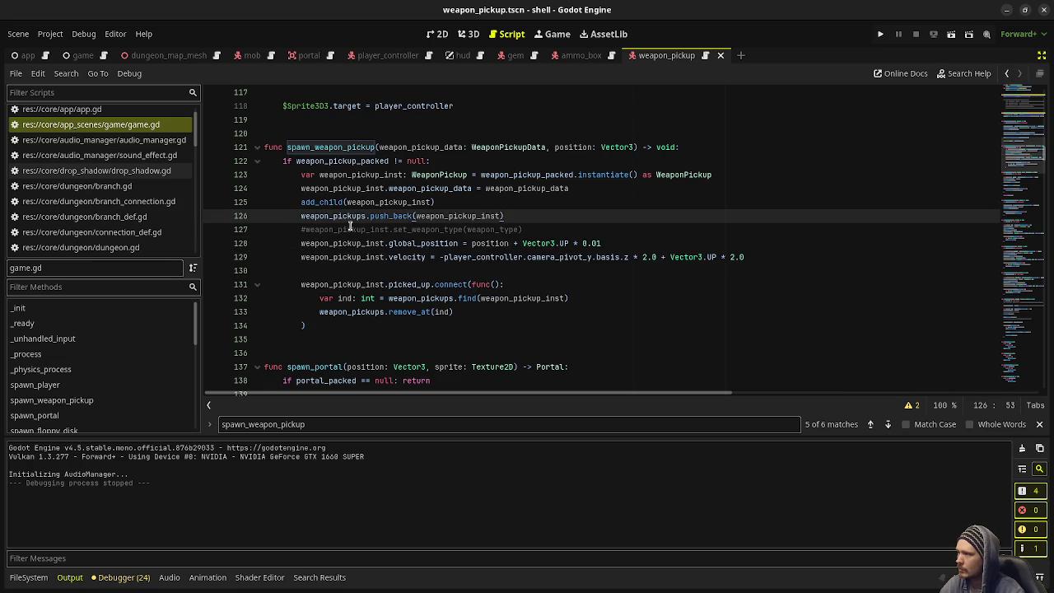
- Change spawn_weapon_pickup's return type from void to WeaponPickup
double_click(667, 147)
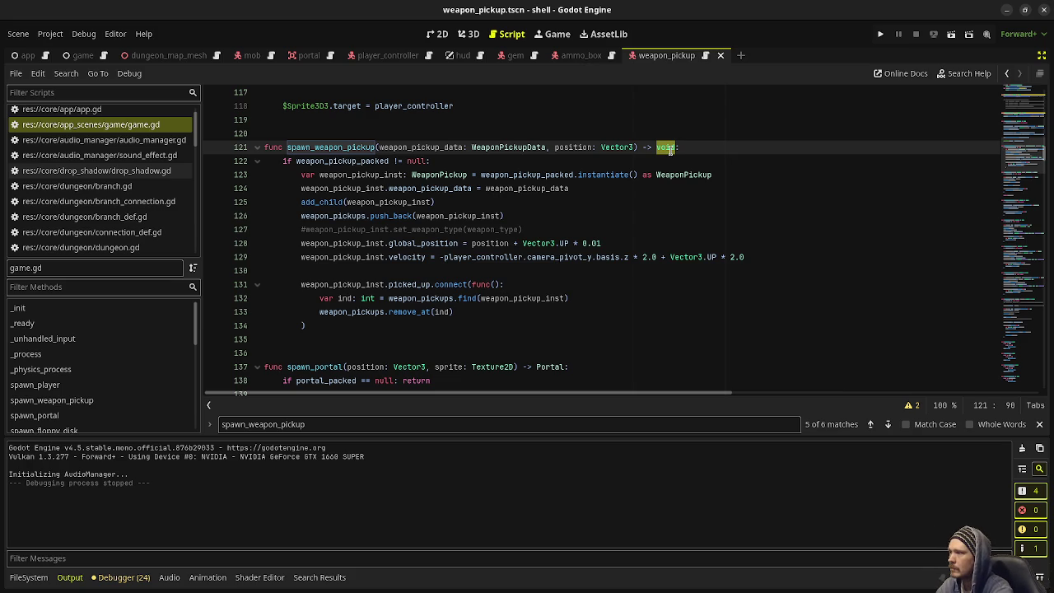
type("WeaponPick")
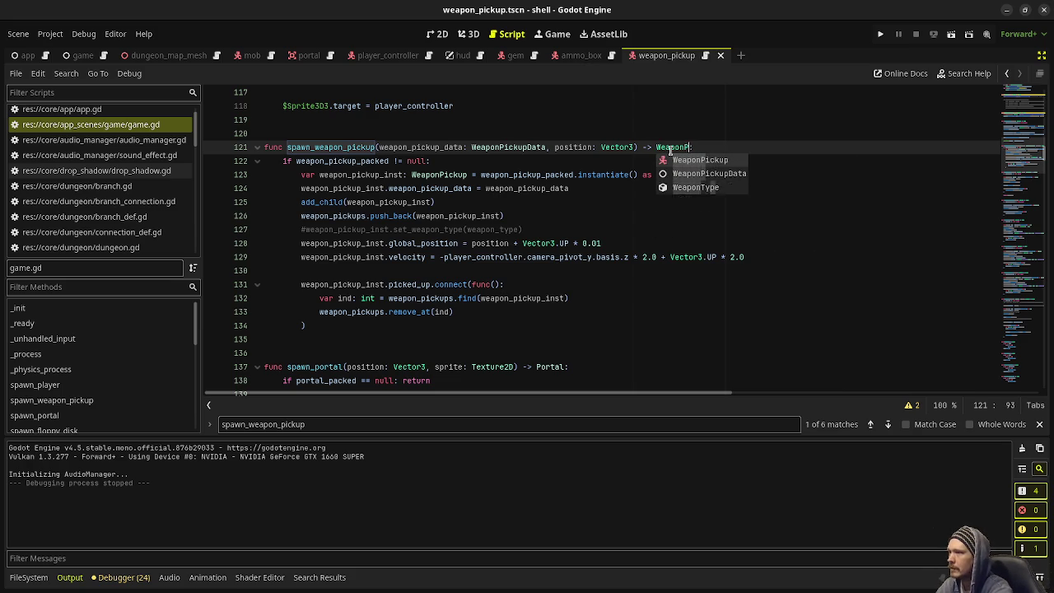
type("up")
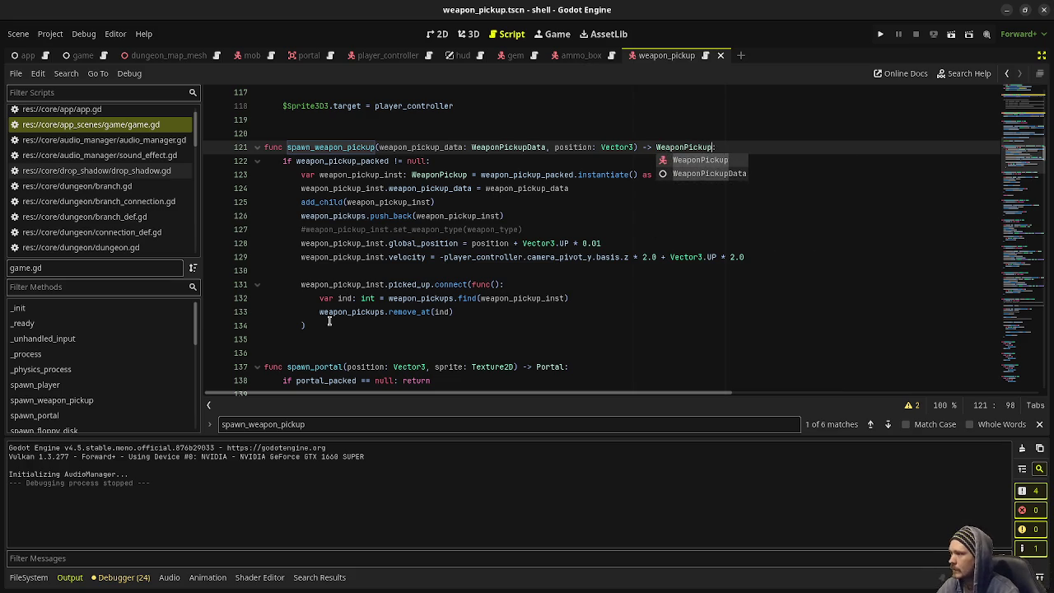
left_click(342, 318)
key("Return")
key("Return")
type("return")
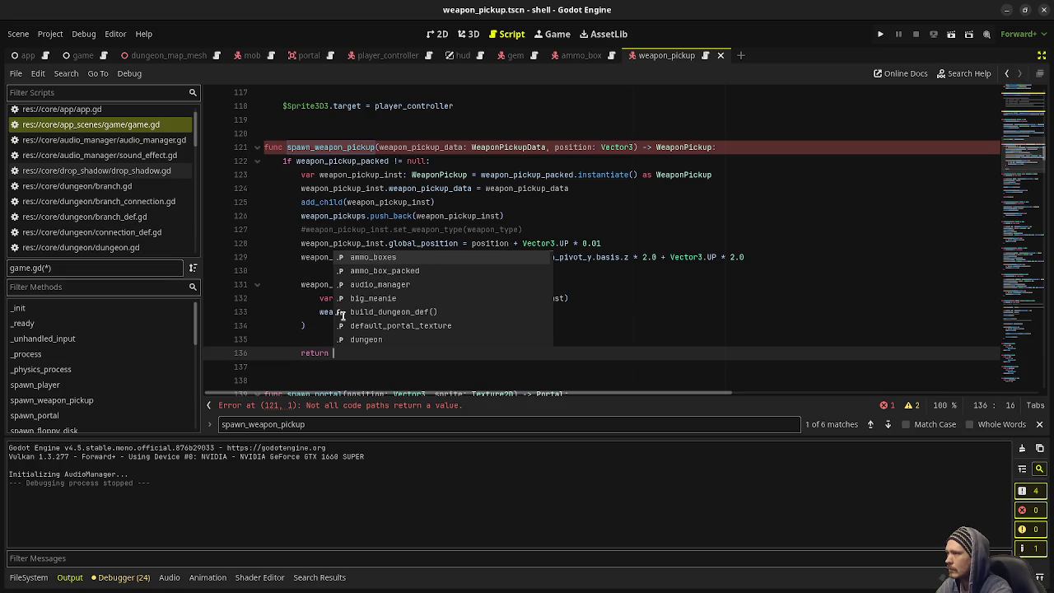
key("BackSpace")
key("BackSpace")
key("BackSpace")
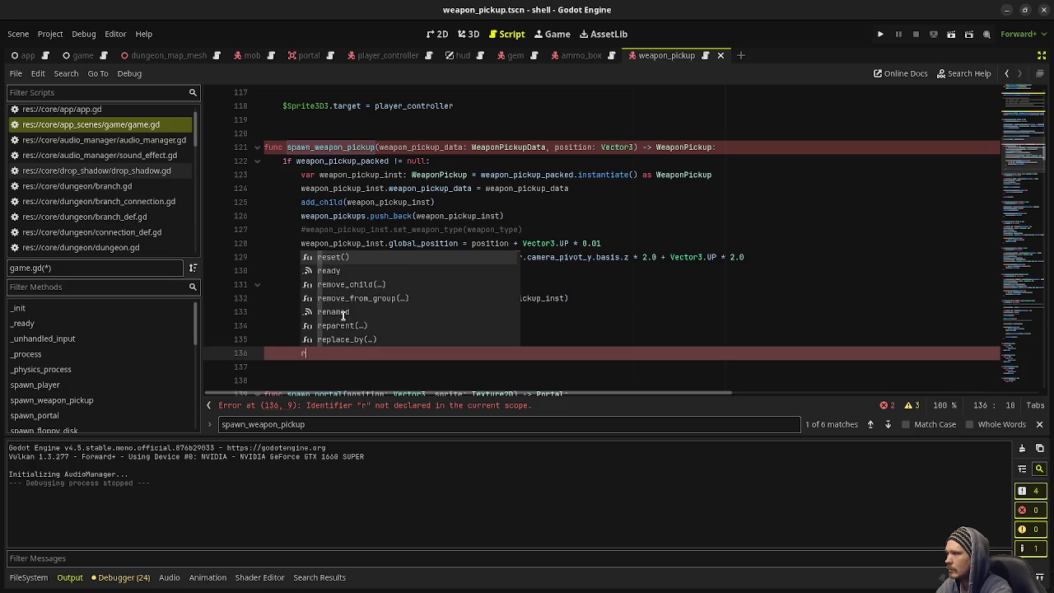
key("BackSpace")
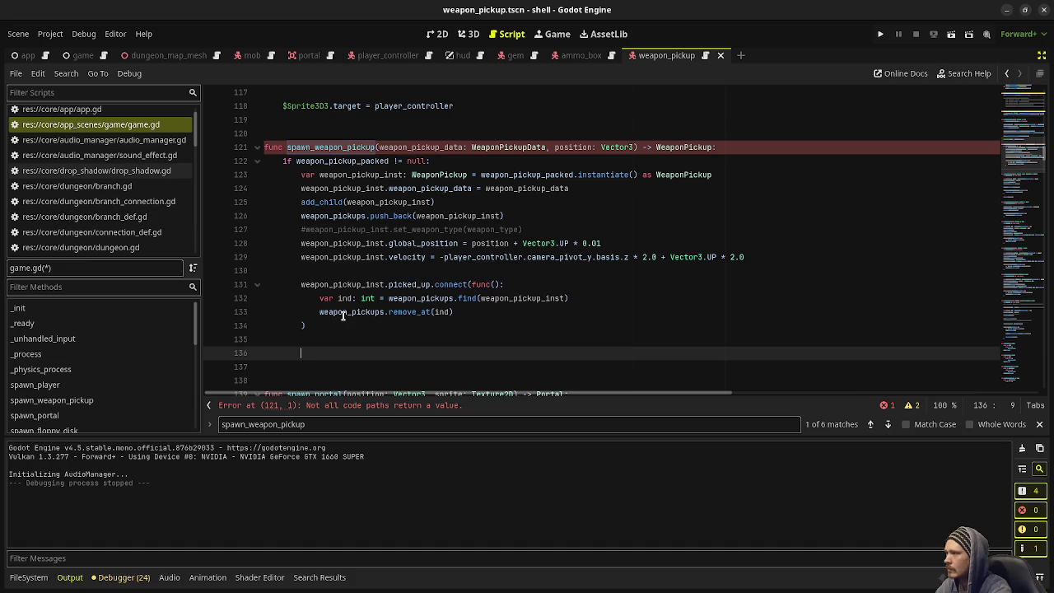
- Add an early return to the null check, dedent the body, and append 'return weapon_pickup_inst'
left_click(397, 161)
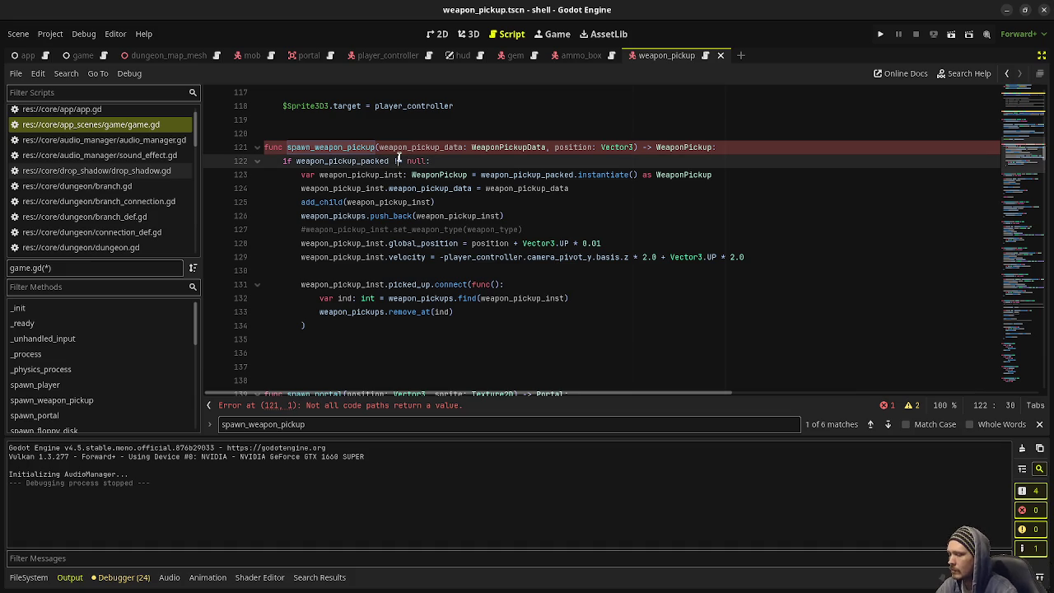
key("End")
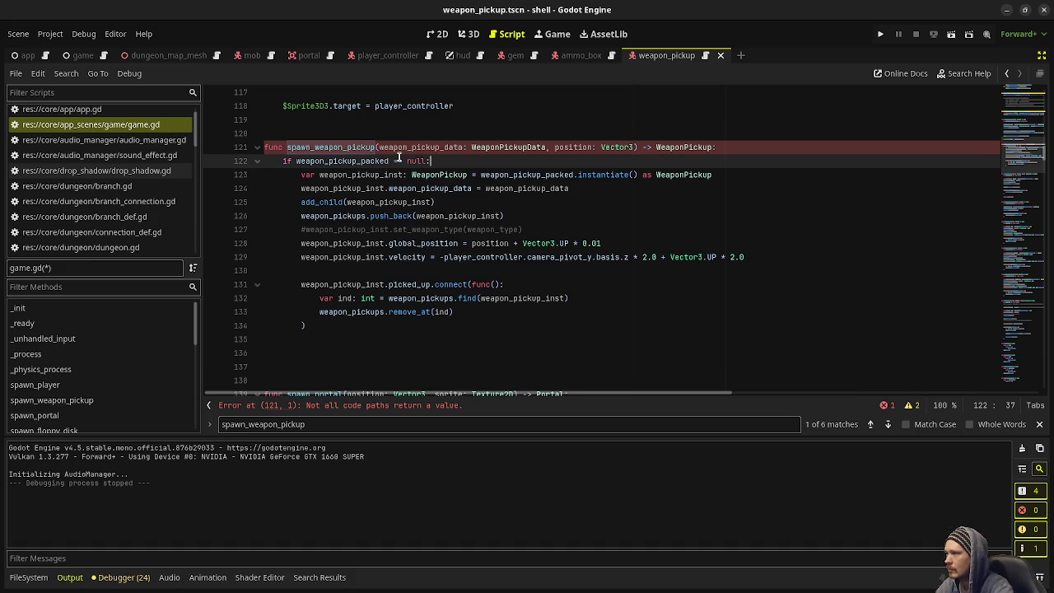
type(" return")
key("Return")
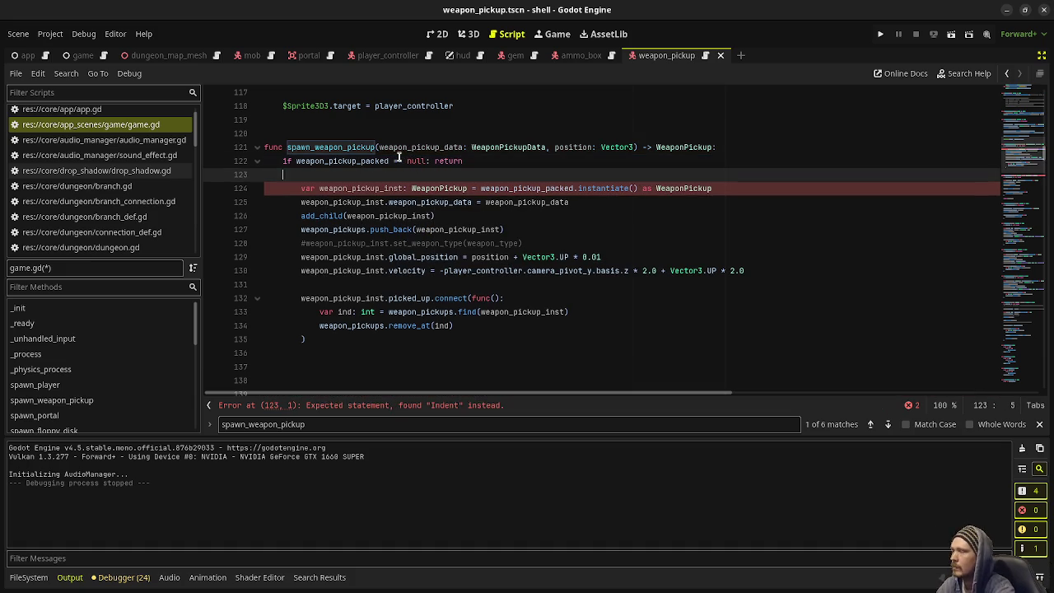
left_click_drag(319, 338, 296, 189)
key("shift+Tab")
left_click(302, 366)
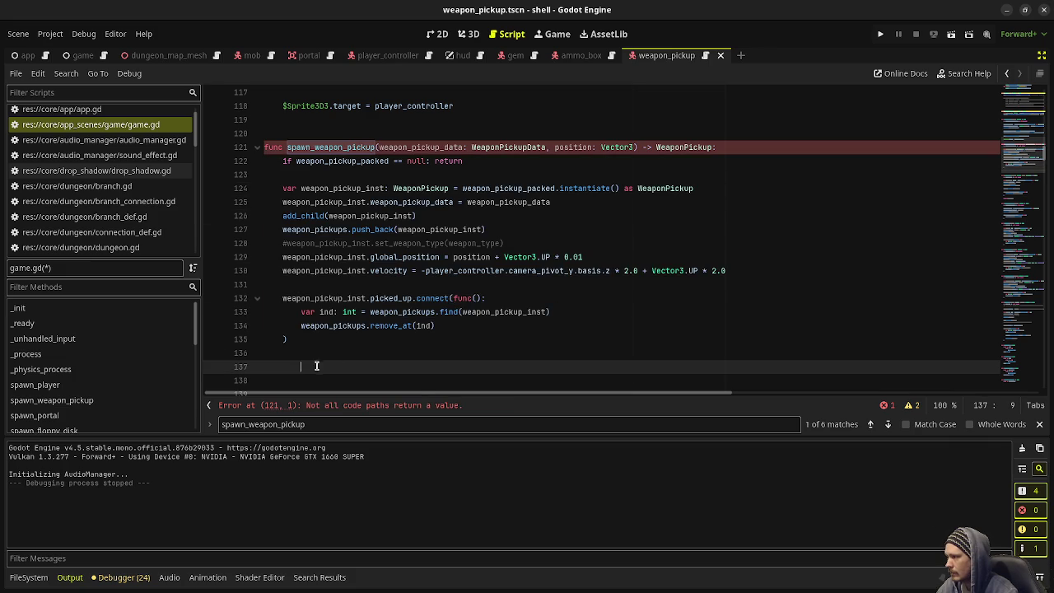
type("return we")
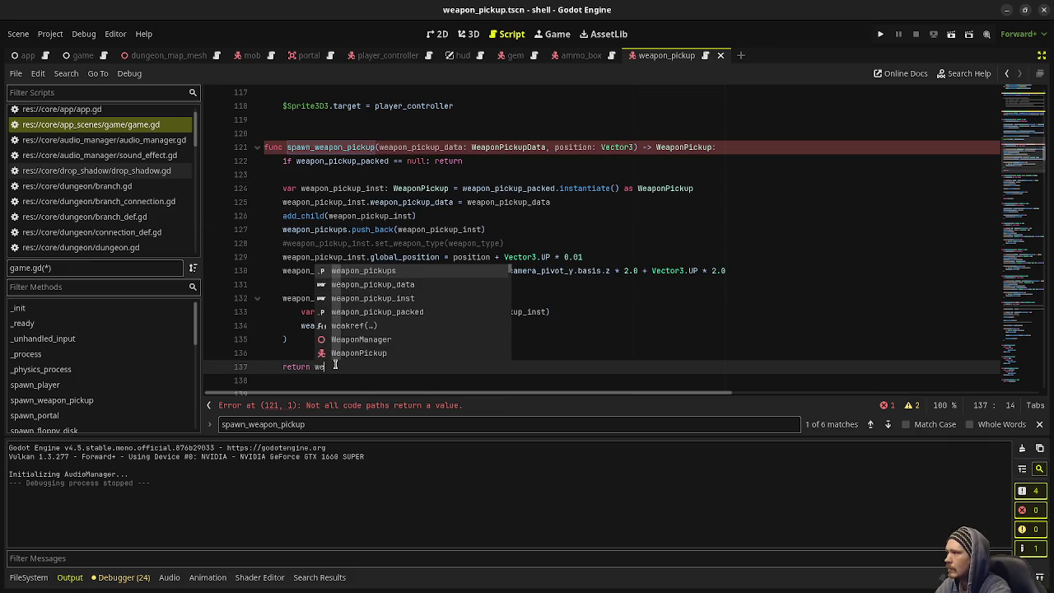
type("apon_pickup_inst")
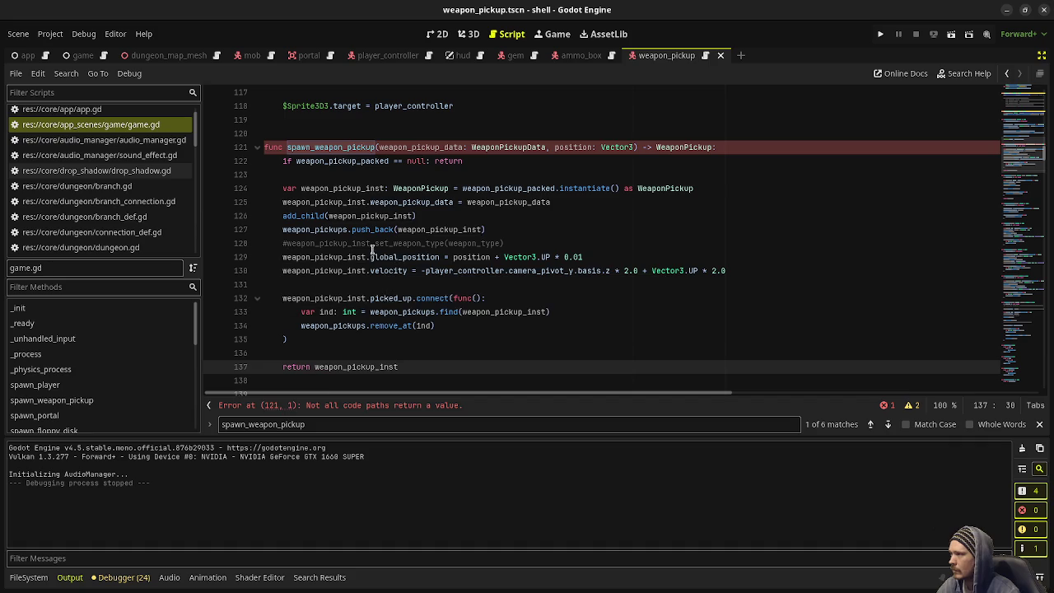
- Cut the velocity assignment on line 130 out of spawn_weapon_pickup
scroll(393, 307, "down", 2)
left_click_drag(725, 188, 280, 190)
key("BackSpace")
scroll(449, 270, "up", 2)
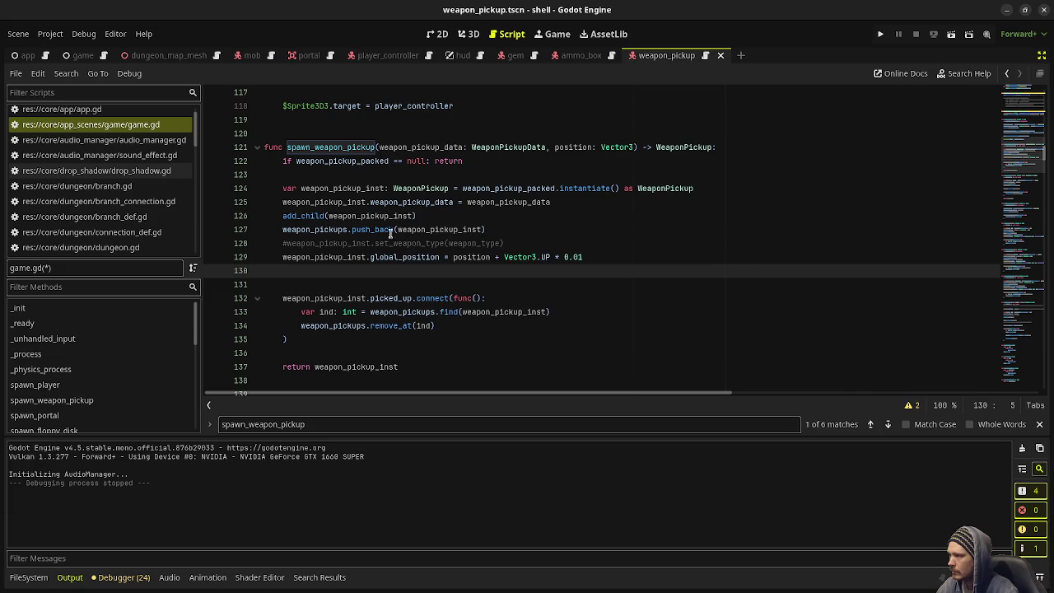
scroll(526, 305, "down", 15)
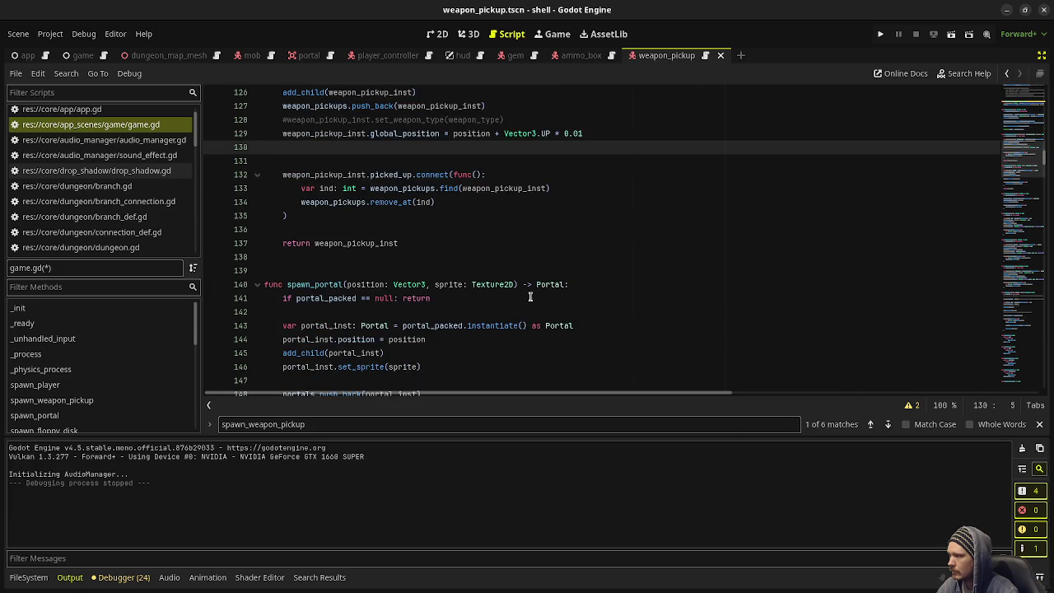
- Prefix the dropped-weapon spawn_weapon_pickup call with 'var wp: WeaponPickup ='
scroll(527, 308, "down", 20)
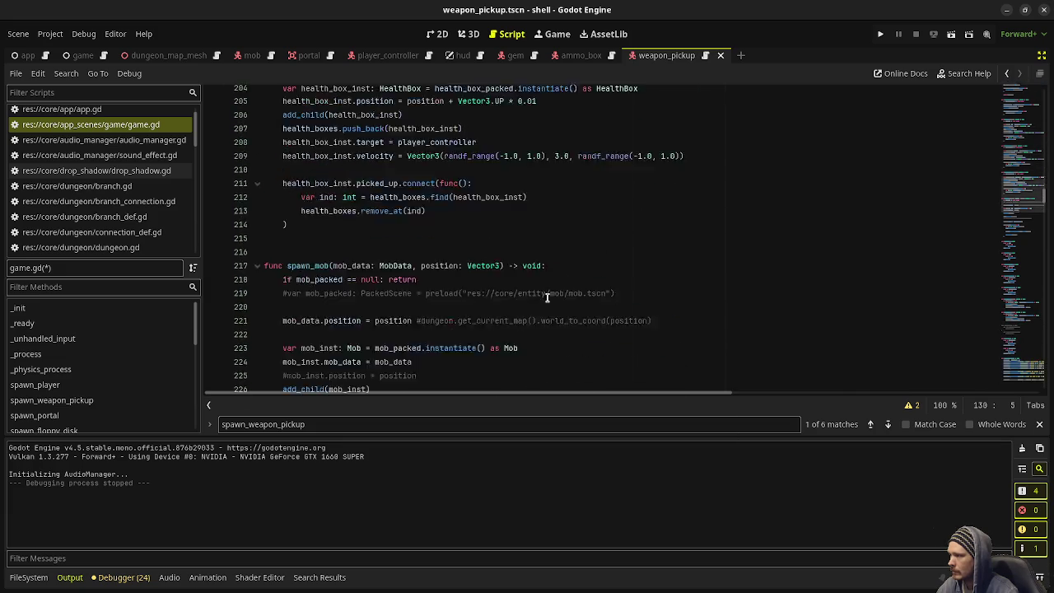
scroll(994, 228, "down", 20)
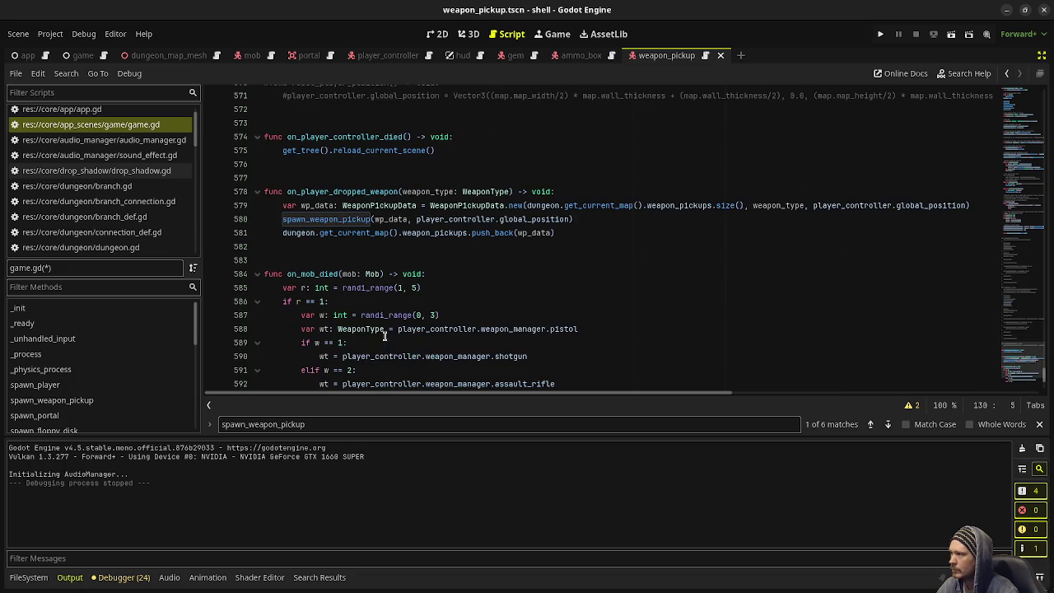
scroll(384, 329, "down", 1)
scroll(481, 256, "up", 1)
left_click(279, 220)
left_click(606, 218)
key("Home")
type("var ")
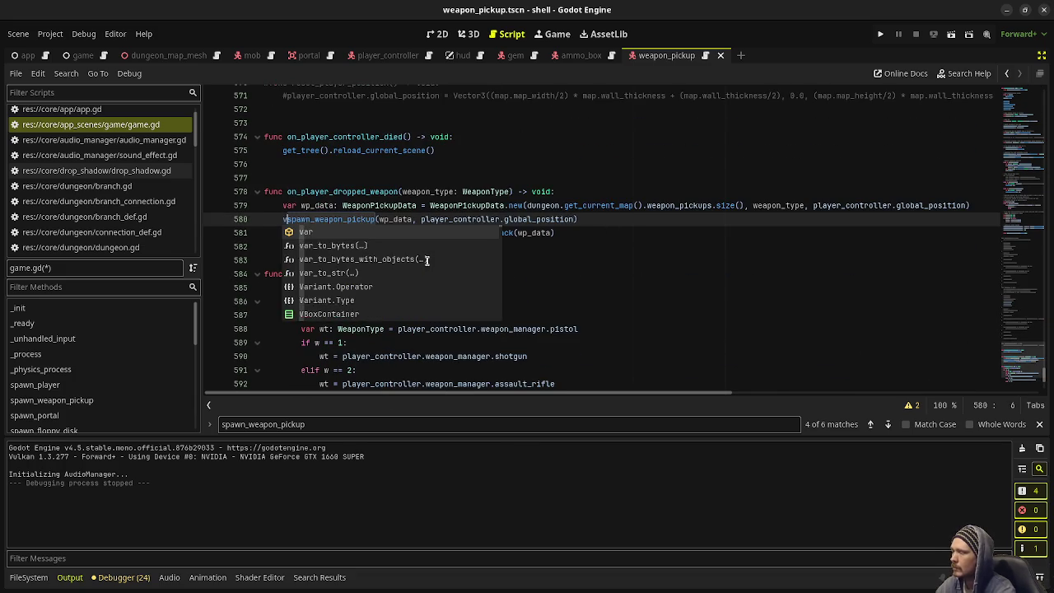
type("wp: WeaponPickup =")
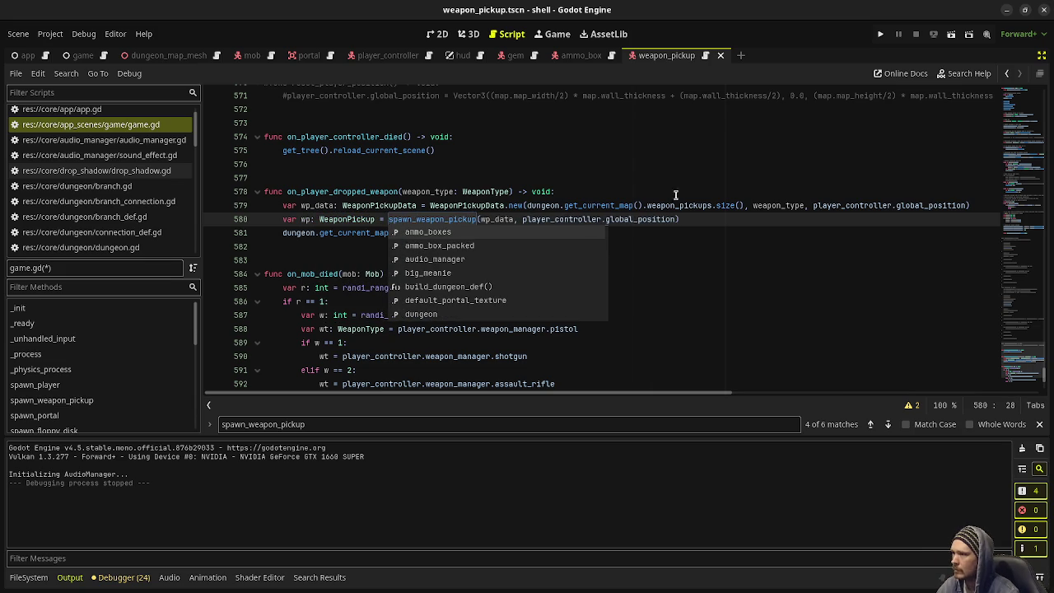
- Paste the velocity line below that call, renamed to set wp.velocity
left_click(697, 219)
key("Return")
type("w")
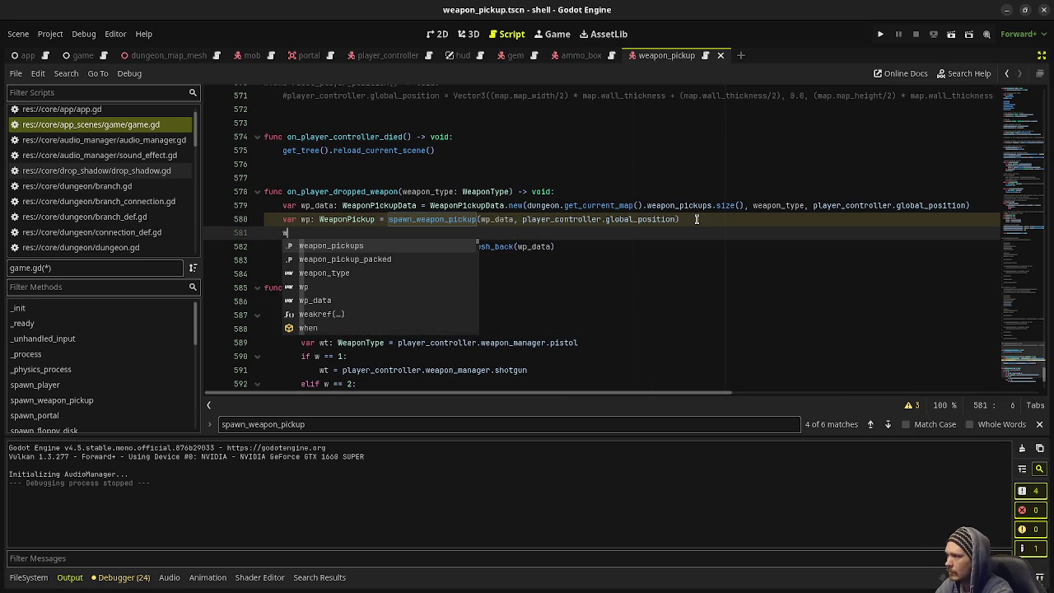
type("p")
type("weapon_pickup_inst.velocity = -player_controller.camera_pivot_y.basis.z * 2.0 + Vector3.UP * 2.0")
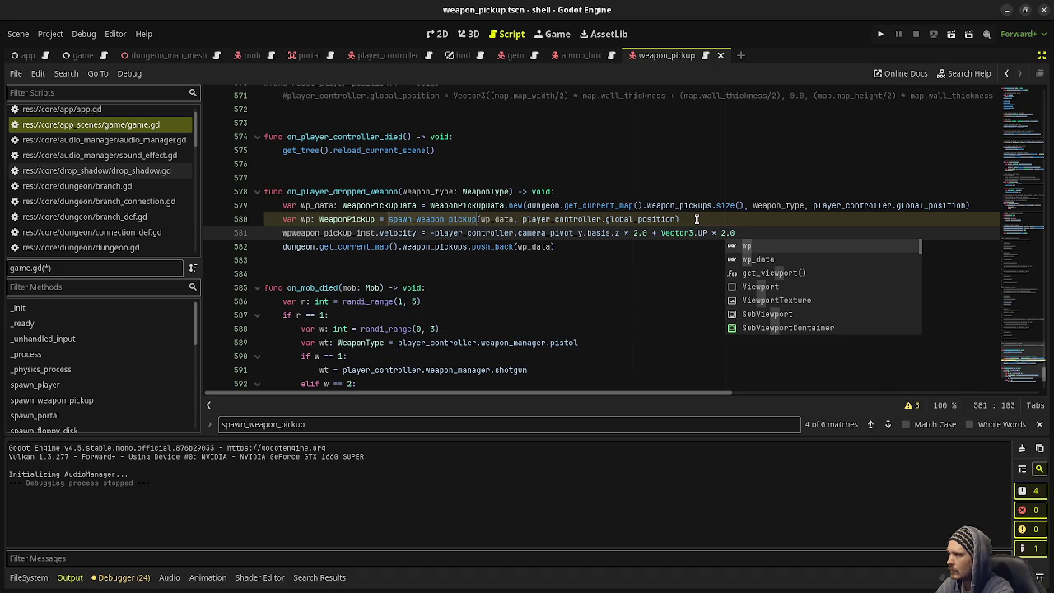
double_click(336, 233)
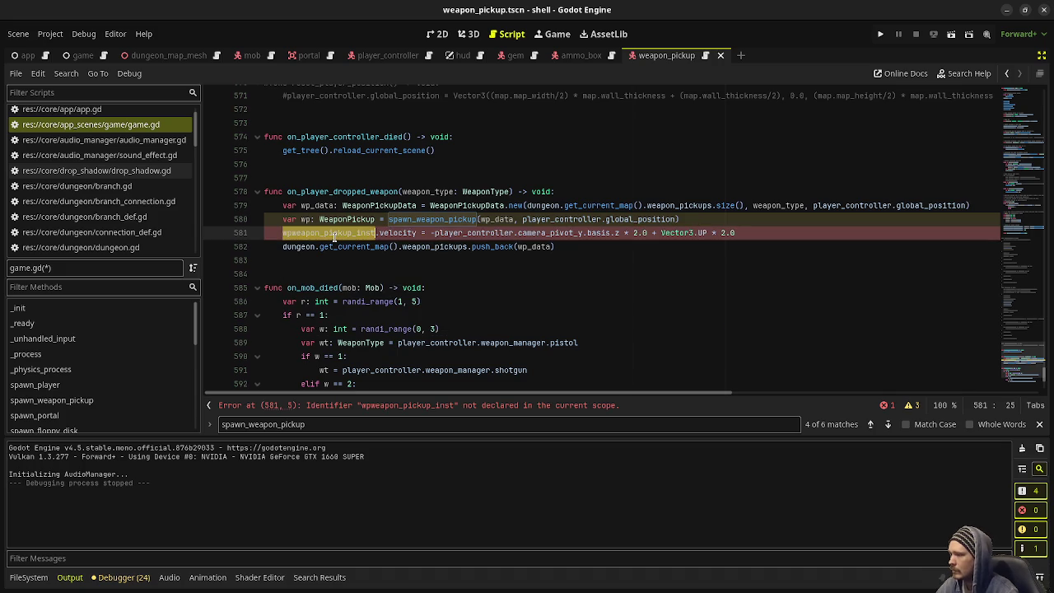
type("wp")
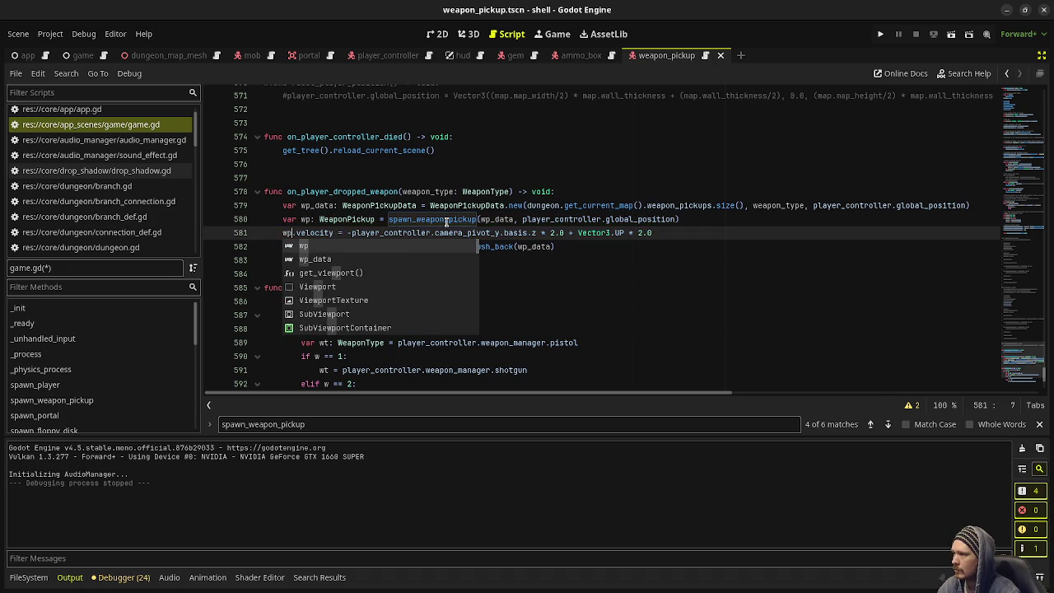
left_click(680, 229)
left_click_drag(663, 233, 284, 233)
key("ctrl+c")
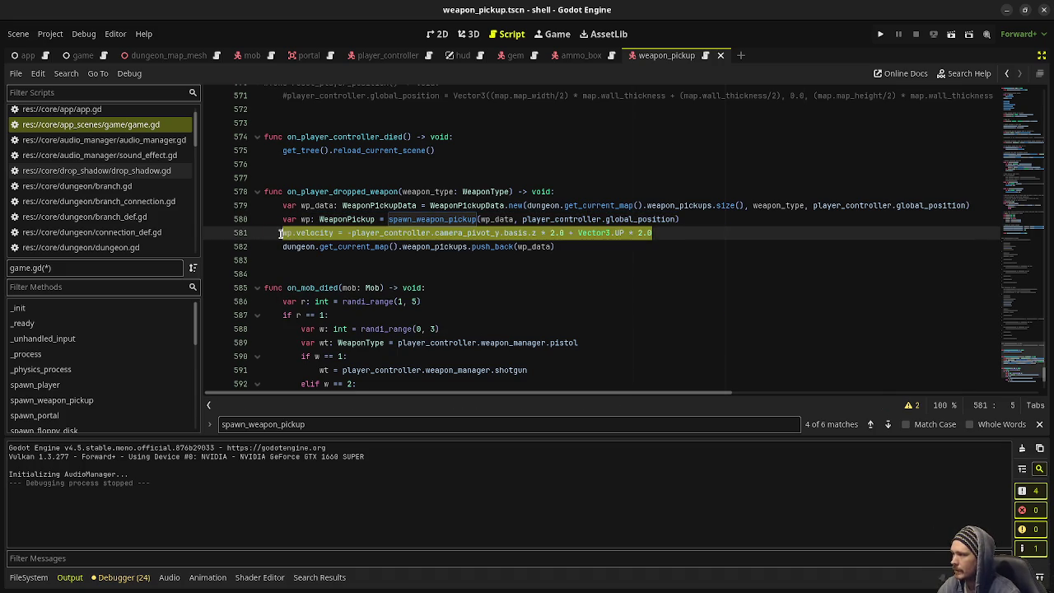
- Store on_mob_died's spawn call as wp with the wp.velocity line, save game.gd, and run with F5
scroll(354, 261, "down", 3)
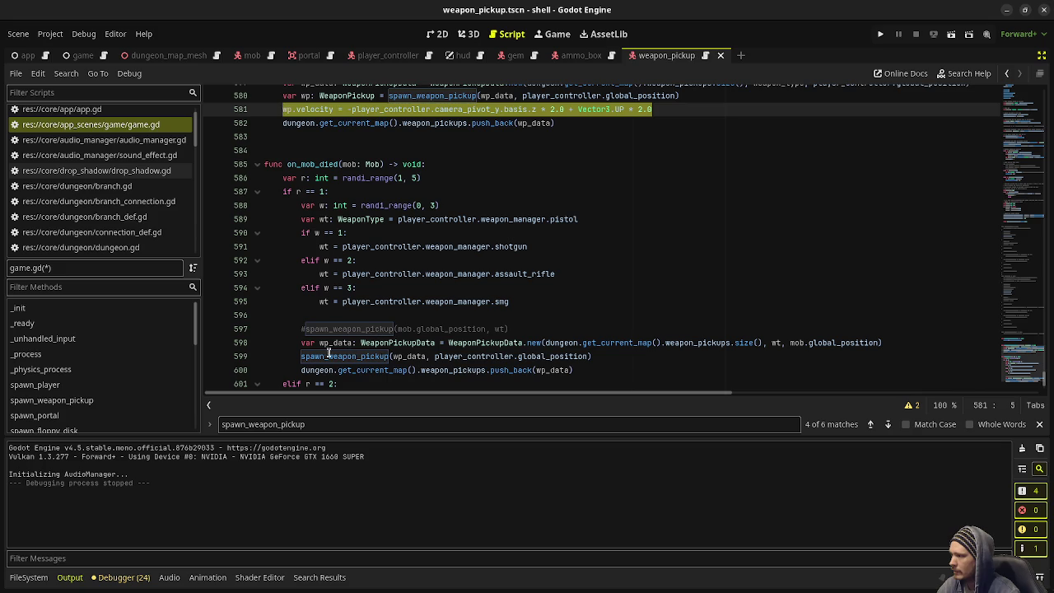
left_click(301, 355)
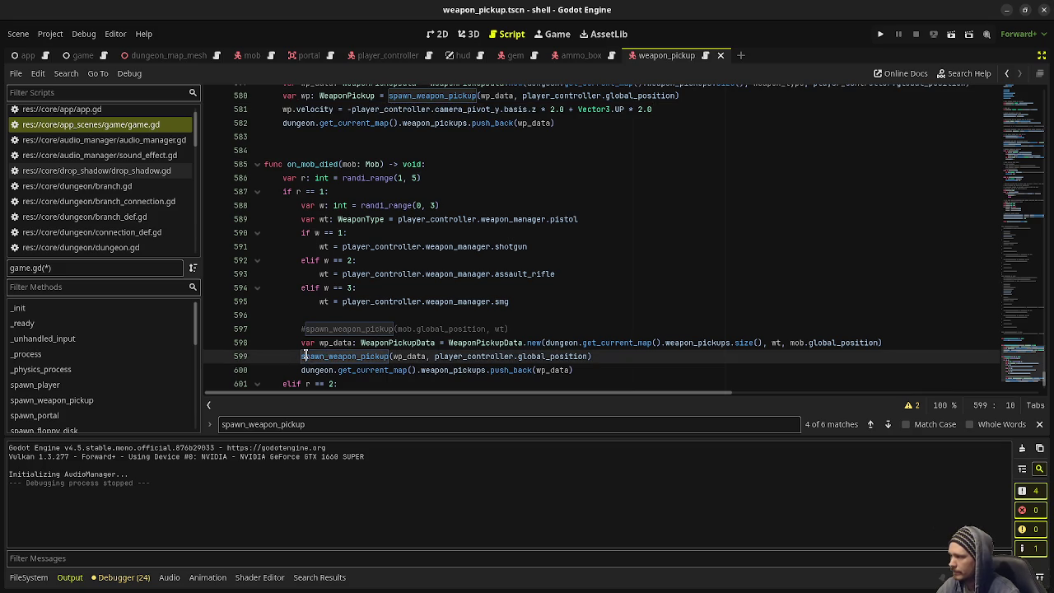
type("var wp: Weap")
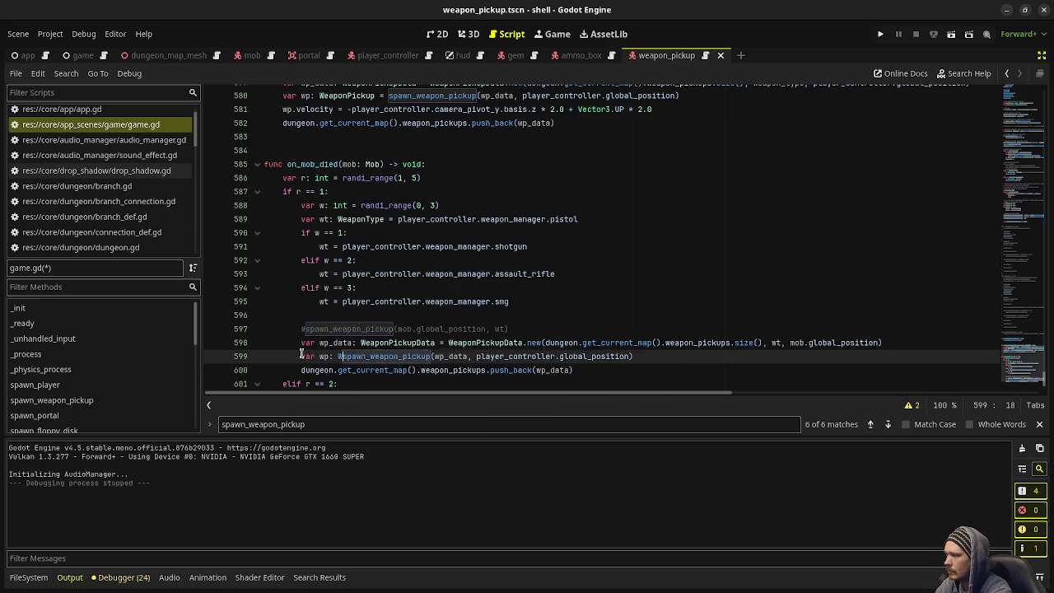
type("onPickup ")
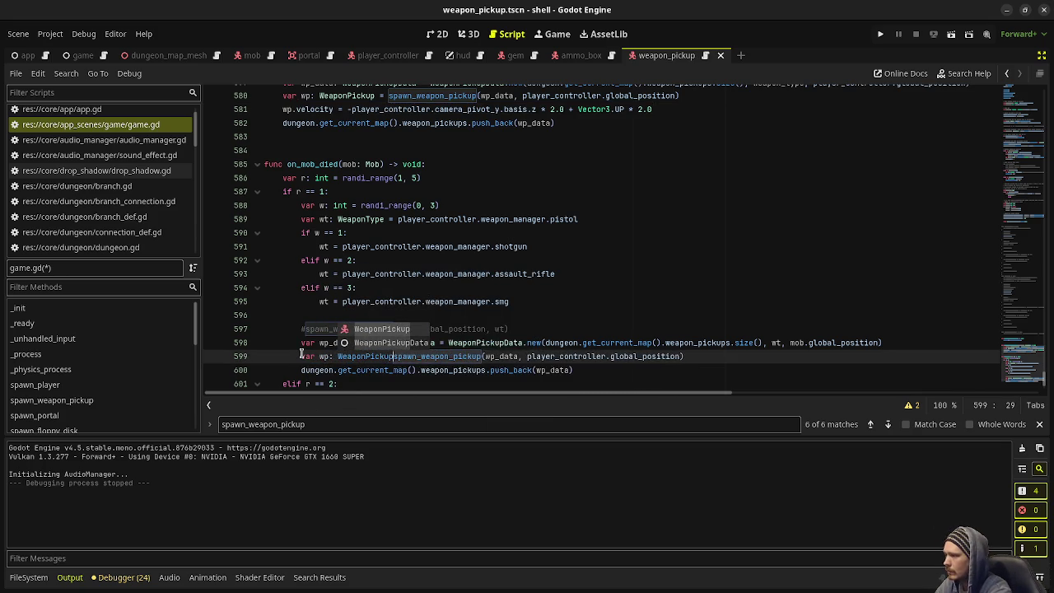
type("=")
left_click(715, 355)
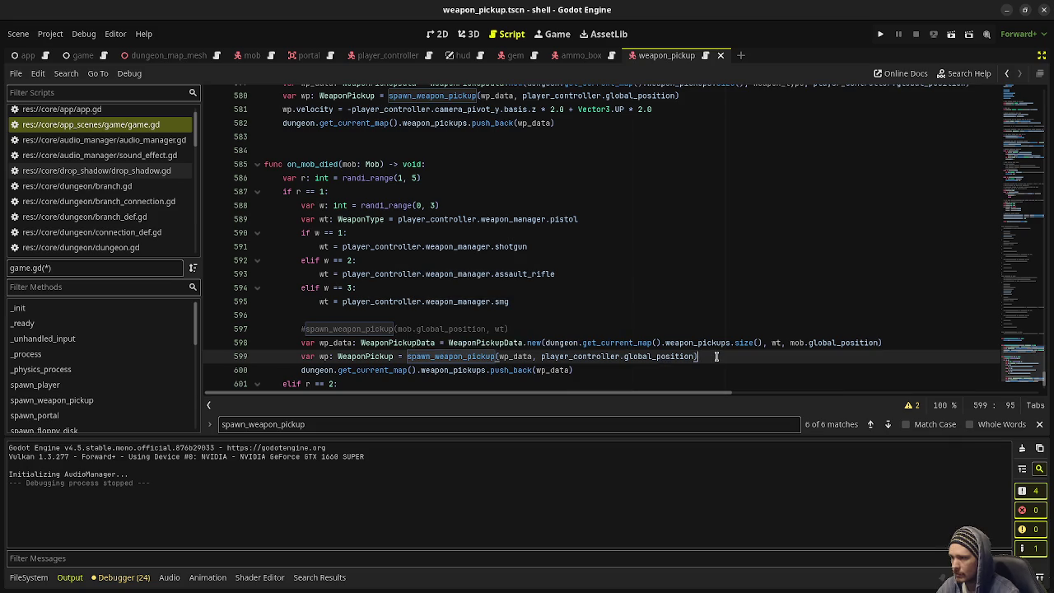
key("Return")
key("ctrl+v")
key("ctrl+s")
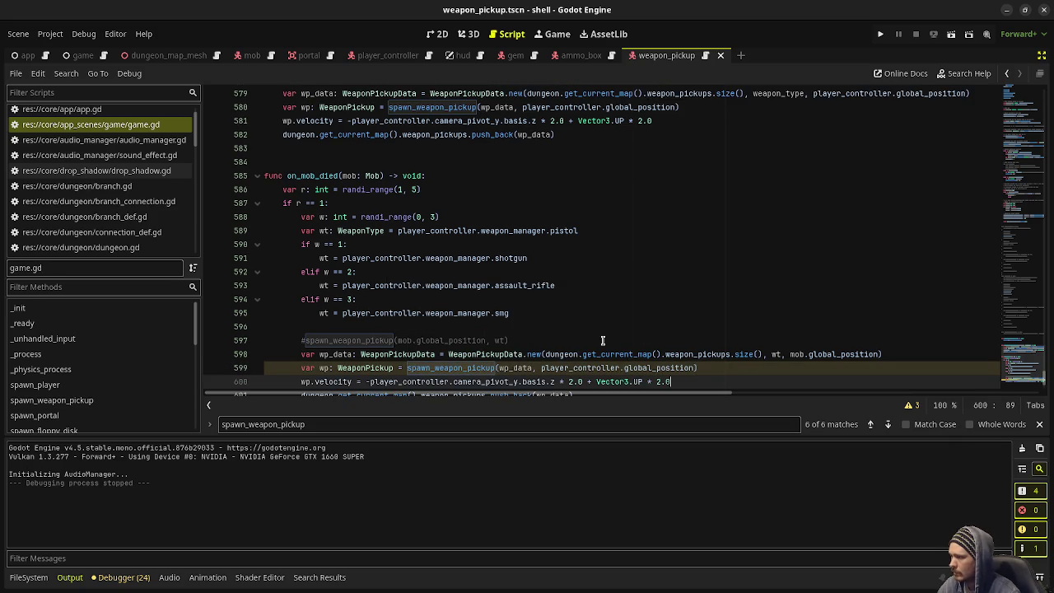
left_click(692, 286)
scroll(692, 300, "down", 2)
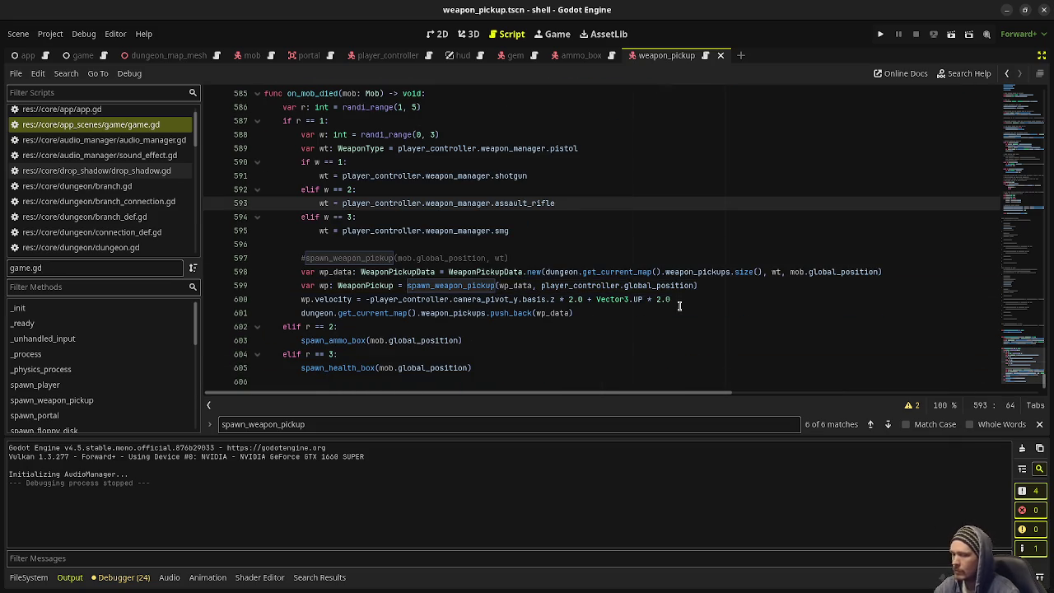
key("F5")
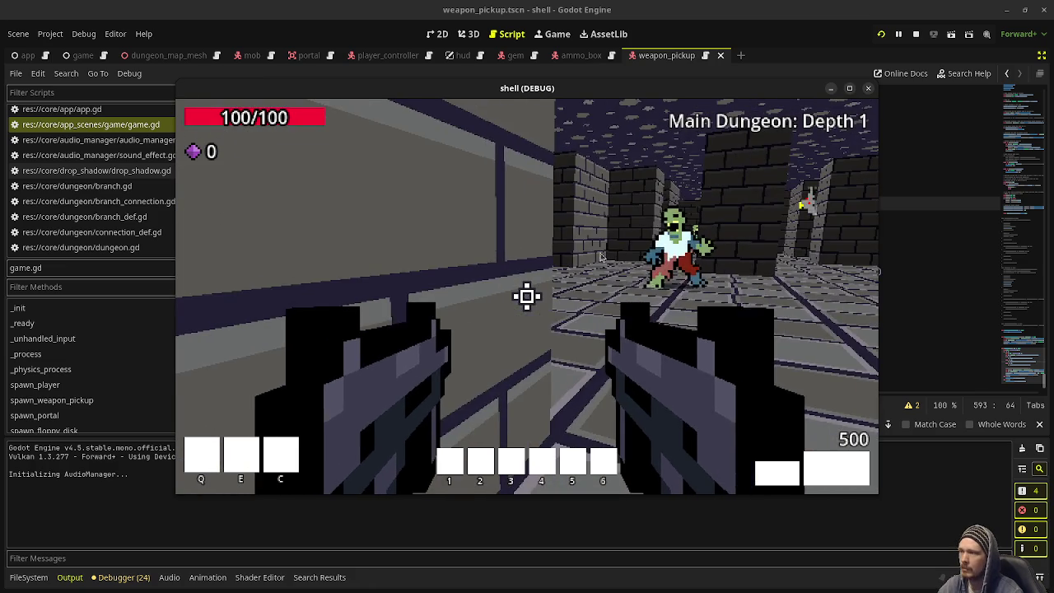
- Stop the test run and open dungeon_map.gd at the wall_height line 15
left_click(915, 31)
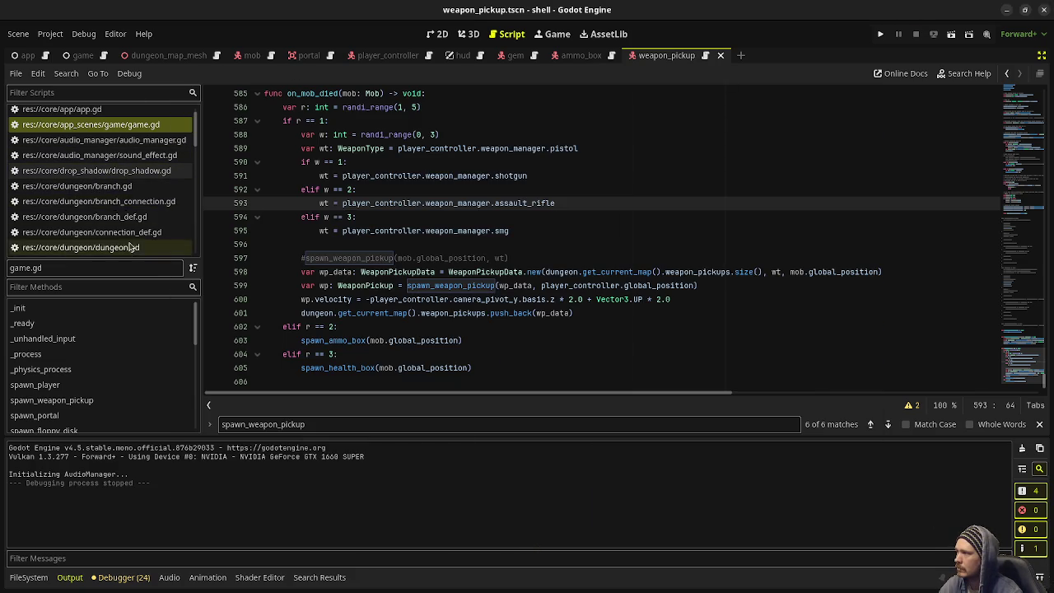
scroll(139, 223, "down", 3)
left_click(129, 209)
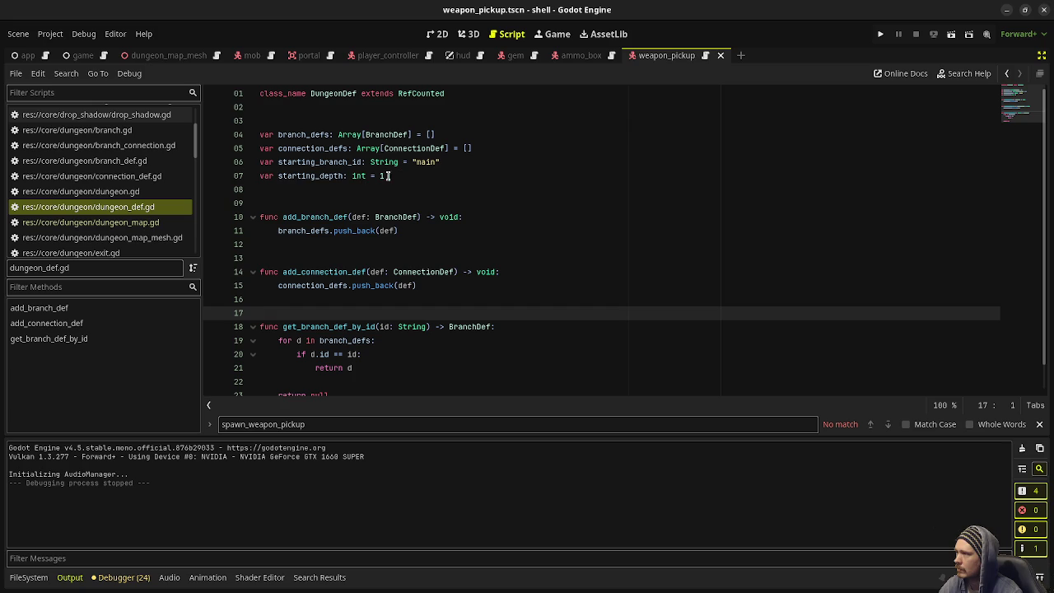
left_click(132, 191)
left_click(164, 224)
scroll(426, 205, "up", 10)
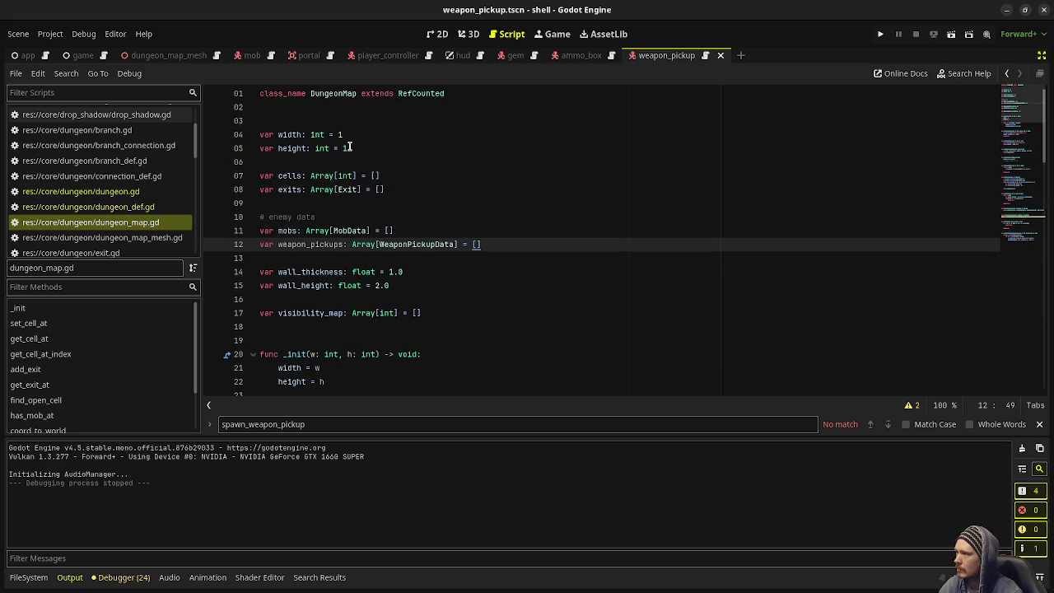
left_click(382, 286)
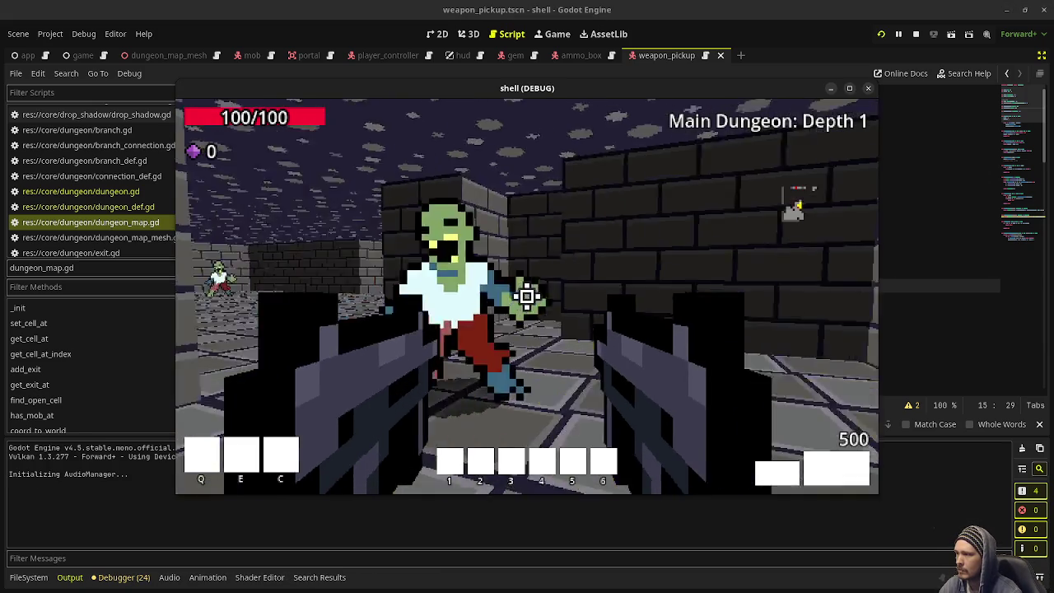
- Shoot the zombie, walk forward collecting the dropped gems, then stop the game
left_click(527, 296)
left_click(527, 296)
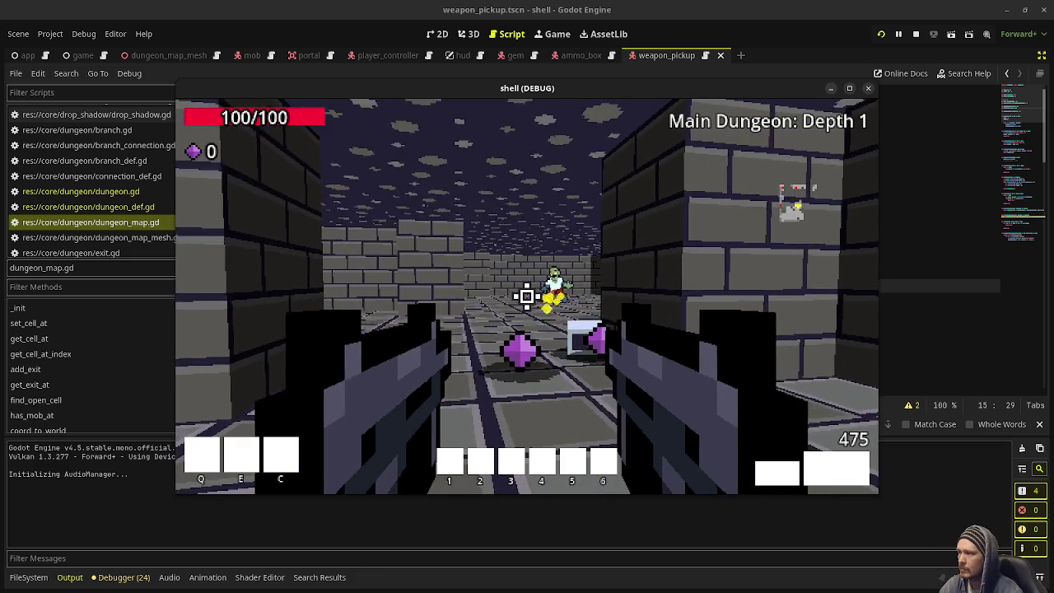
key("w")
left_click(527, 297)
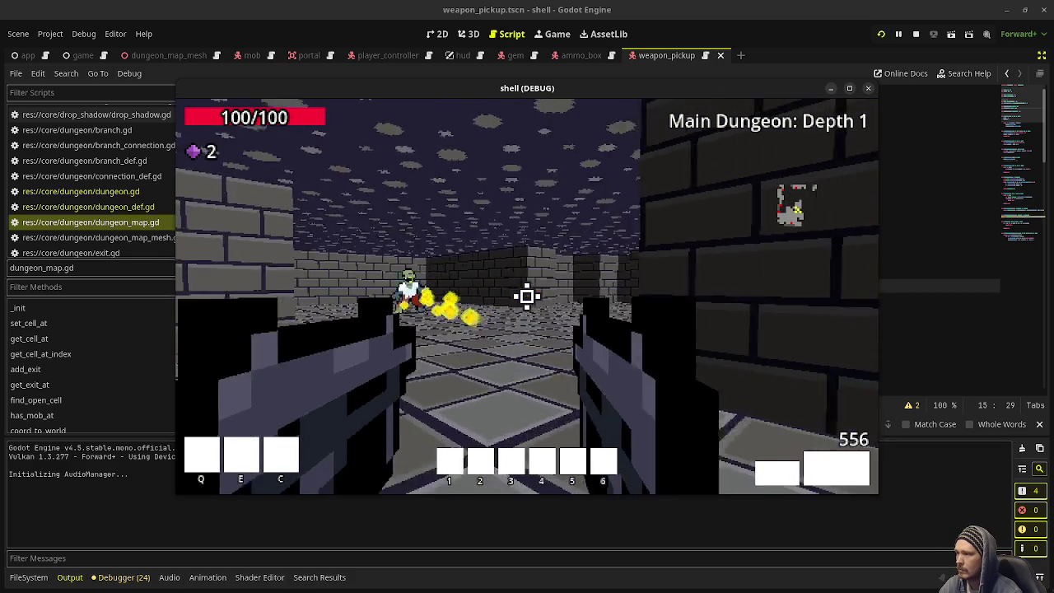
key("w")
key("w")
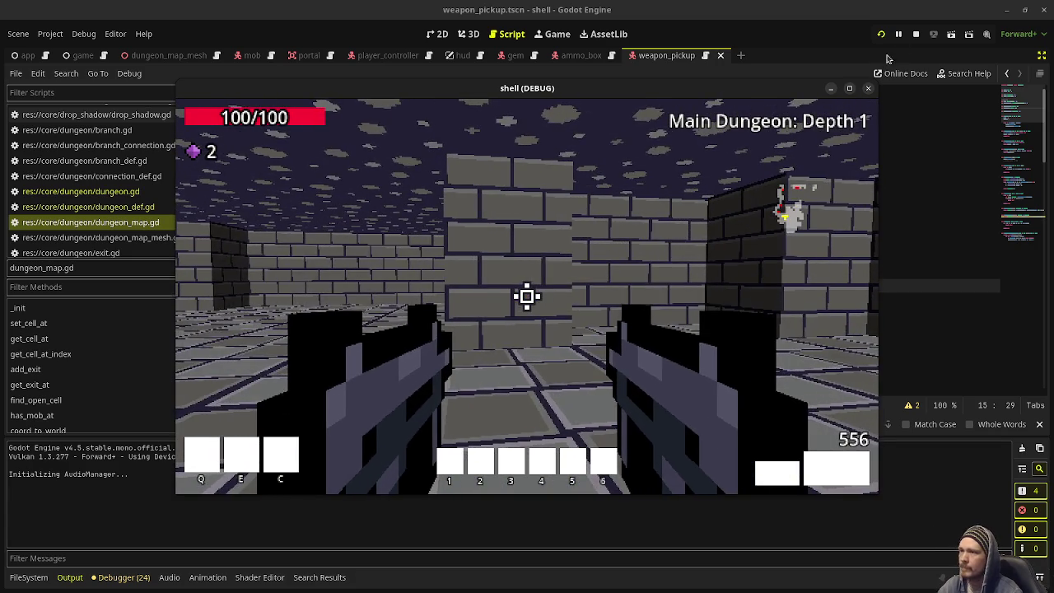
left_click(915, 34)
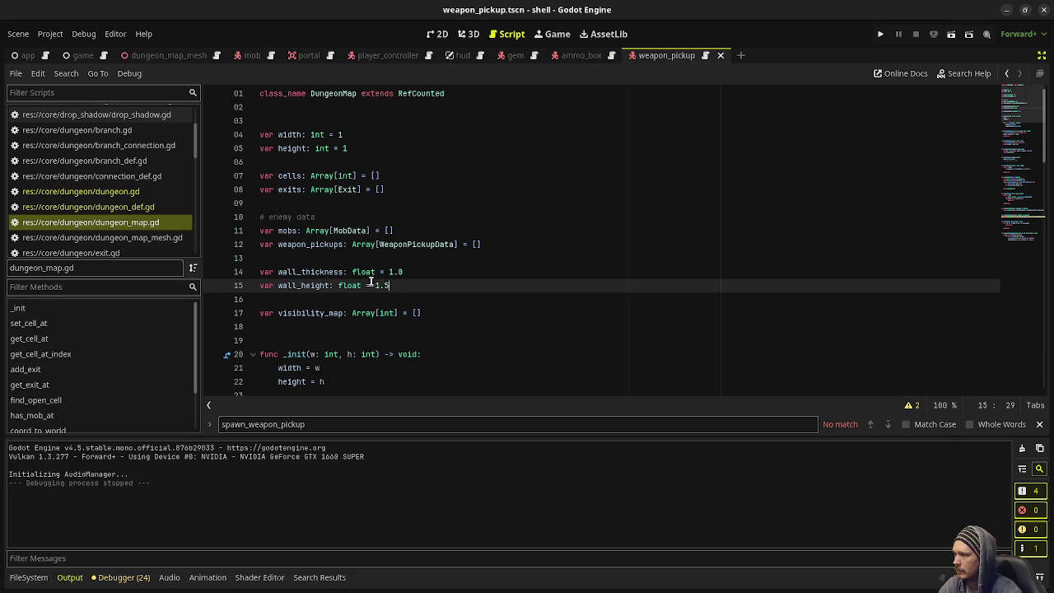
- Change wall_height to 2.0 and walk through the running dungeon toward the maze walls
key("shift+Right")
key("shift+Right")
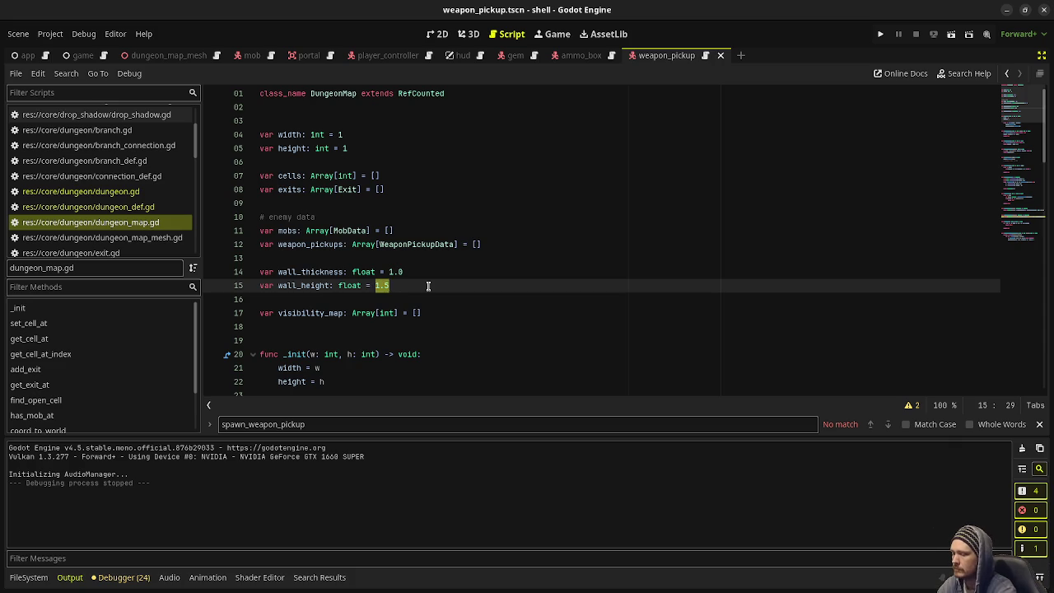
type(".0")
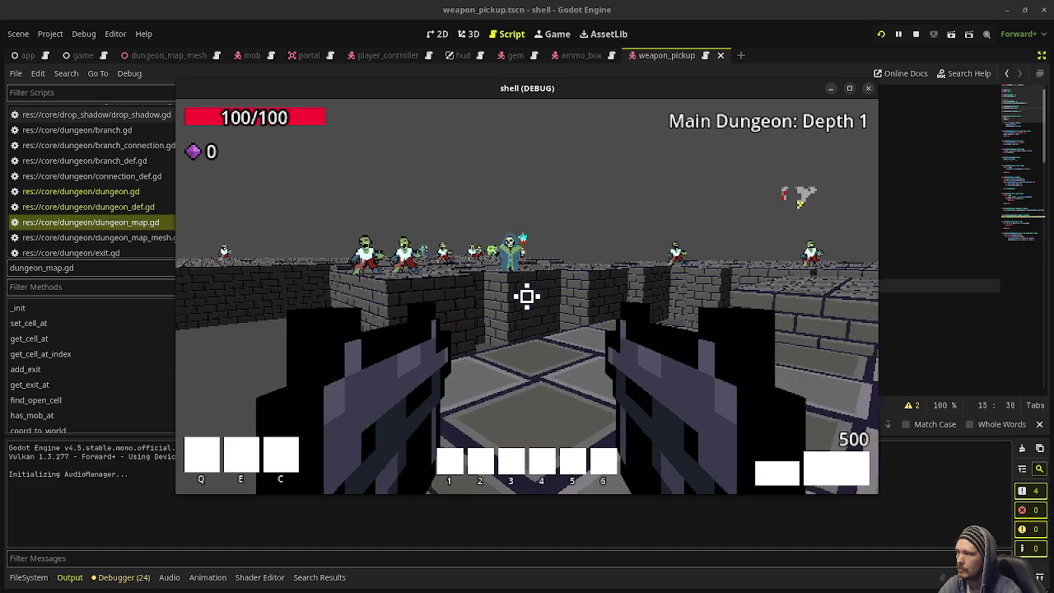
key("w")
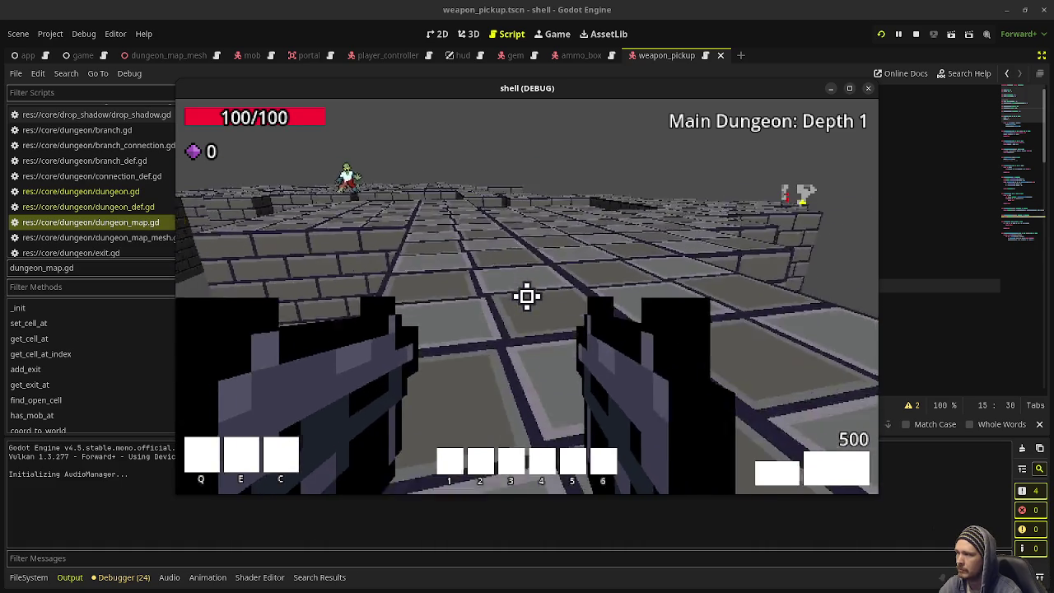
key("w")
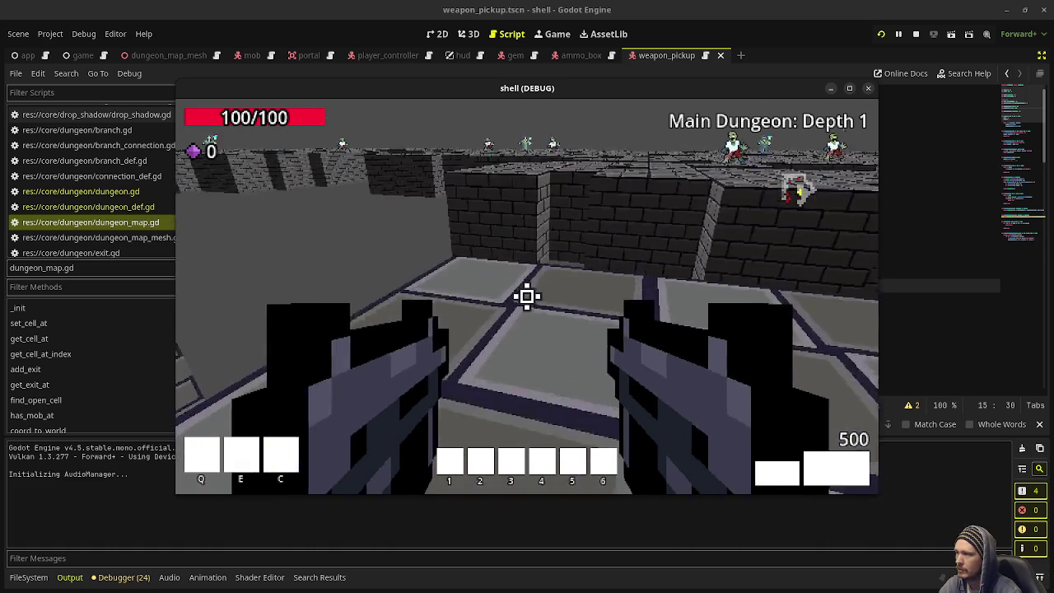
key("w")
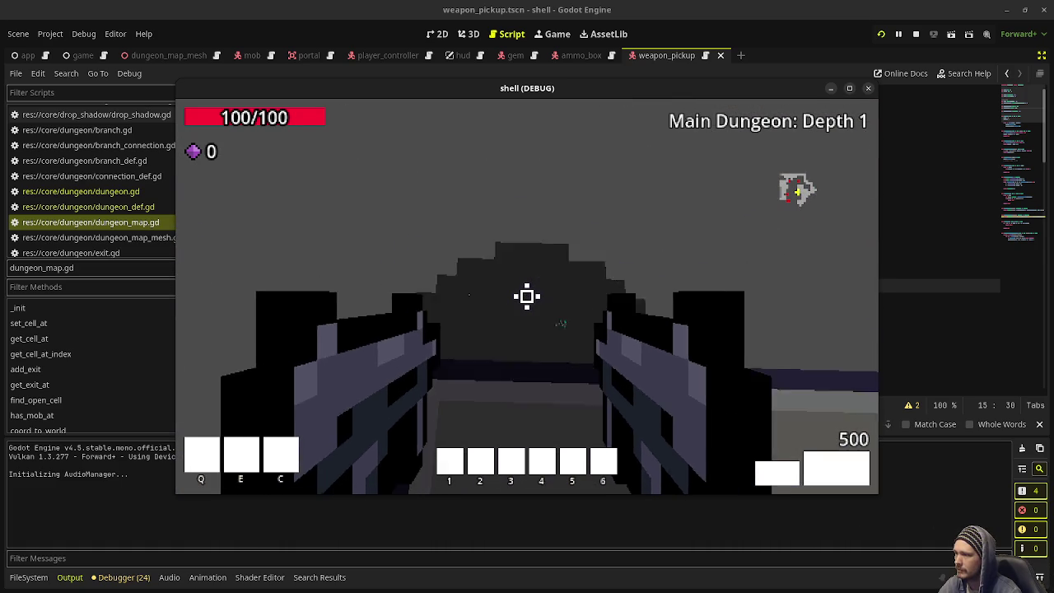
key("w")
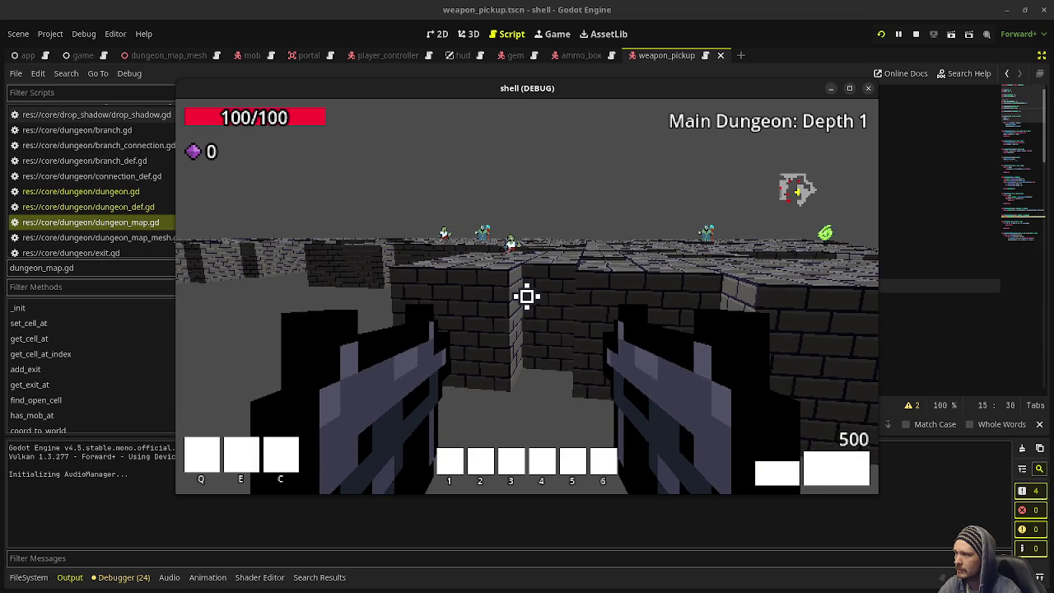
- Move around the maze, rising to look over the wall tops, then stop the game
key("w")
key("w")
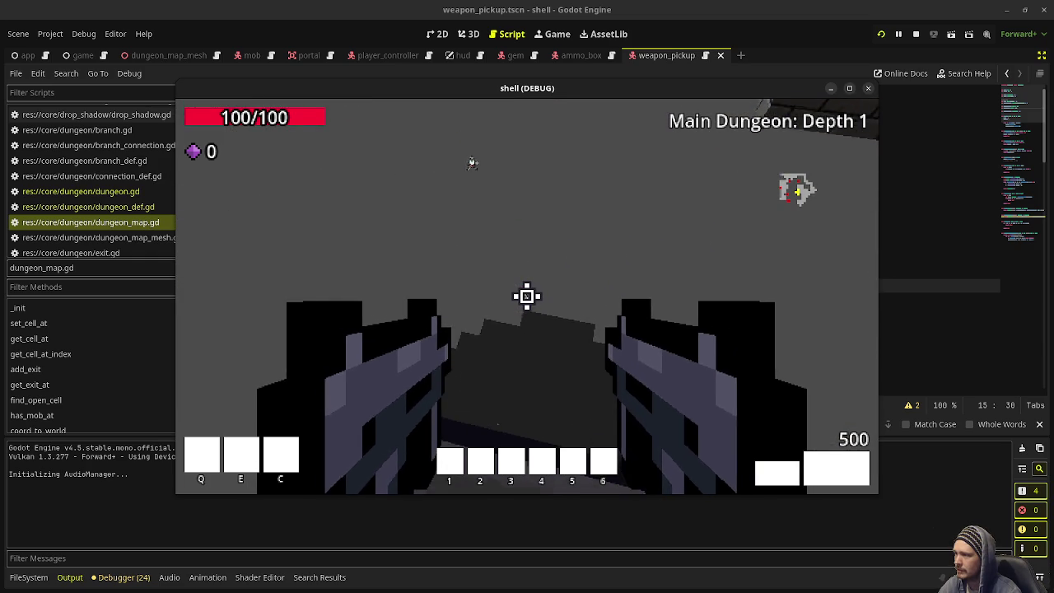
key("w")
key("w")
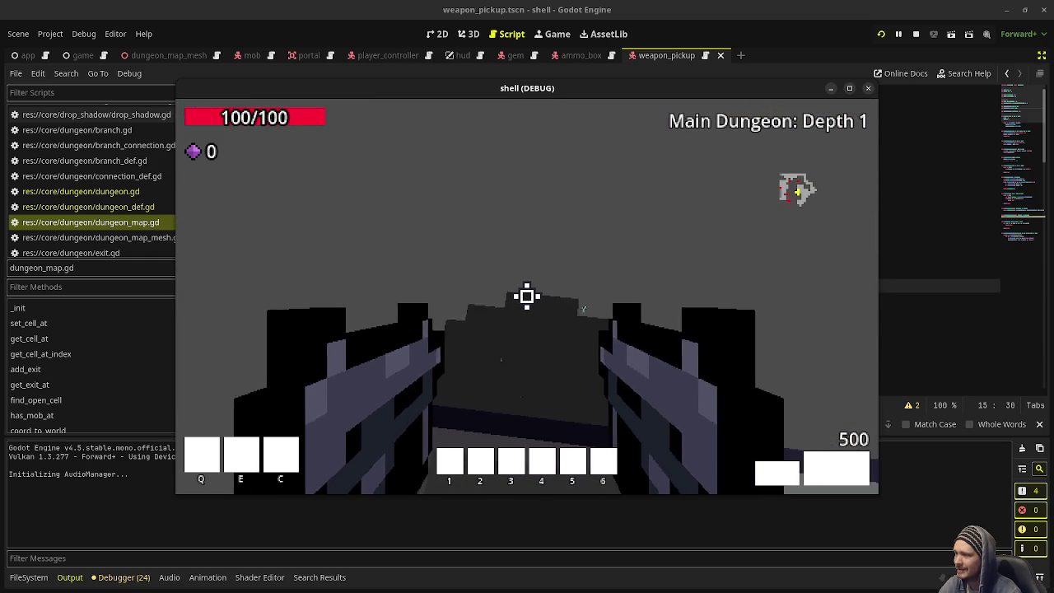
key("w")
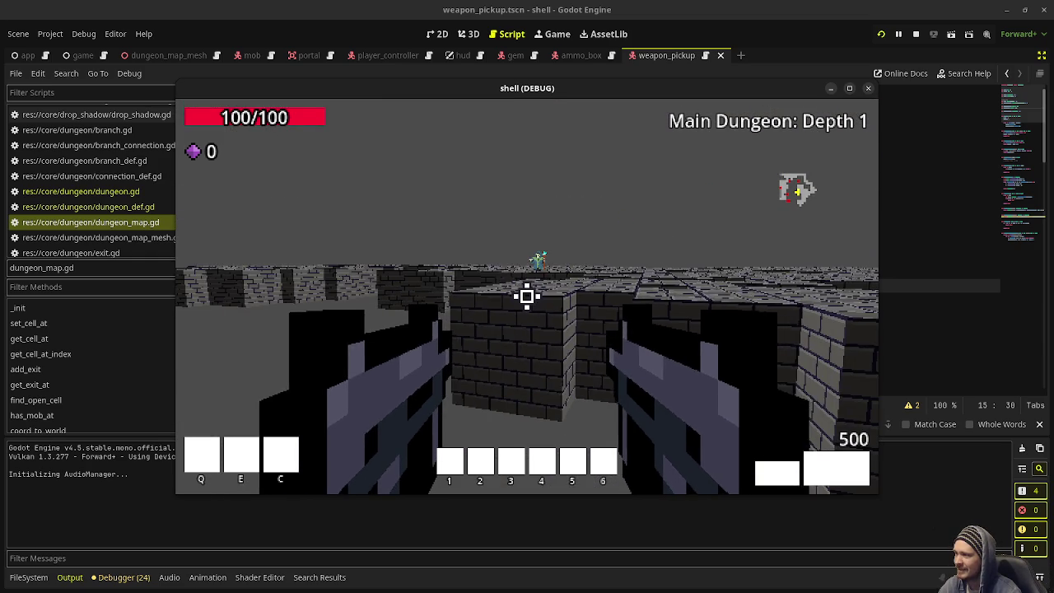
key("w")
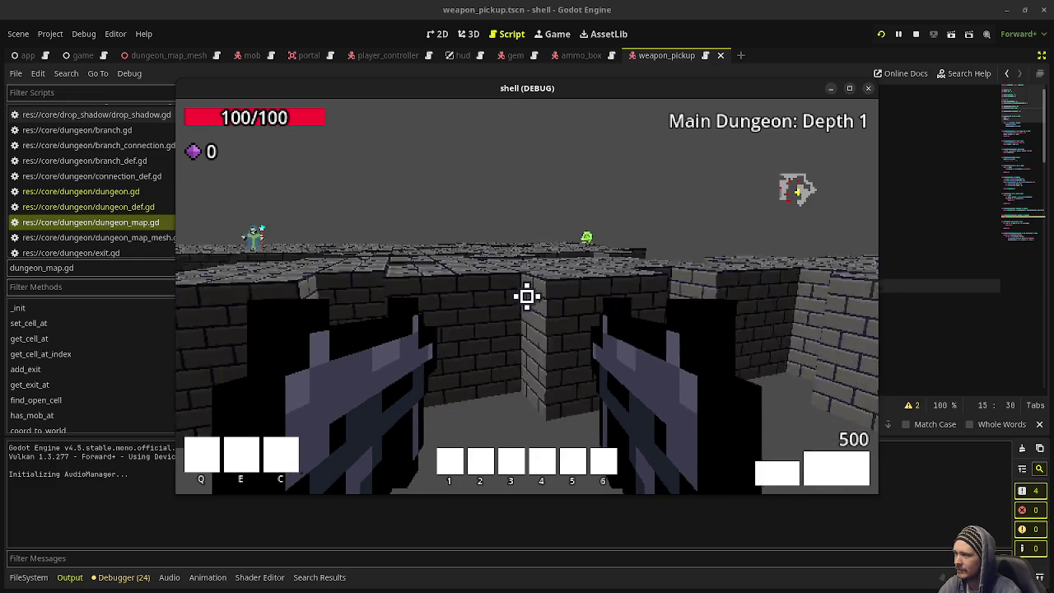
key("w")
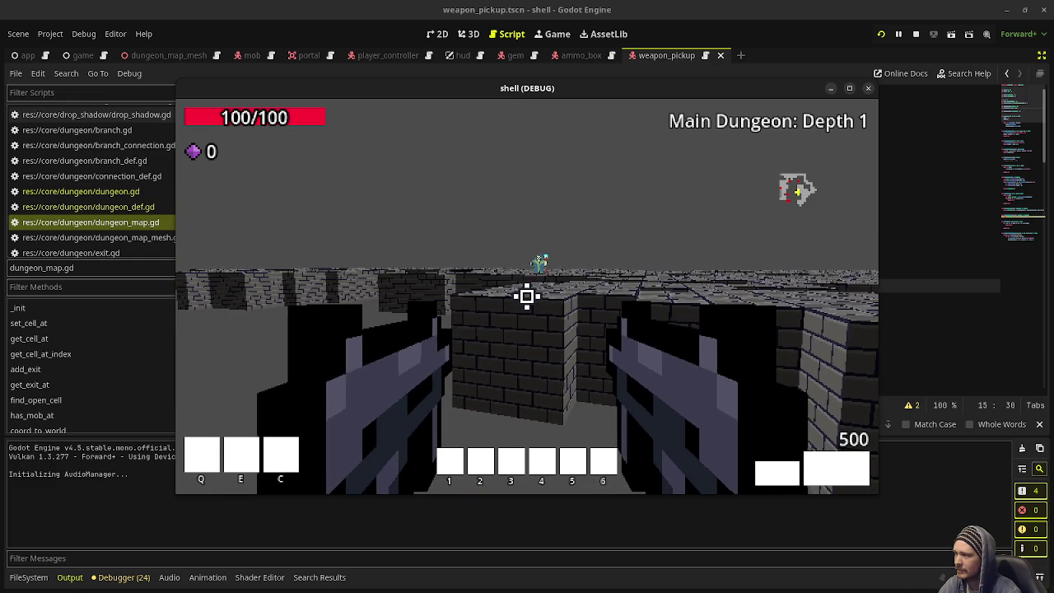
key("space")
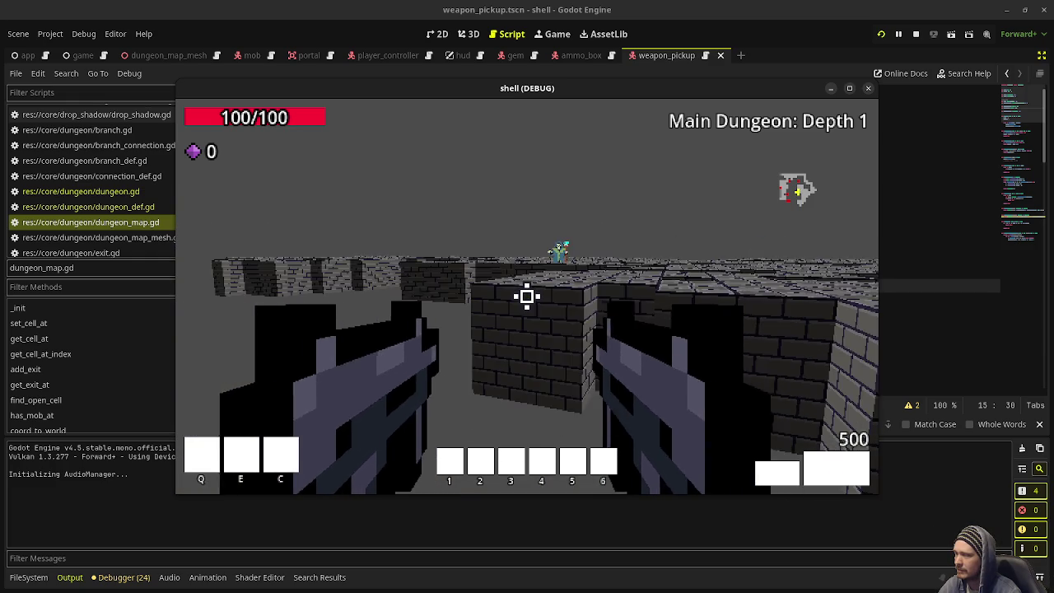
key("w")
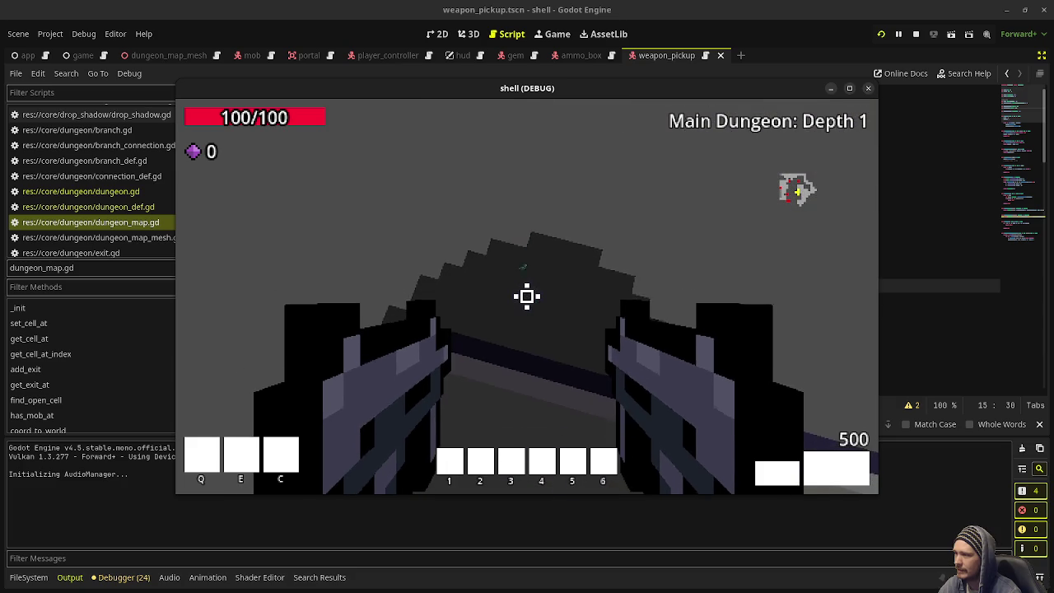
key("space")
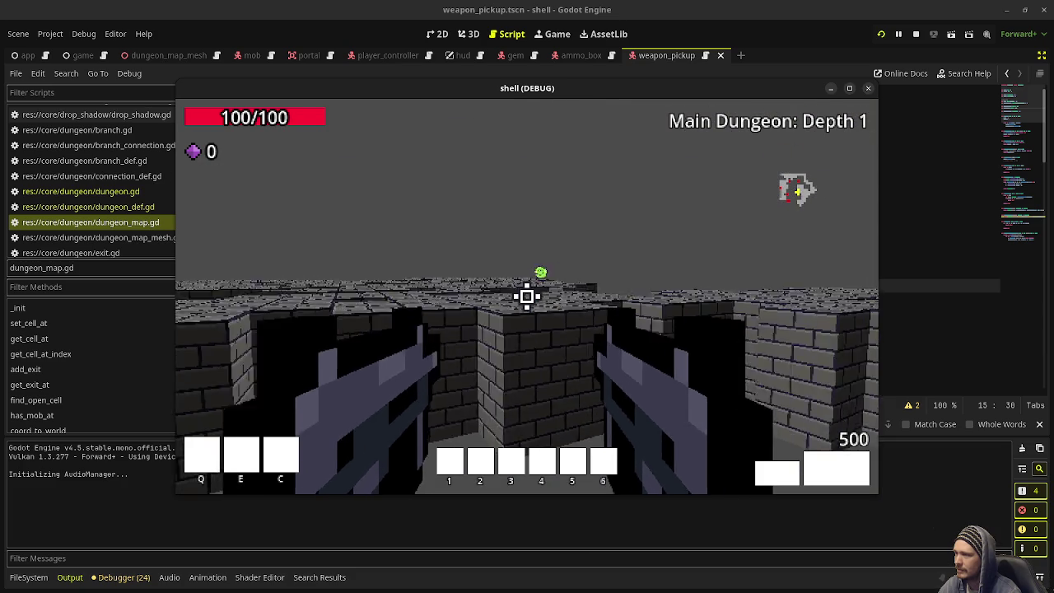
key("w")
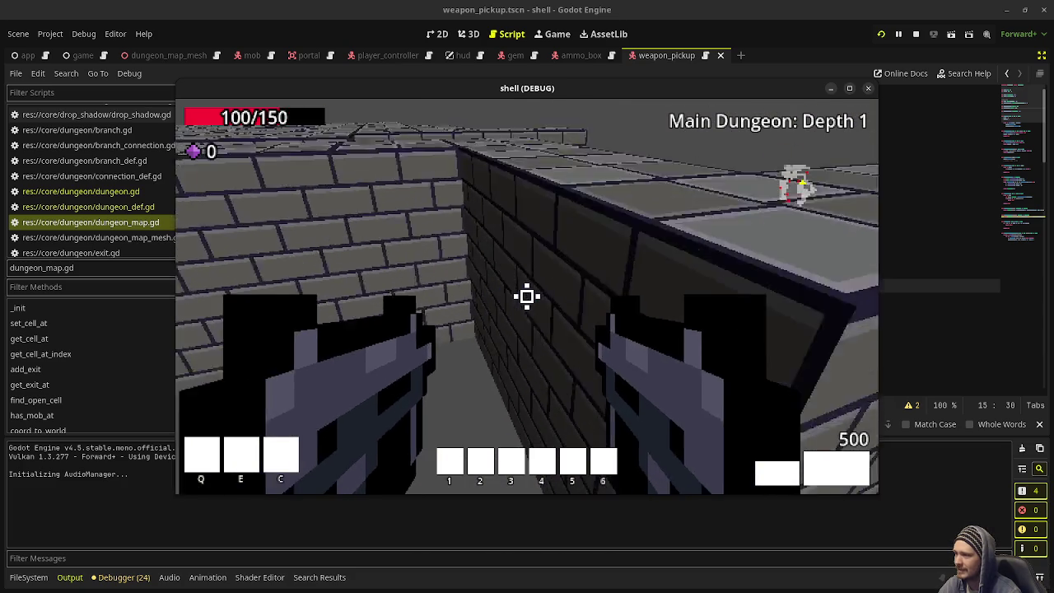
key("Escape")
left_click(914, 35)
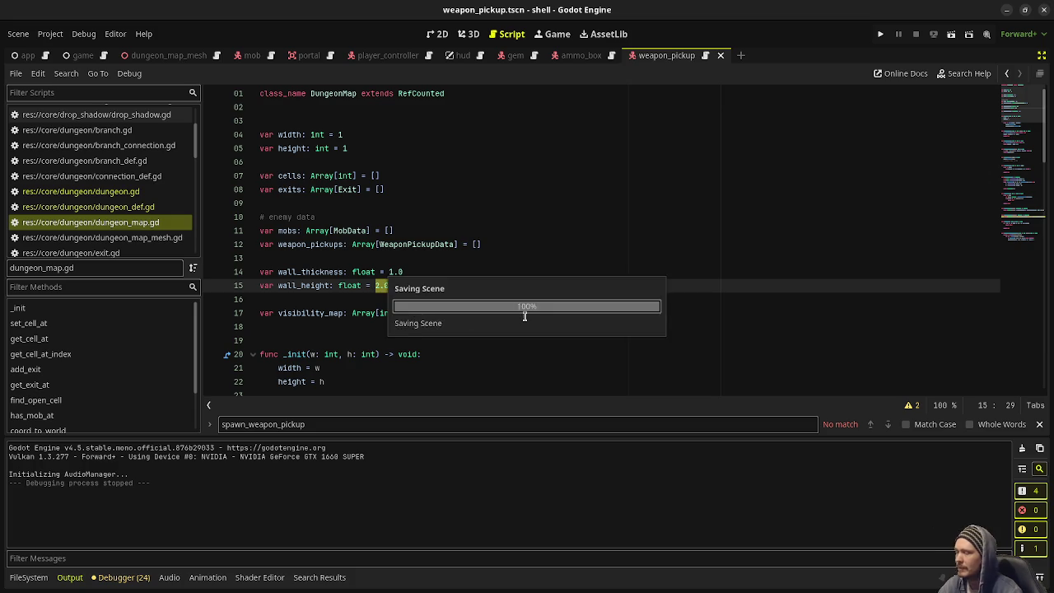
- Run the game with F5, shoot the skeleton mage and zombie, and collect the gems
key("F5")
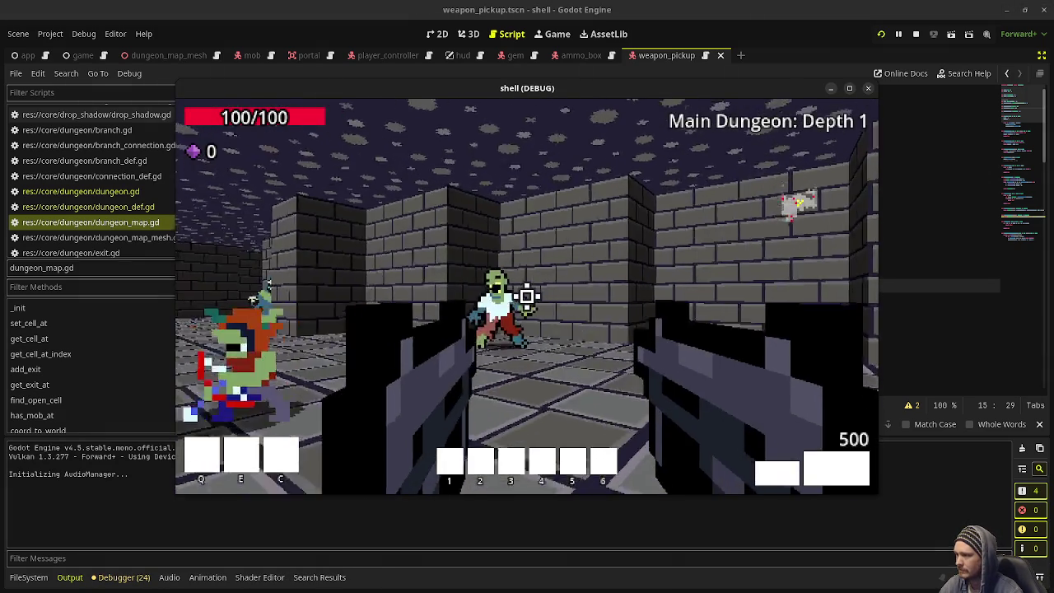
left_click_drag(527, 297, 527, 296)
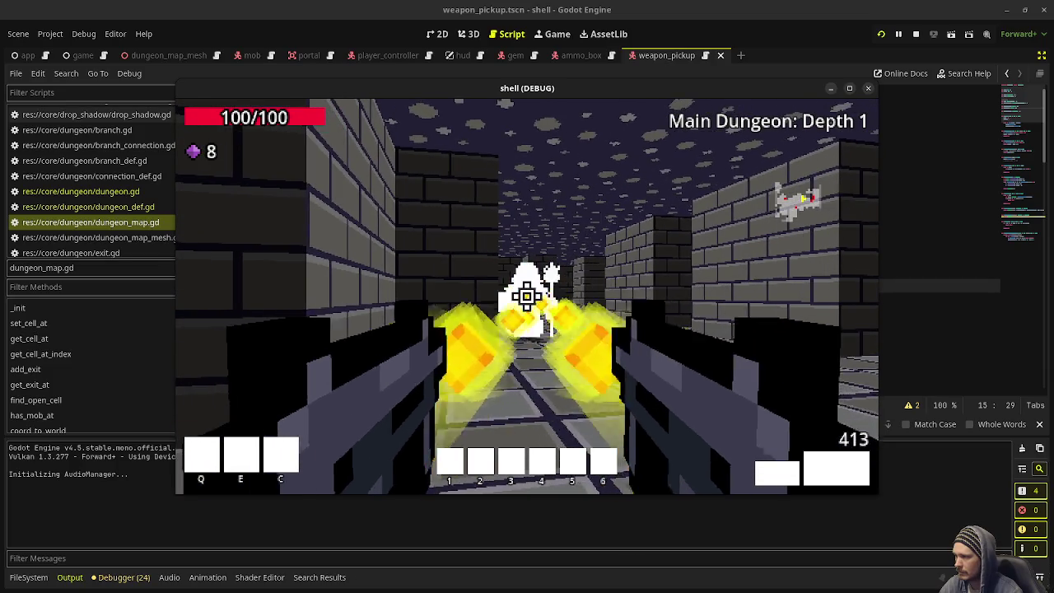
left_click(526, 296)
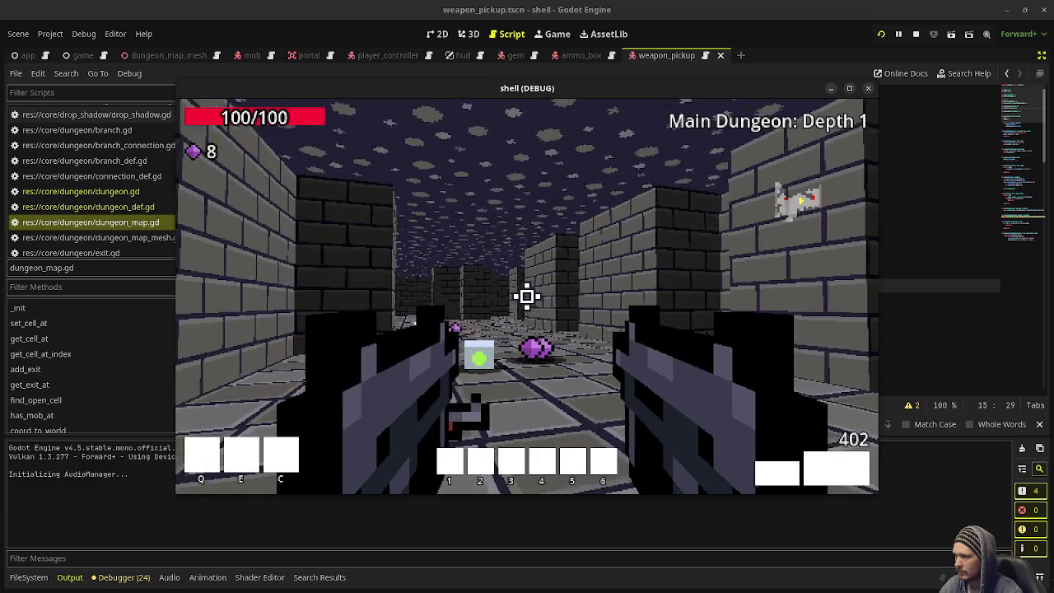
key("w")
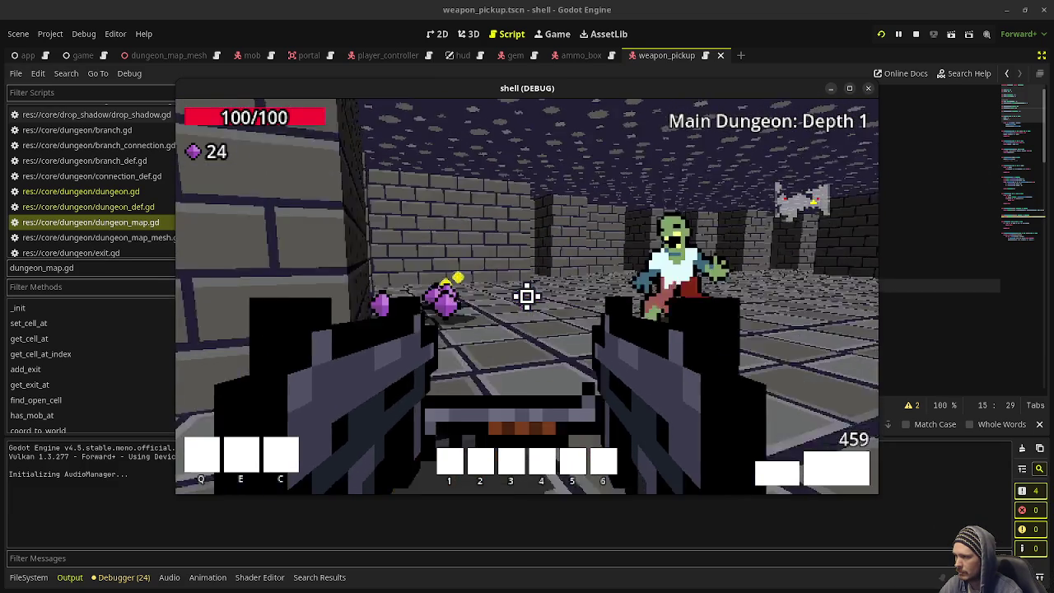
key("a")
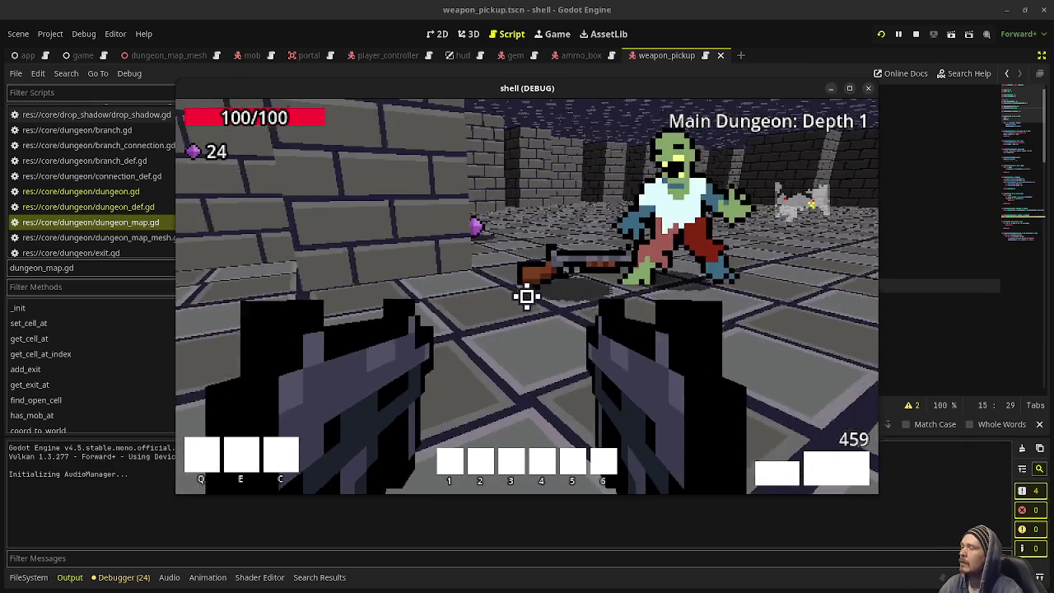
key("a")
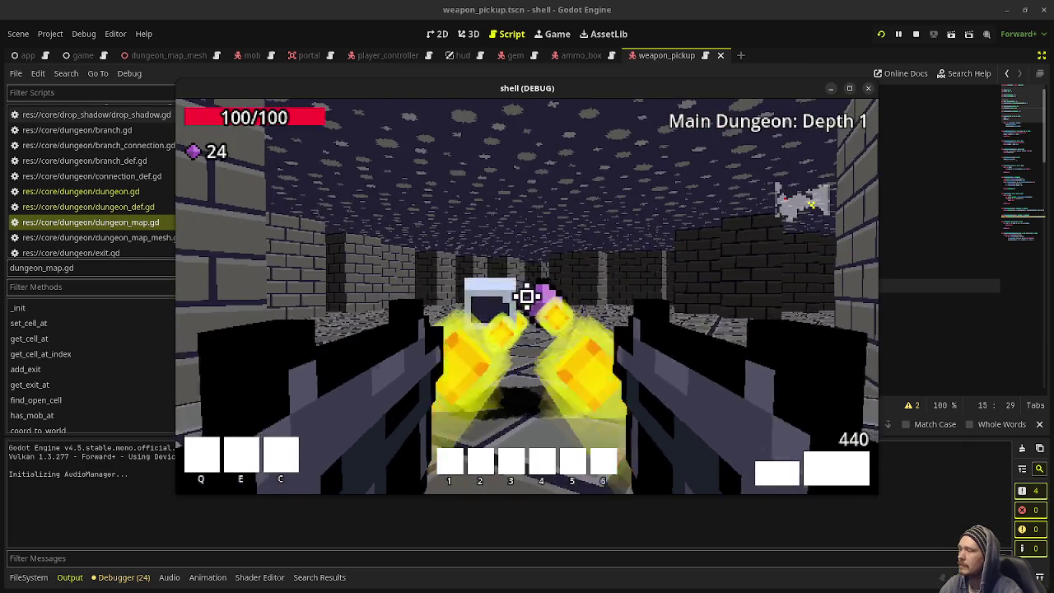
key("w")
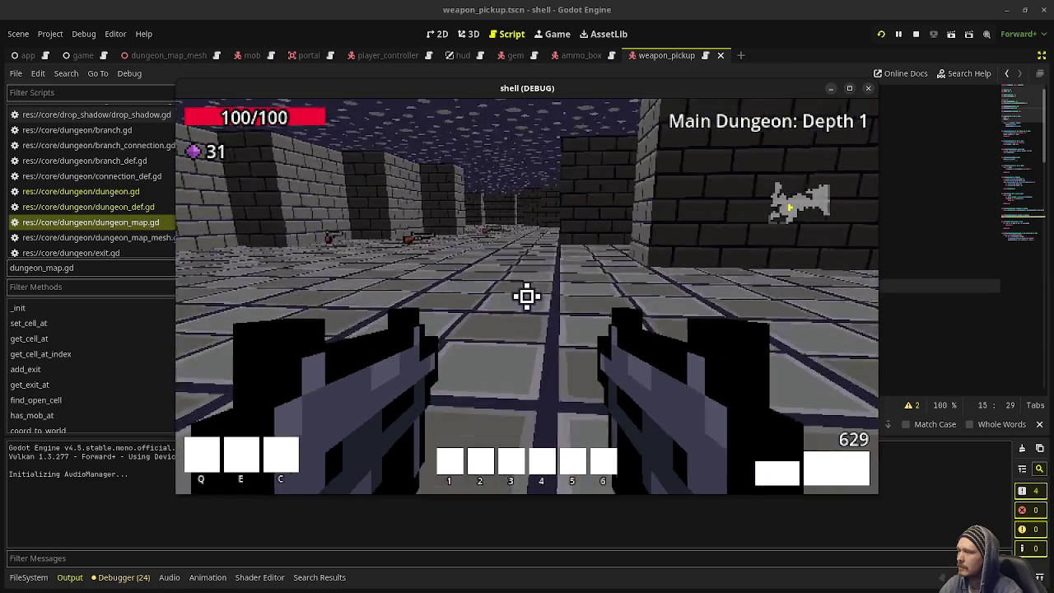
- Advance down the corridor, kill the skeleton mob, then stop the game
key("w")
key("w")
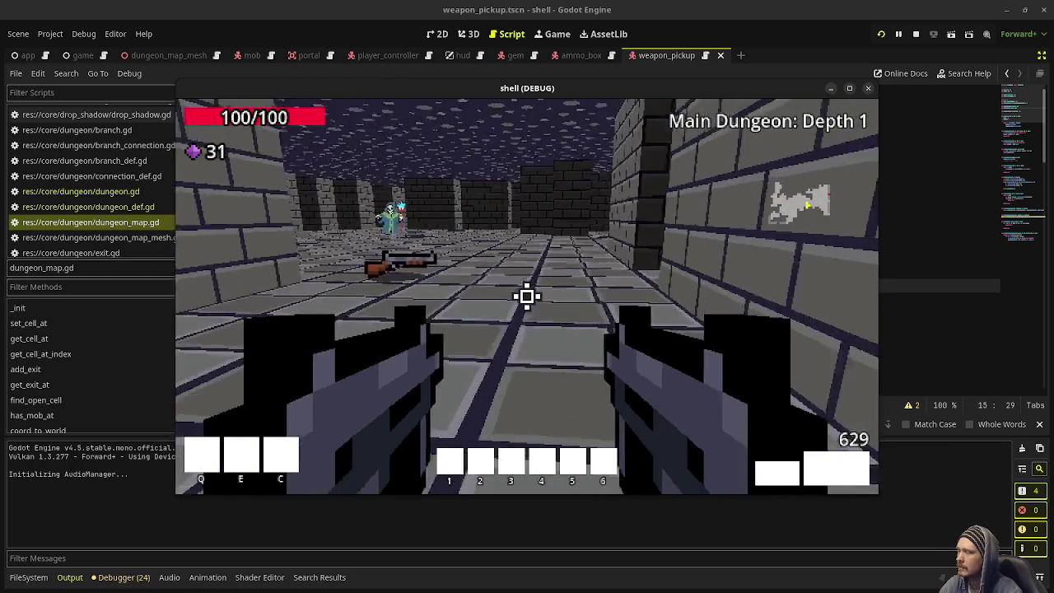
key("w")
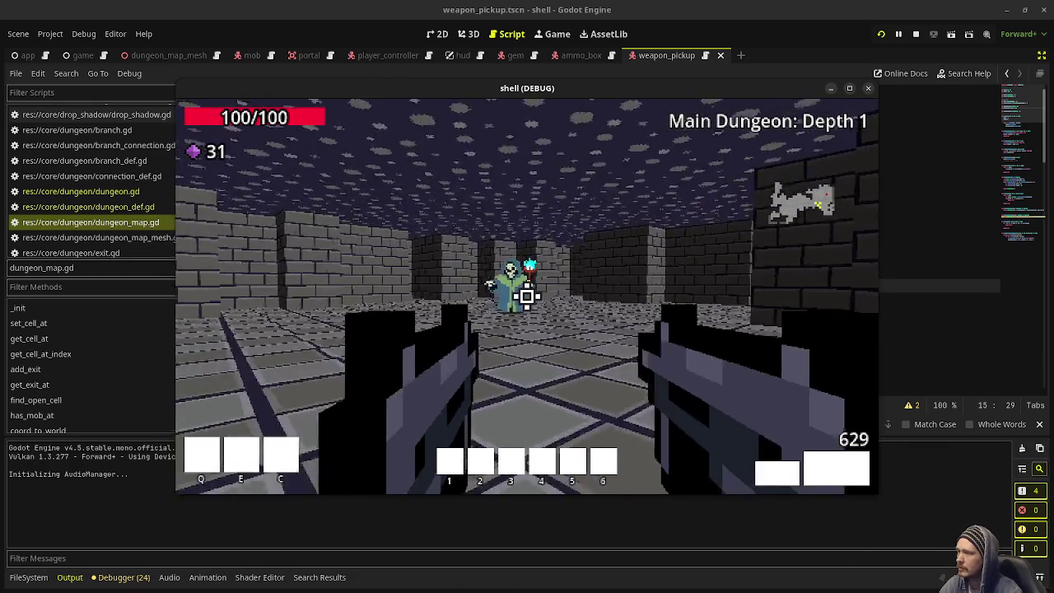
left_click(527, 296)
left_click(527, 297)
left_click(527, 296)
left_click(527, 296)
left_click(527, 297)
left_click(526, 297)
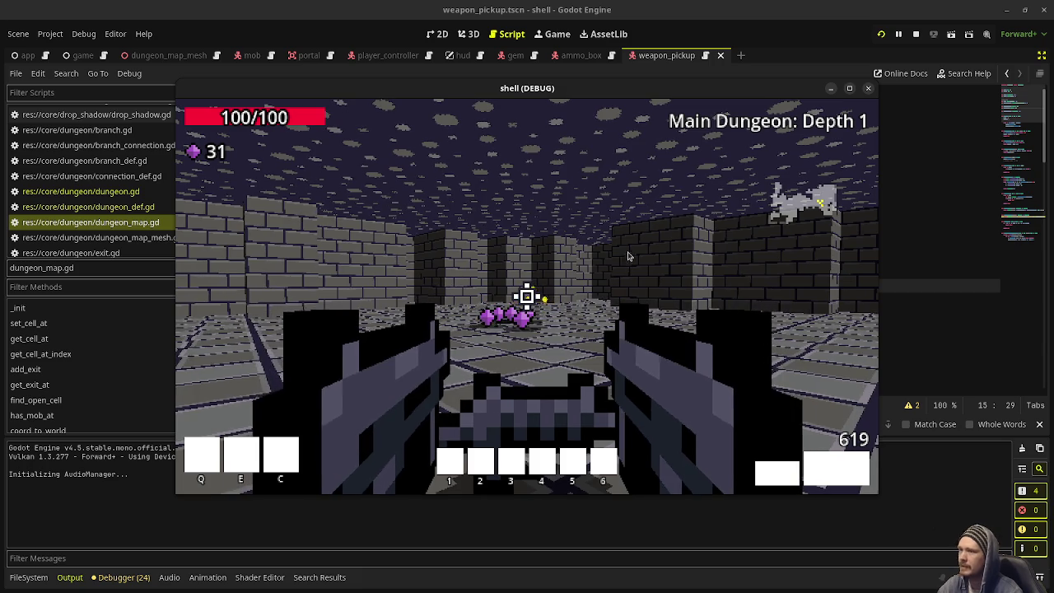
left_click(917, 34)
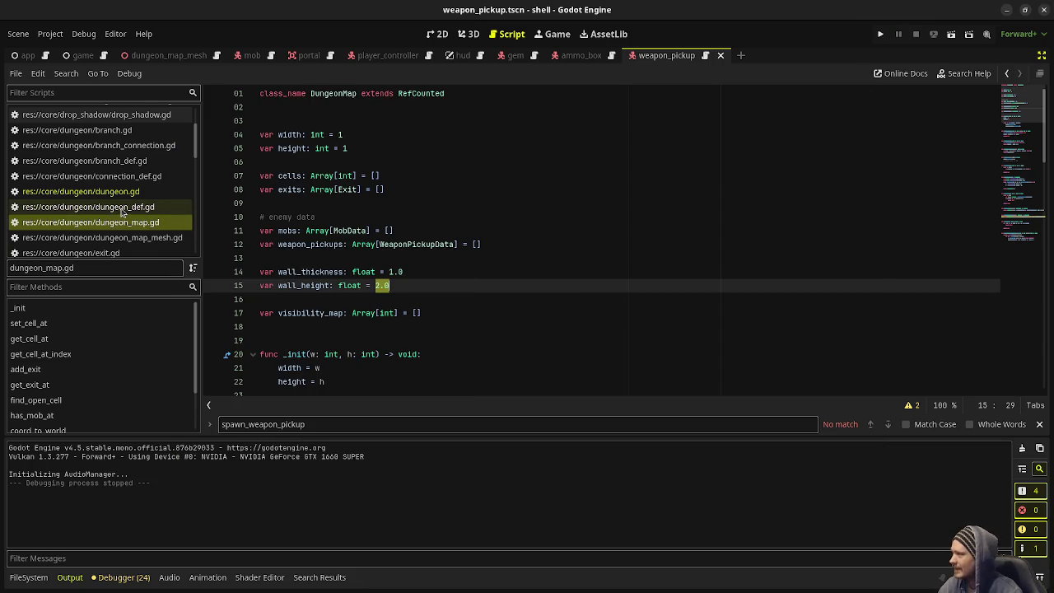
- In game.gd's on_mob_died, pass mob instead of player_controller to spawn_weapon_pickup and save
scroll(122, 216, "up", 3)
left_click(90, 144)
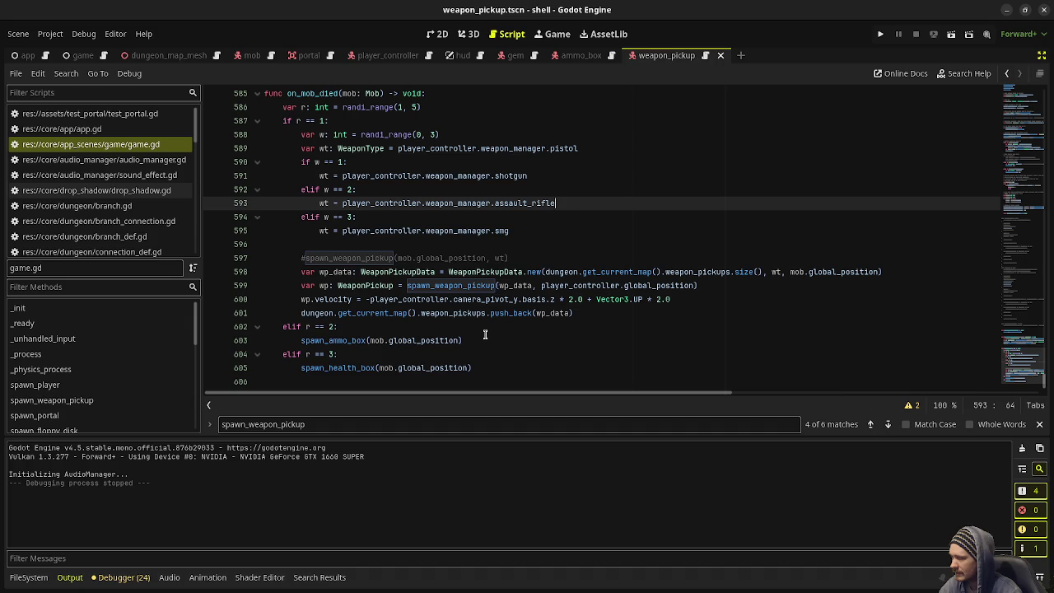
double_click(590, 284)
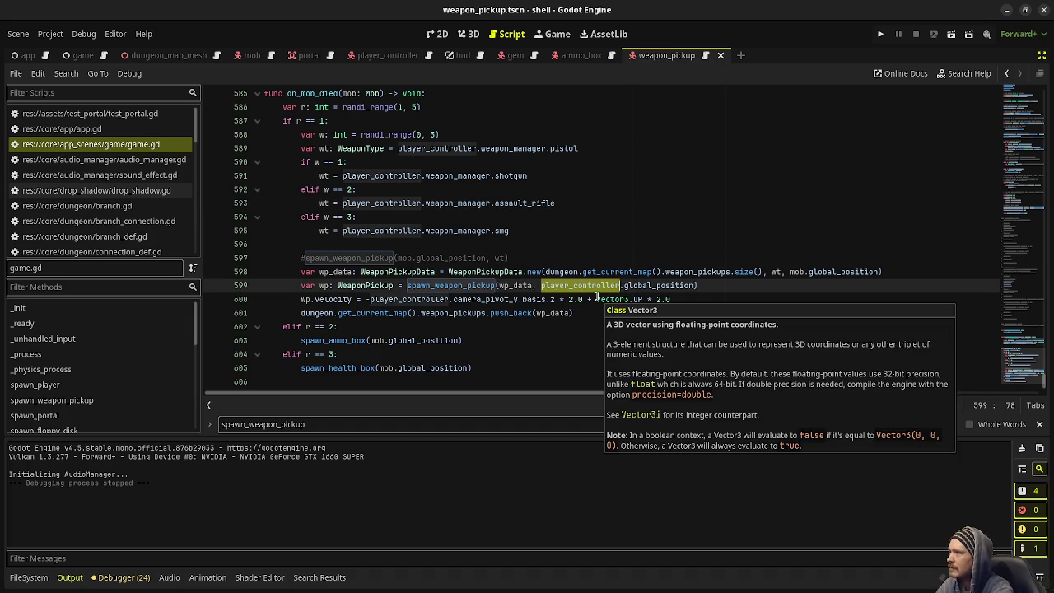
type("mob")
key("ctrl+s")
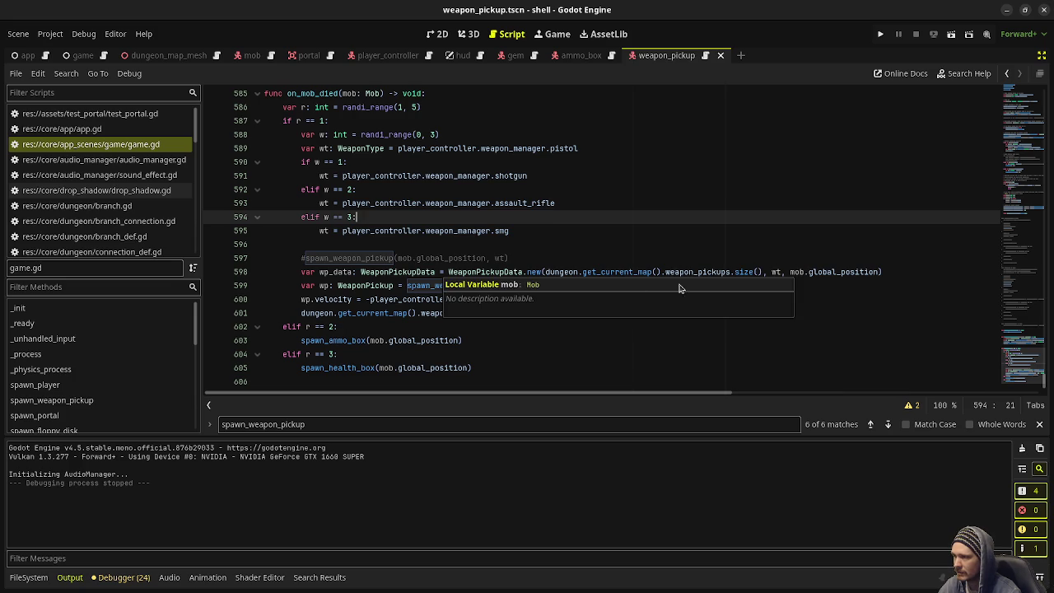
- Review the dropped-weapon spawn call on line 580, then save and relaunch the game
left_click(449, 234)
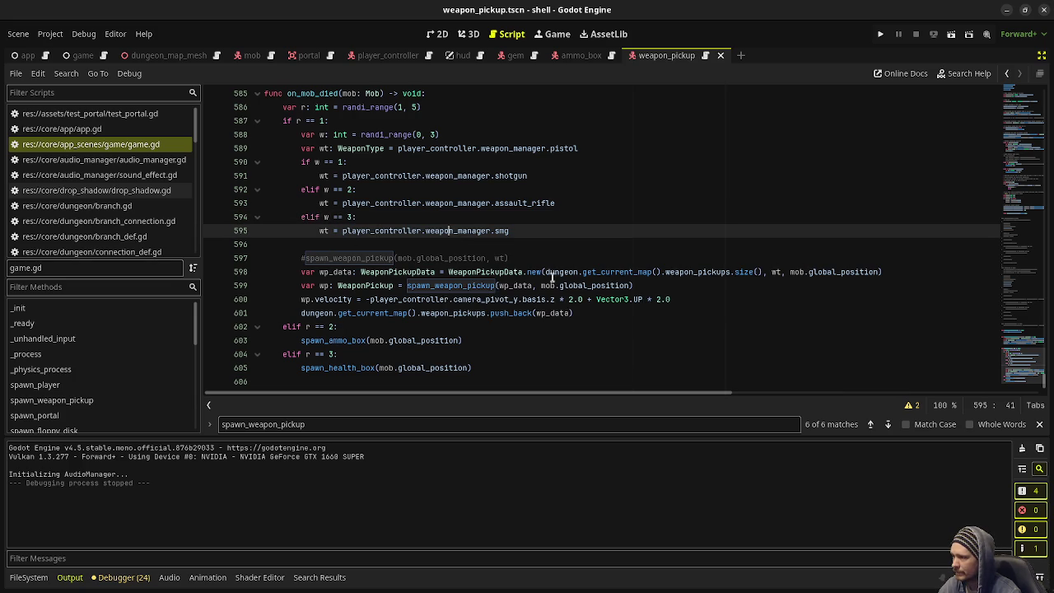
scroll(574, 280, "up", 6)
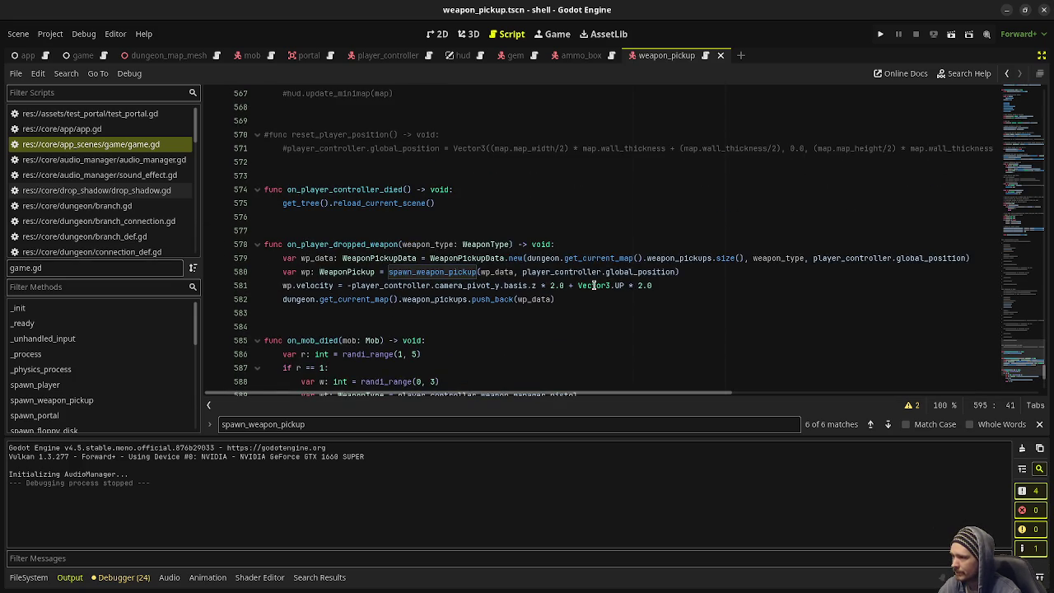
left_click(562, 272)
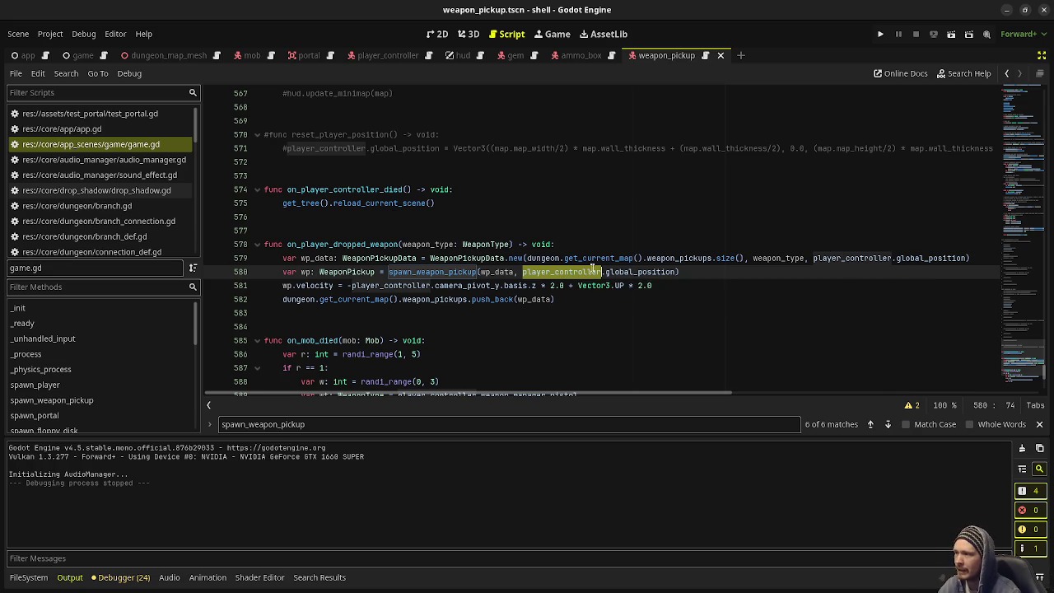
scroll(429, 281, "down", 4)
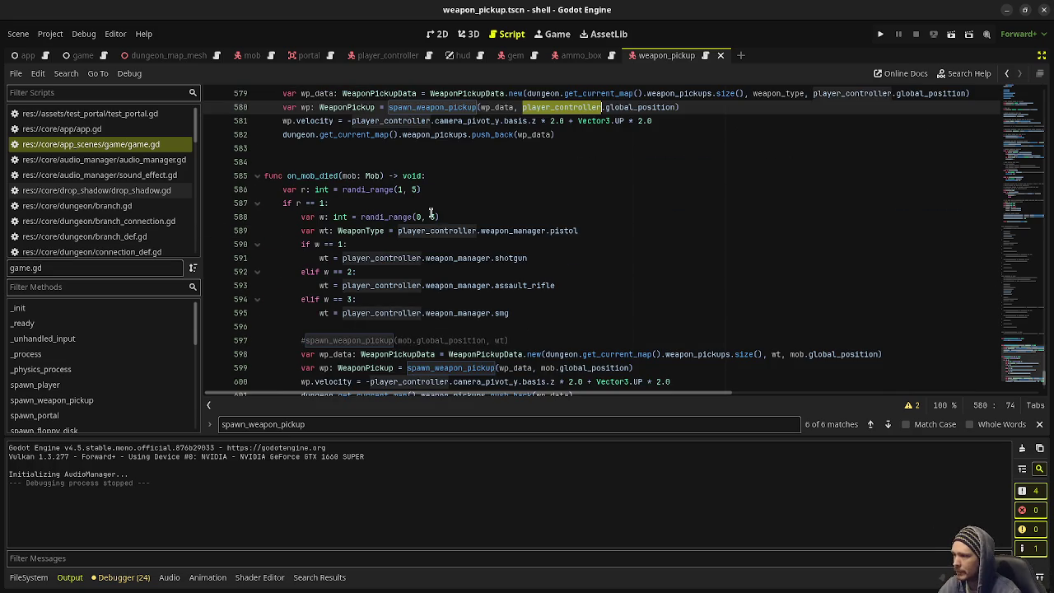
scroll(543, 255, "down", 1)
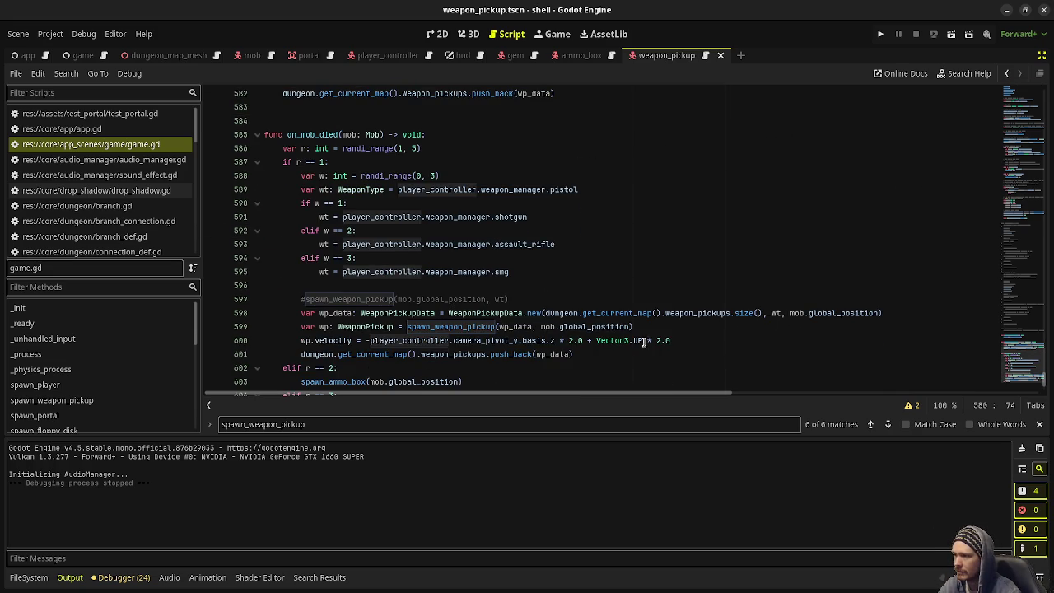
left_click(629, 285)
key("ctrl+s")
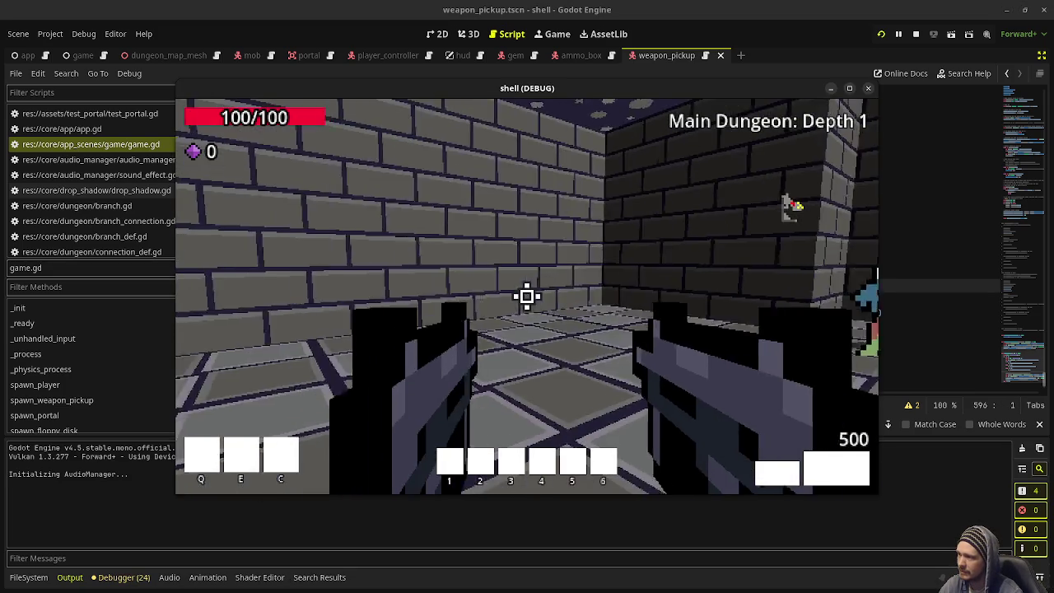
- Shoot the zombies and walk the dungeon to check weapons drop where mobs died
left_click(526, 296)
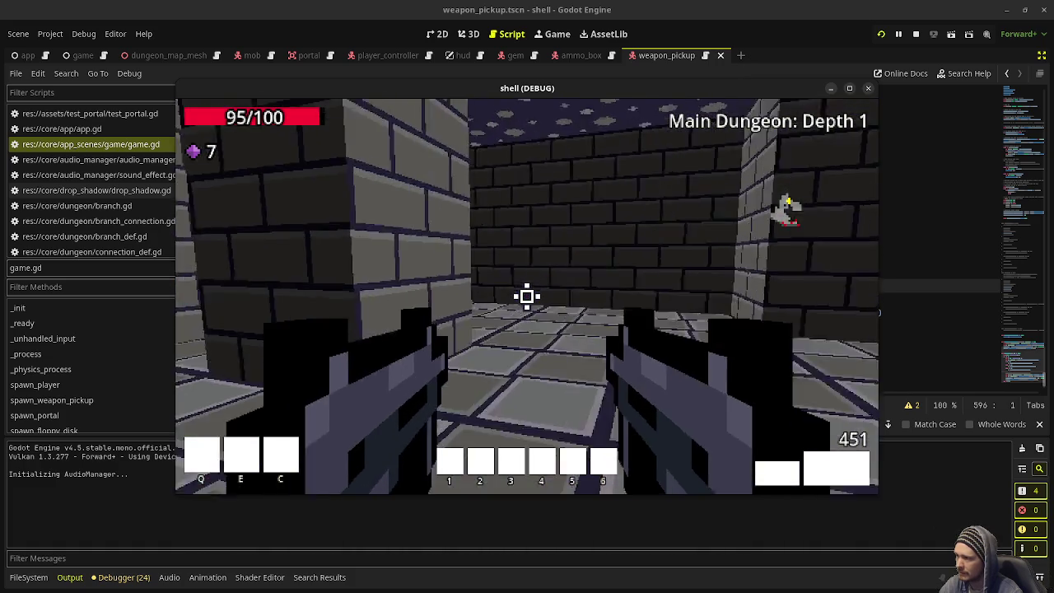
left_click(527, 297)
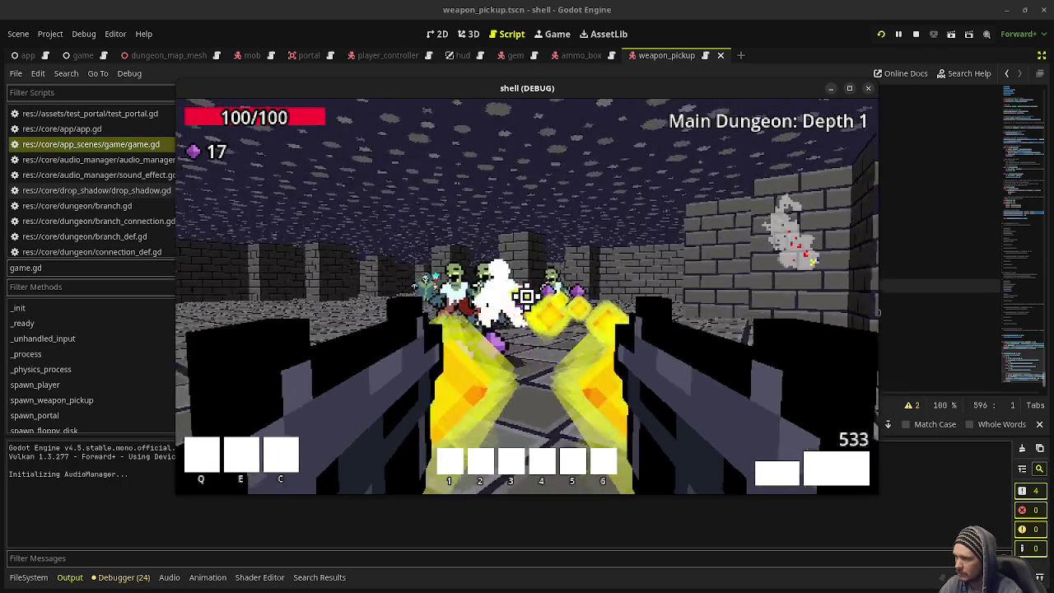
key("w")
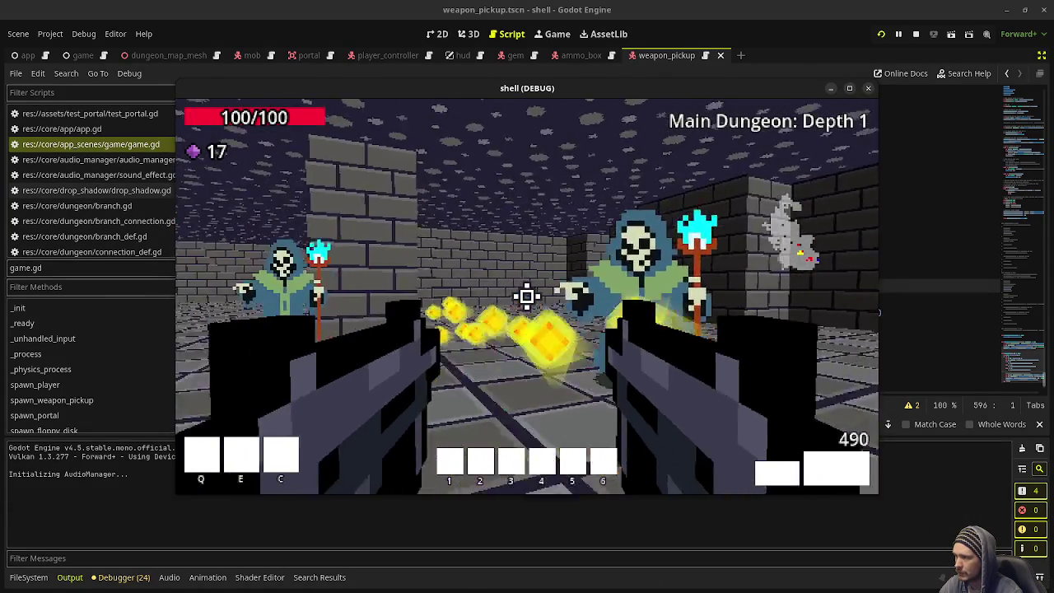
left_click_drag(527, 296, 526, 296)
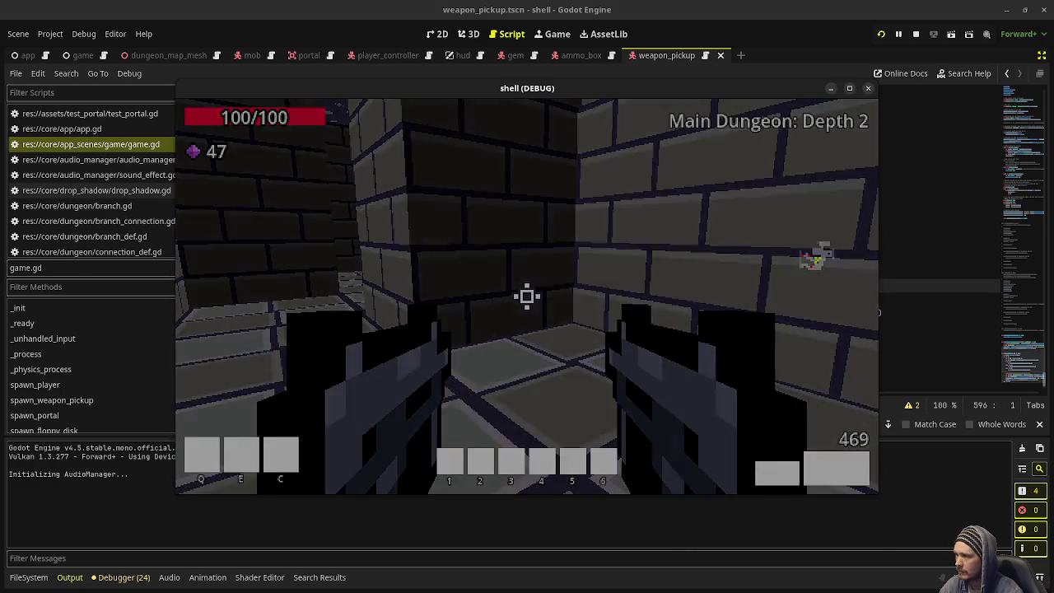
key("w")
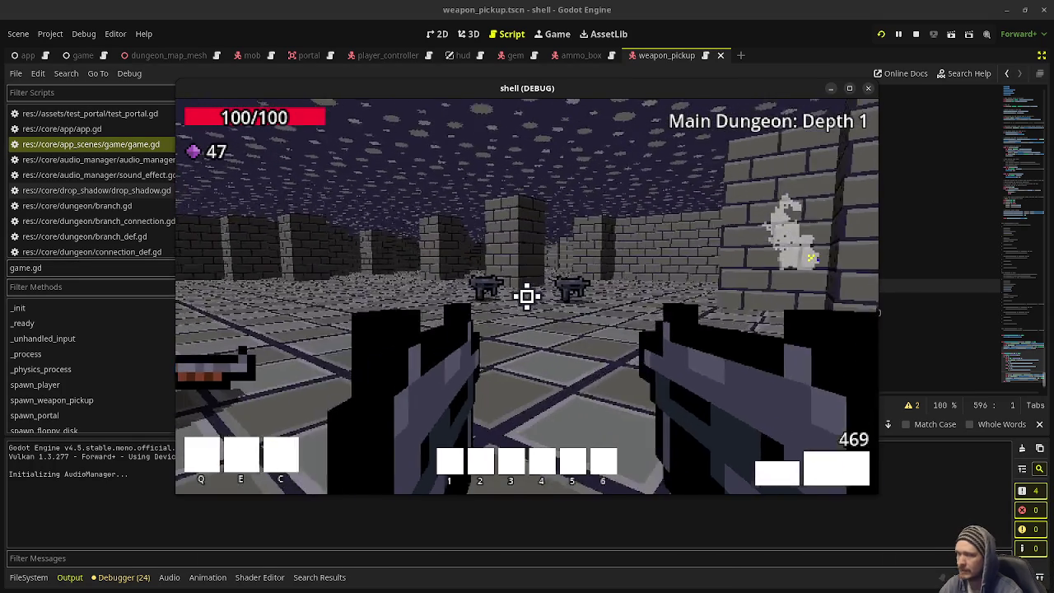
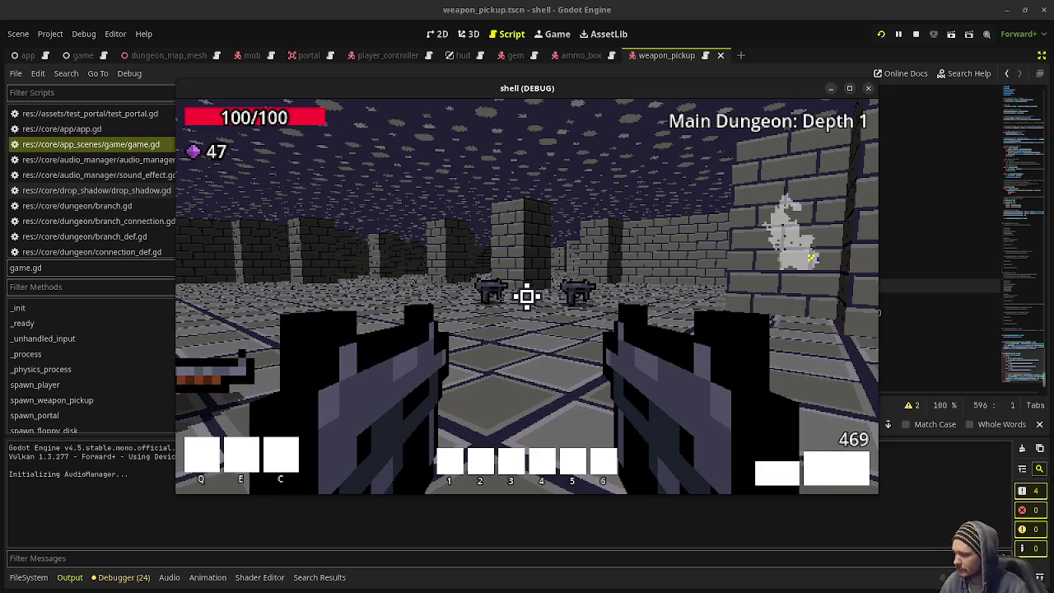
- Walk through the dungeon up to the green spiral pickup, then stop the test run
key("w")
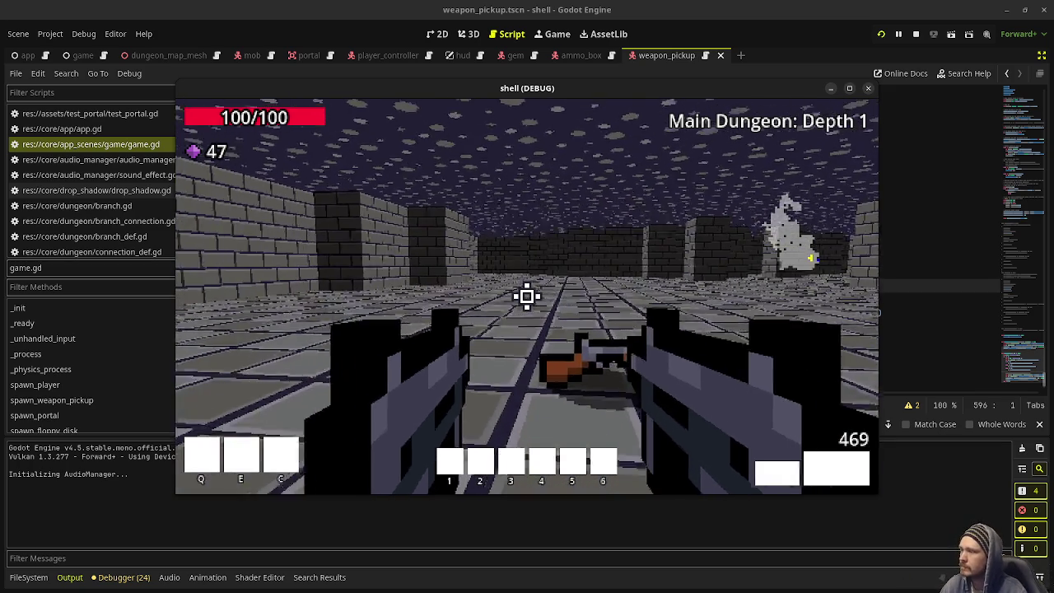
key("w")
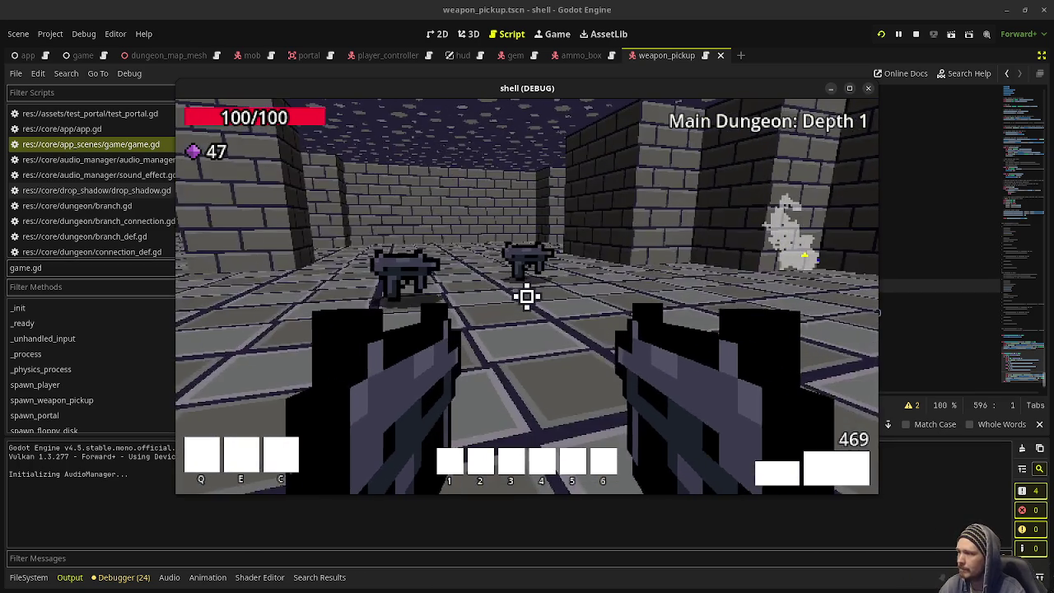
key("w")
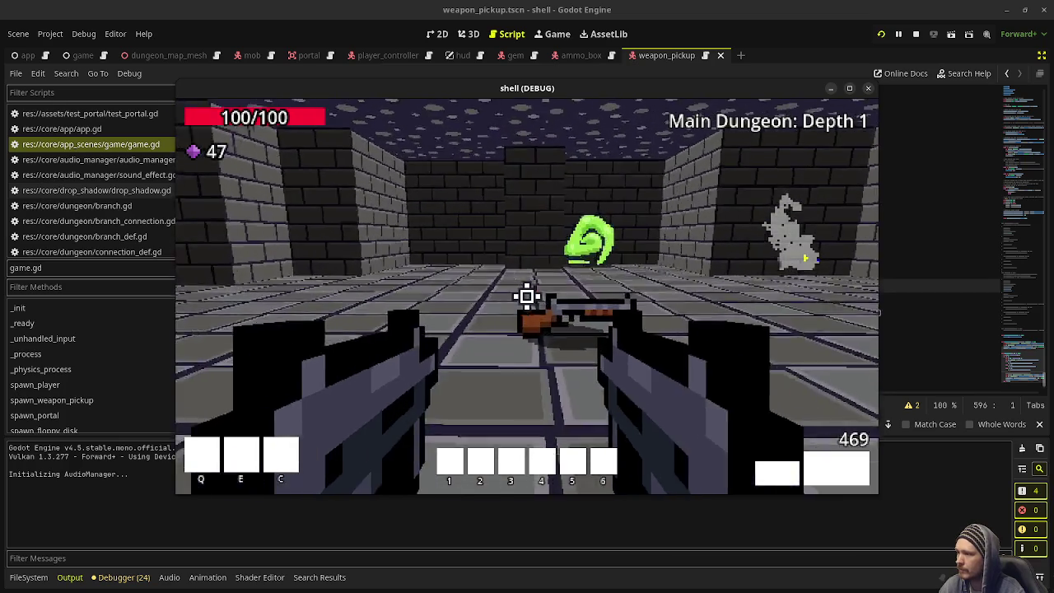
key("w")
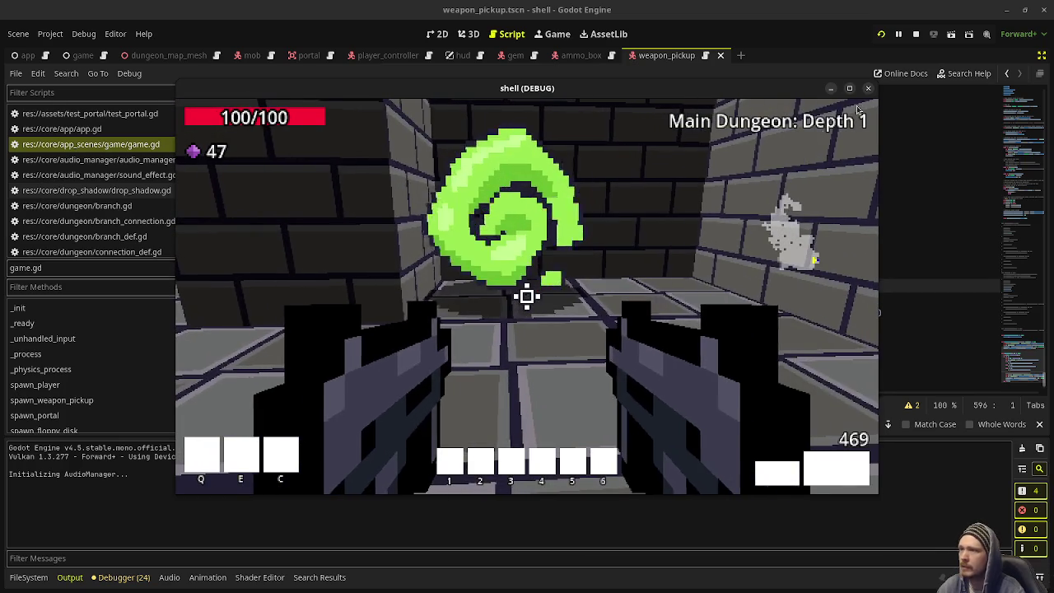
left_click(916, 36)
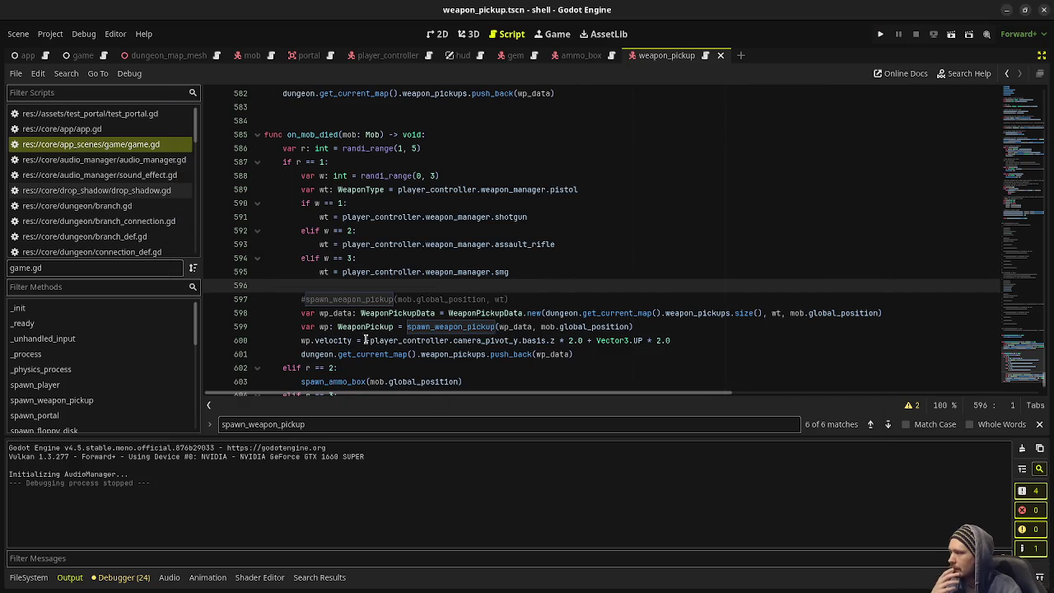
left_click_drag(302, 339, 683, 339)
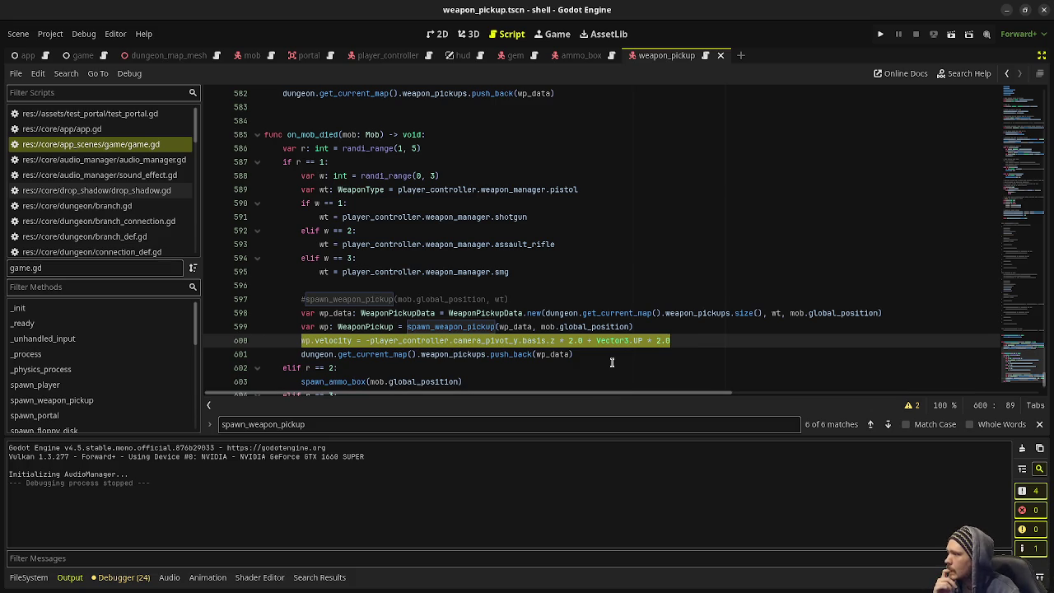
scroll(610, 311, "down", 1)
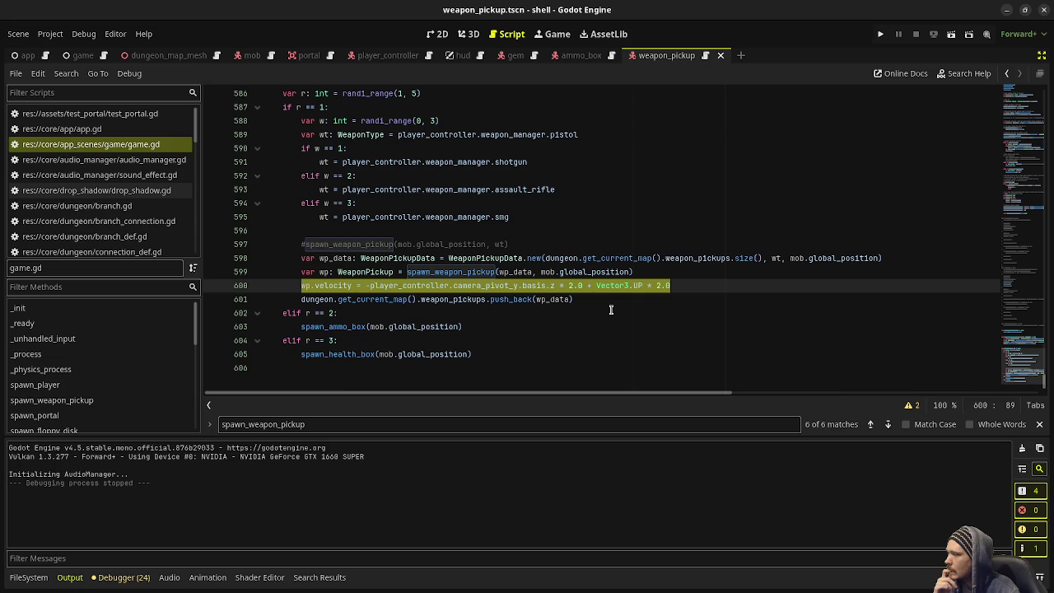
scroll(611, 309, "up", 5)
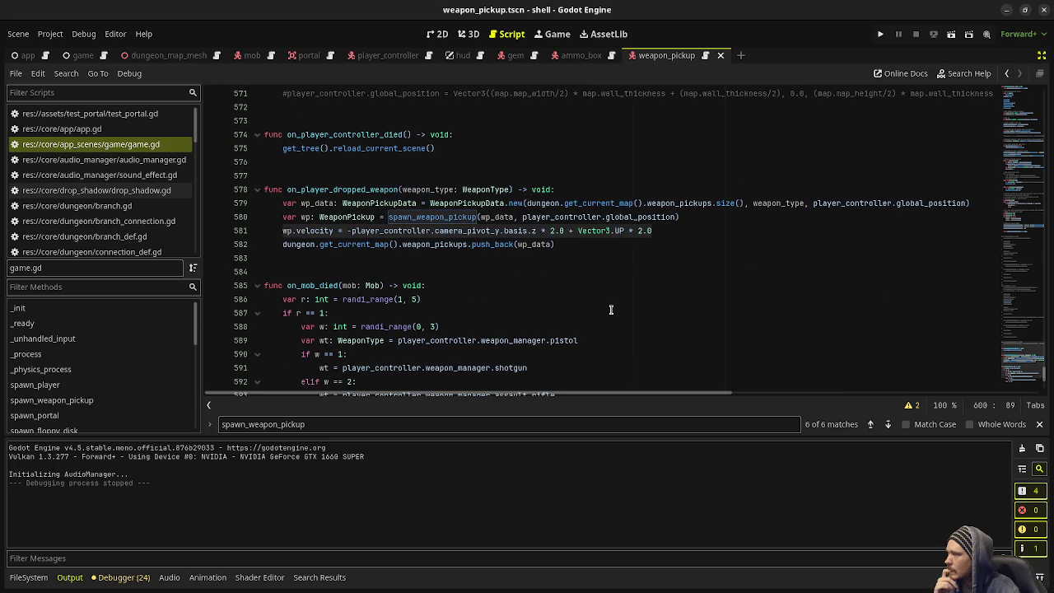
scroll(611, 310, "down", 4)
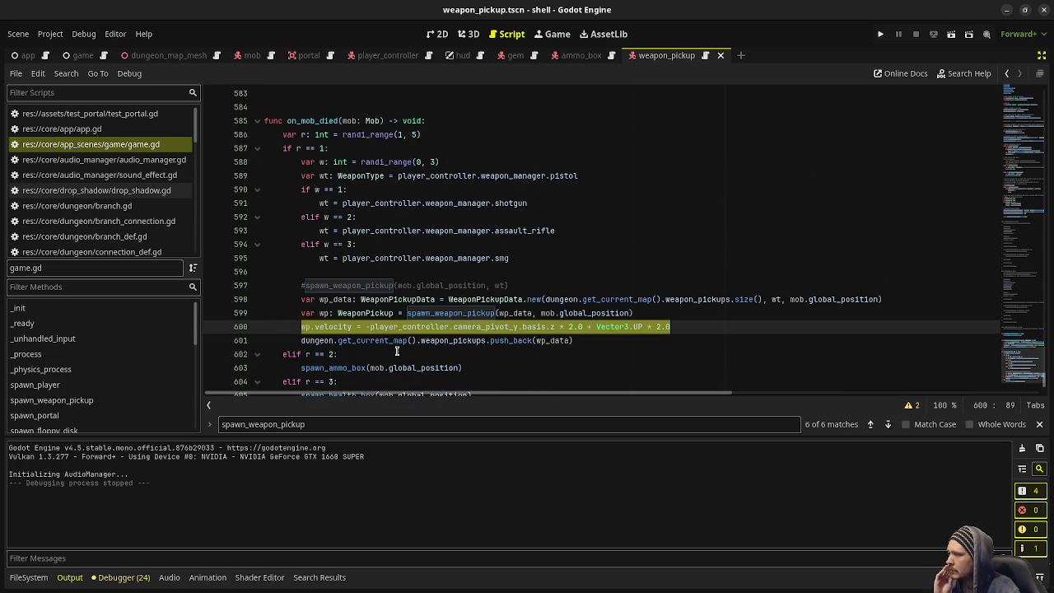
mouse_move(392, 329)
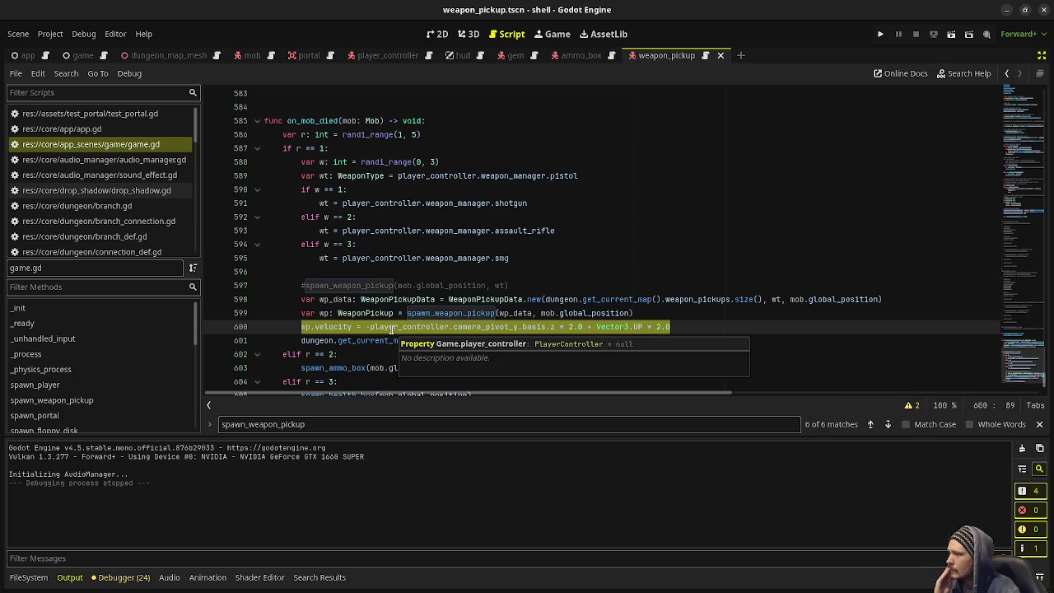
double_click(423, 315)
left_click_drag(315, 327, 594, 329)
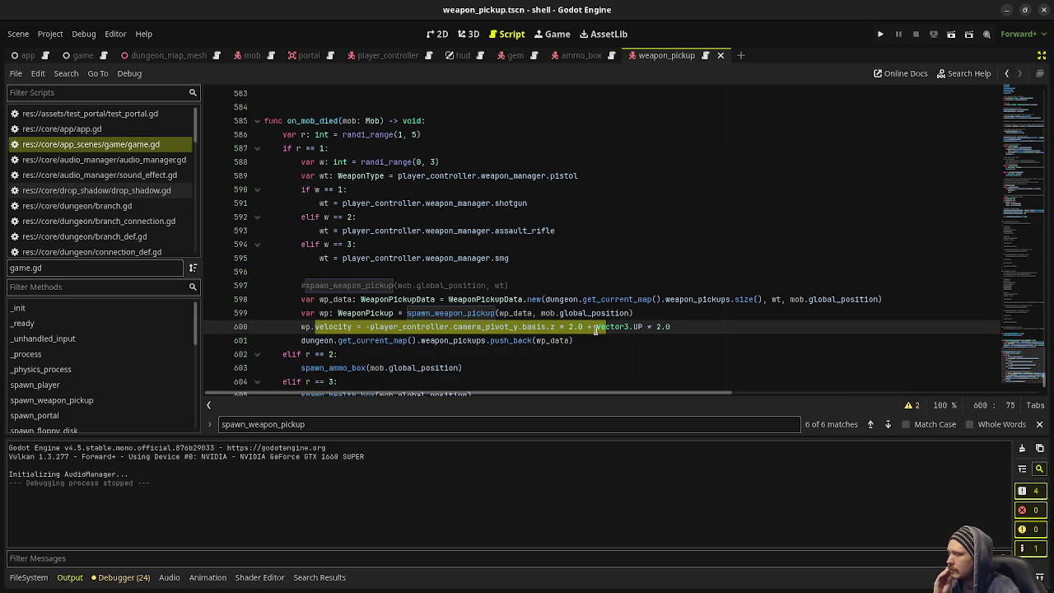
scroll(594, 330, "up", 4)
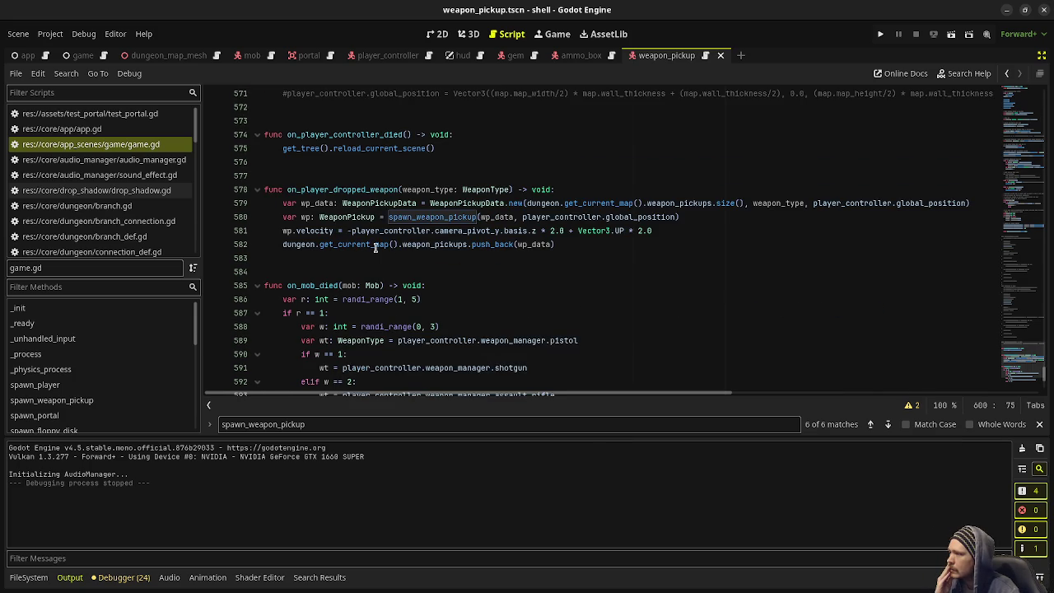
mouse_move(333, 250)
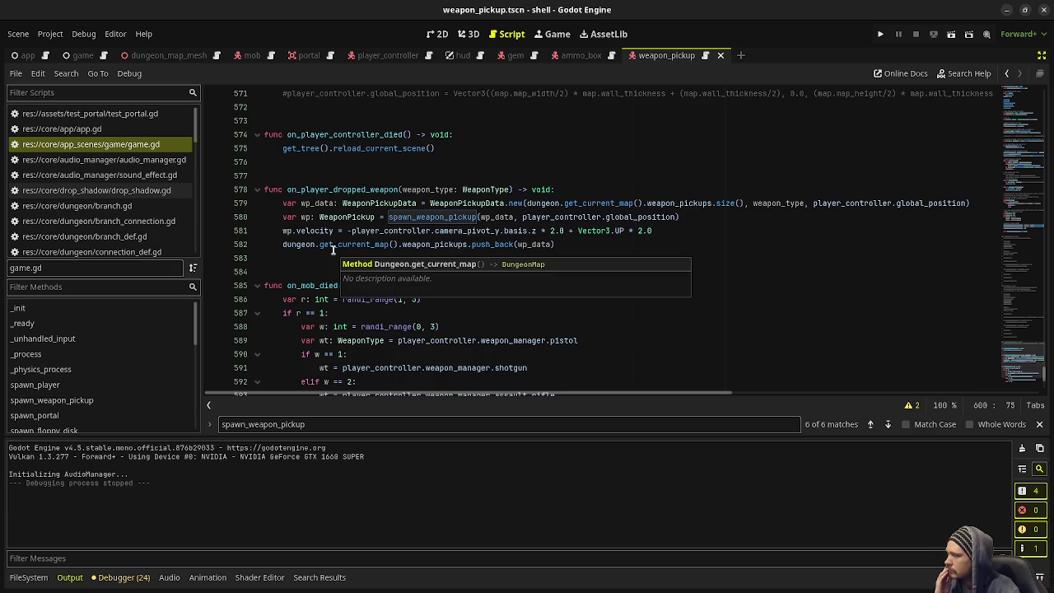
scroll(333, 249, "down", 3)
mouse_move(445, 298)
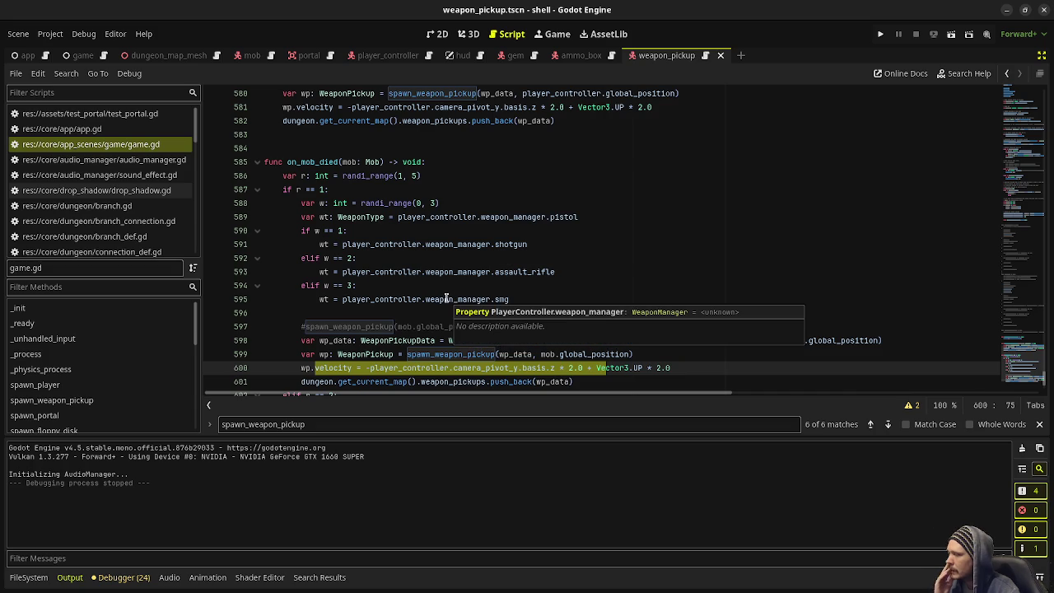
scroll(446, 299, "down", 1)
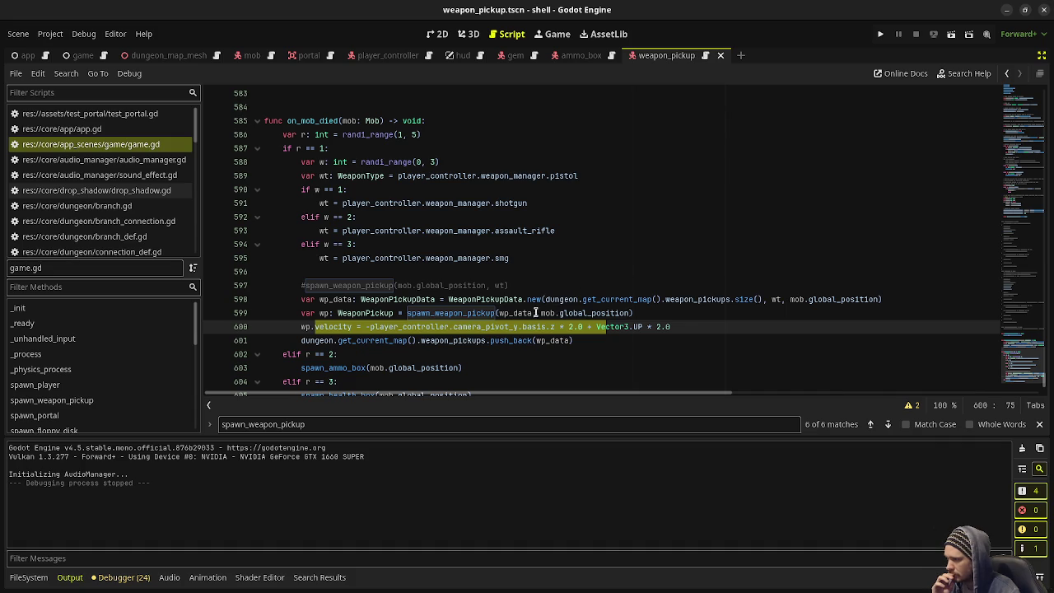
mouse_move(531, 314)
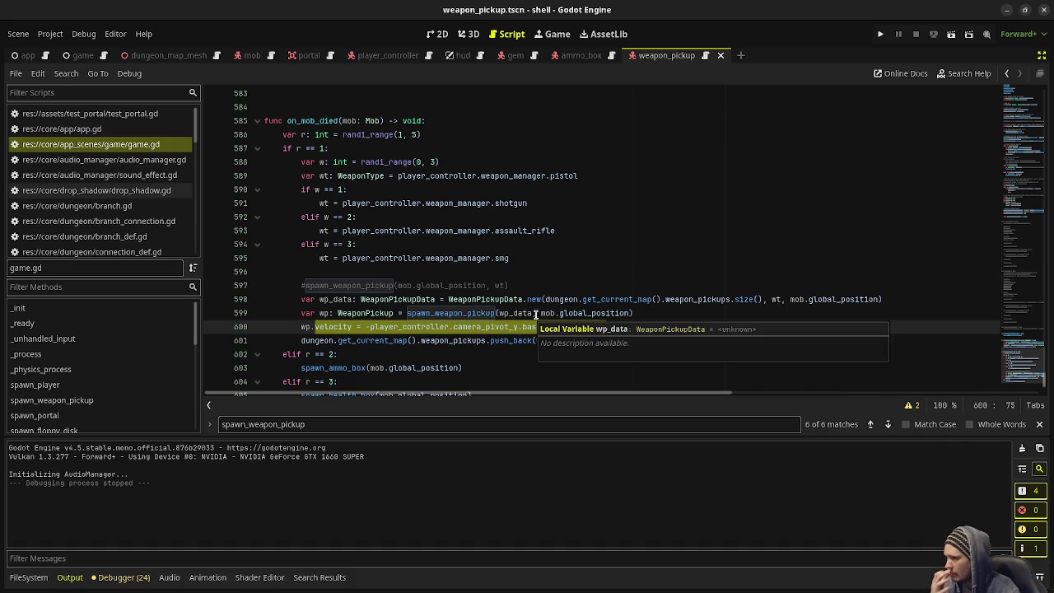
left_click(539, 321)
- Remove the position argument from the spawn_weapon_pickup calls on lines 599 and 580 and save
key("ctrl+z")
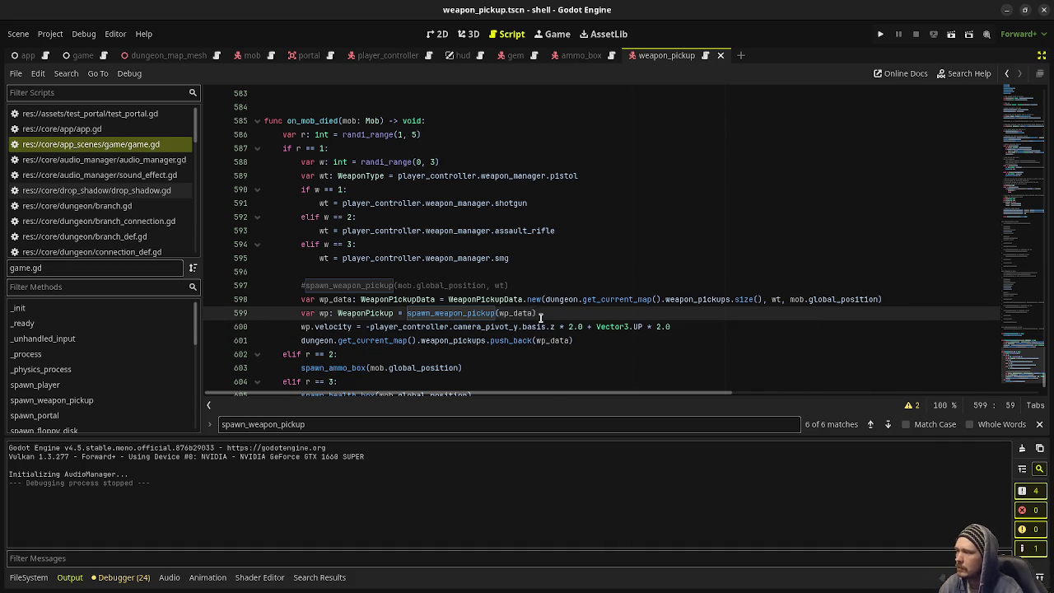
scroll(551, 247, "up", 3)
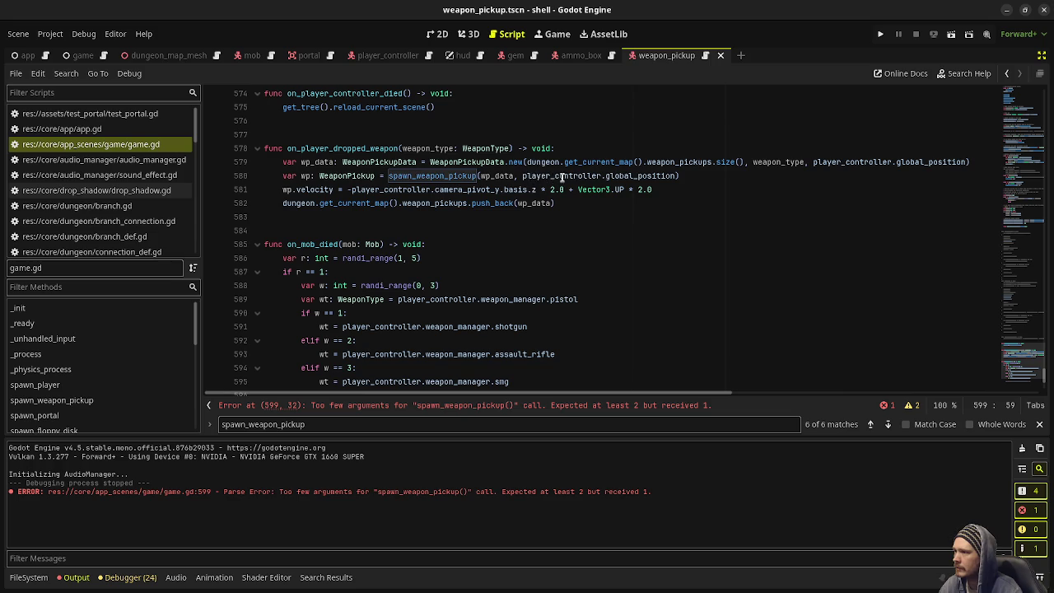
left_click_drag(514, 175, 677, 175)
key("BackSpace")
key("ctrl+s")
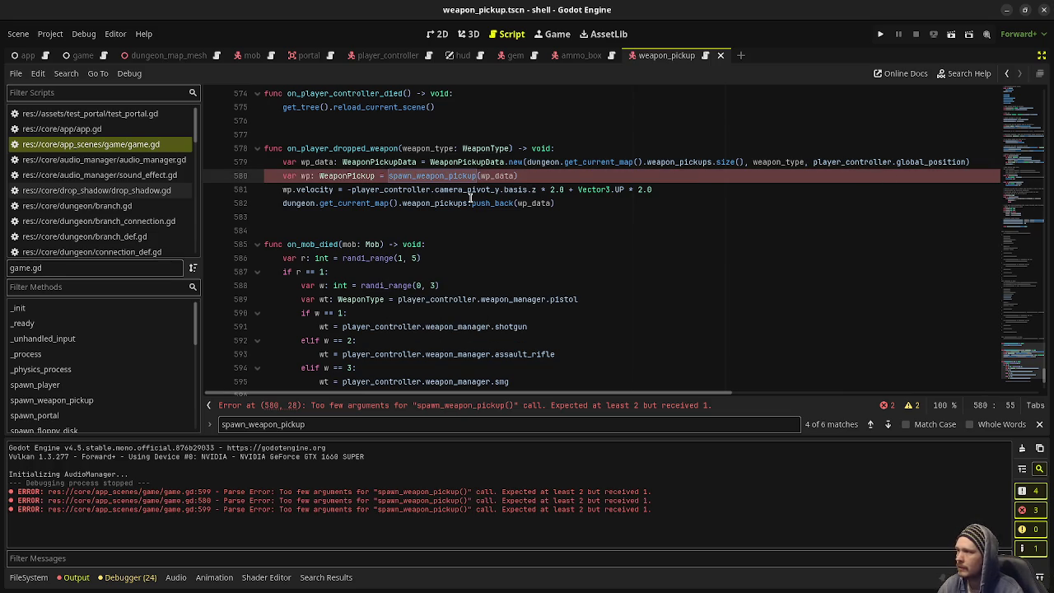
- Delete the position parameter from the spawn_weapon_pickup signature and save
left_click(443, 175, "ctrl")
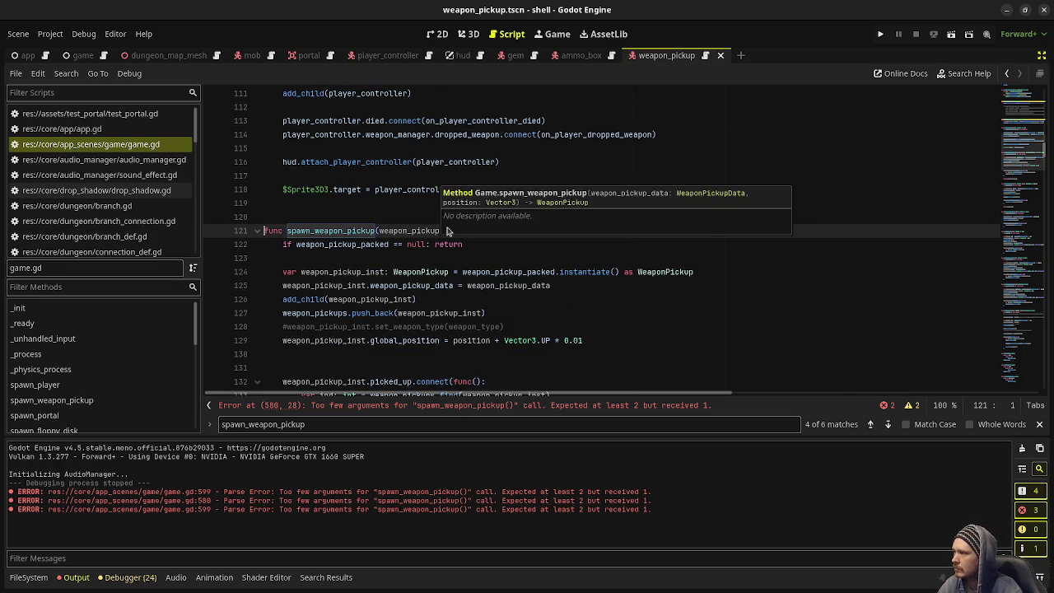
mouse_move(554, 231)
left_mouse_down()
mouse_move(645, 237)
mouse_move(632, 231)
left_mouse_up()
key("BackSpace")
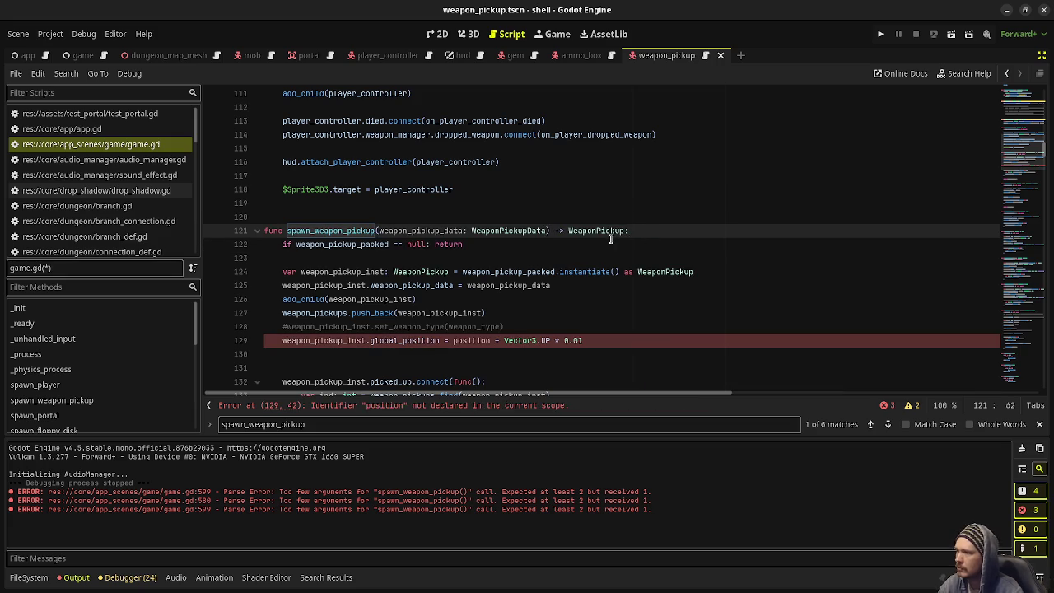
key("ctrl+s")
- Use weapon_pickup_data.position on line 129, delete empty line 131, and relaunch the game
left_click(463, 341)
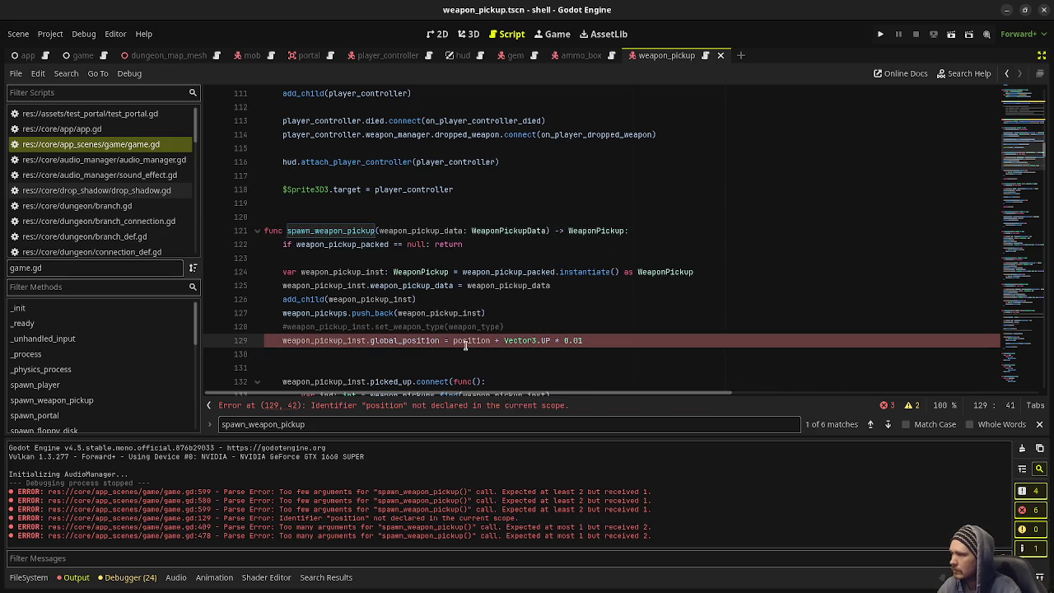
type("weapon_picku")
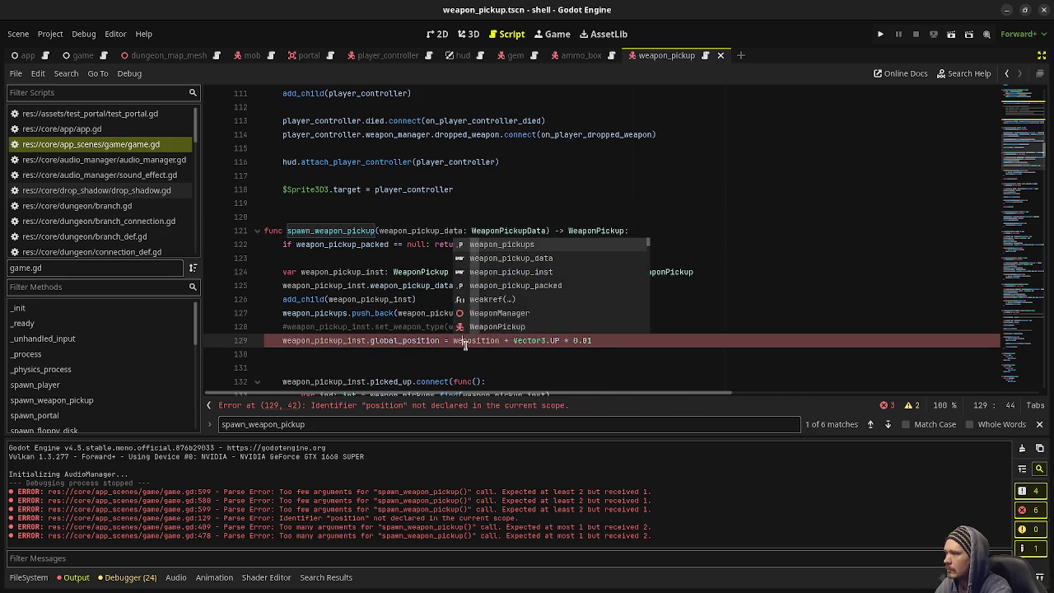
type("p_data.")
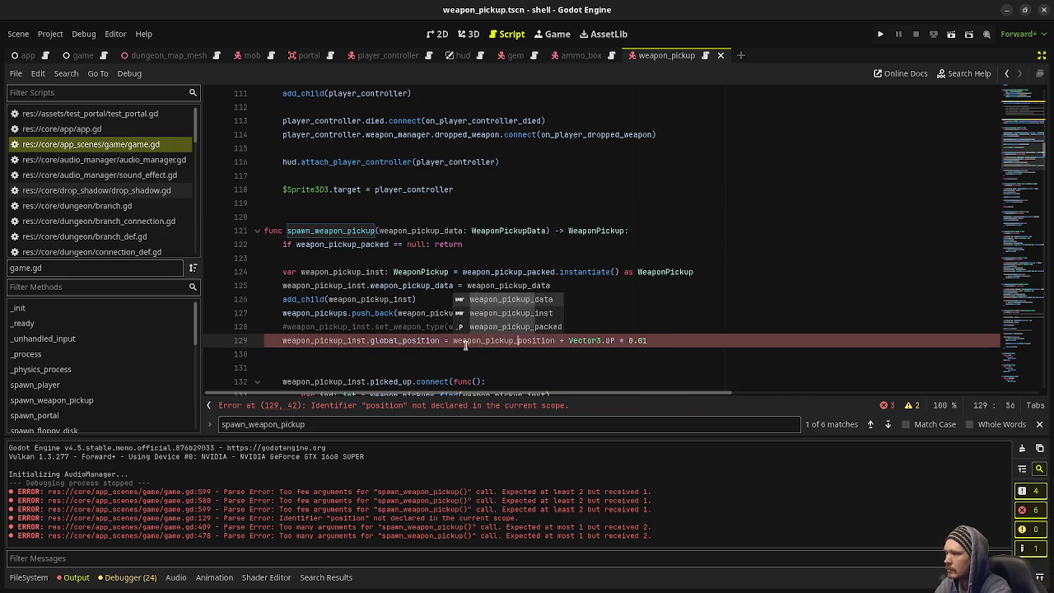
left_click(434, 231)
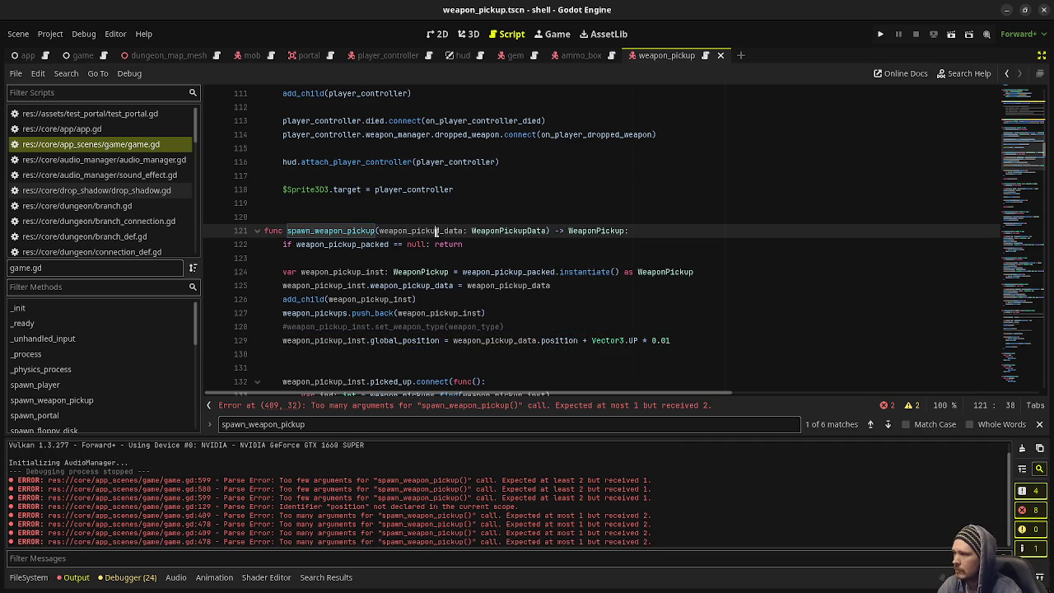
scroll(636, 320, "down", 3)
left_click(428, 250)
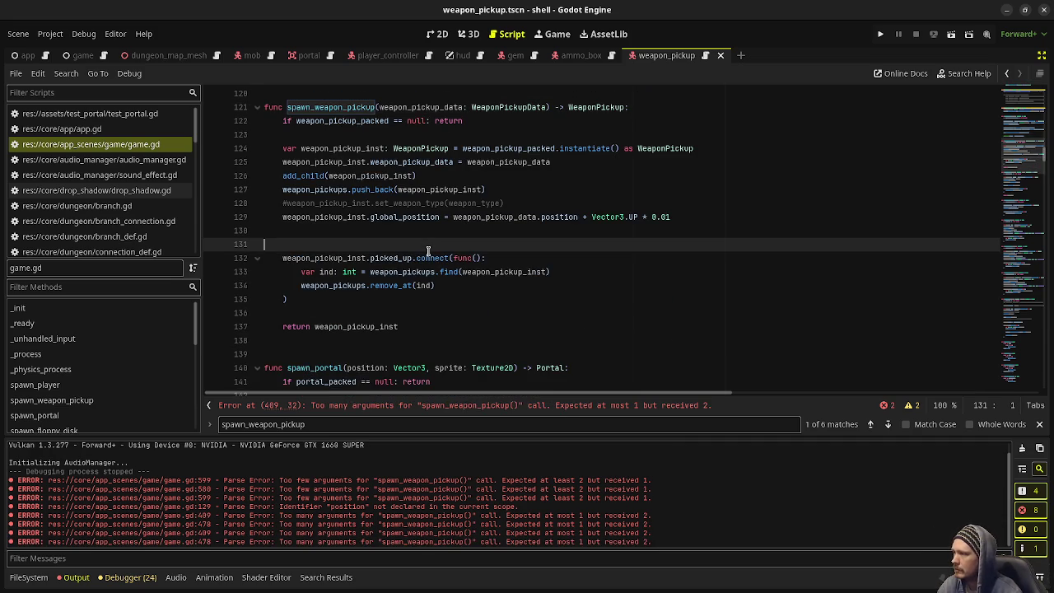
key("BackSpace")
key("F5")
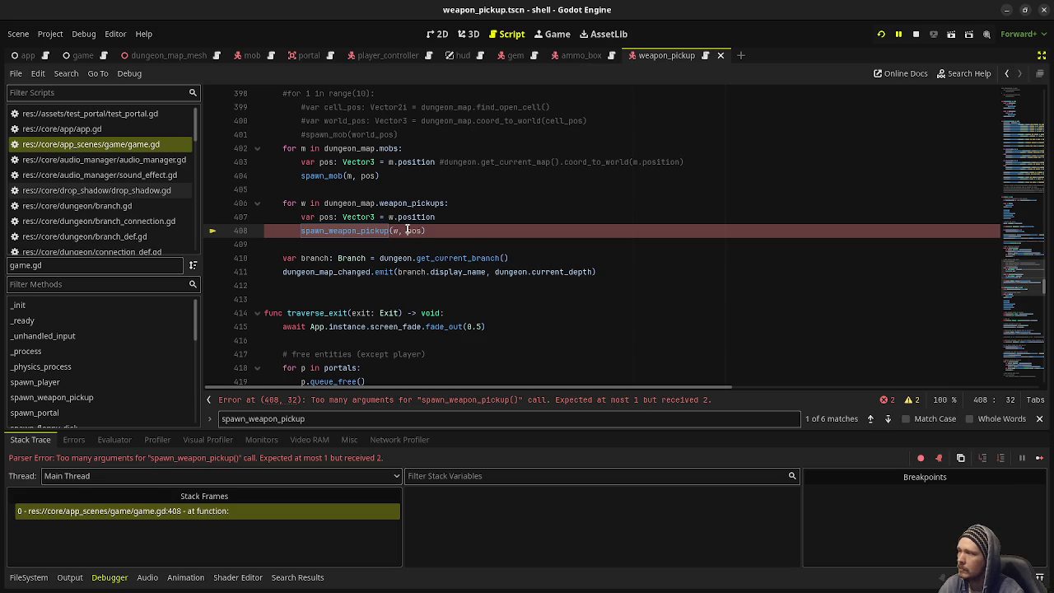
- Change line 408 to spawn_weapon_pickup(w) and delete the unused var pos line above it
left_click(420, 231)
key("BackSpace")
key("BackSpace")
key("BackSpace")
key("ctrl+s")
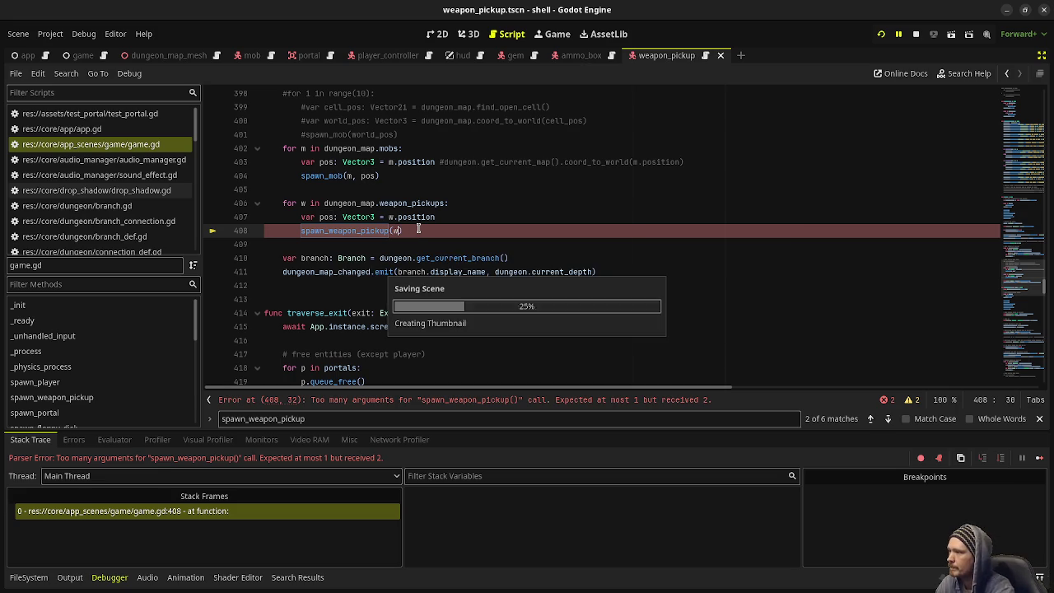
left_click(498, 205)
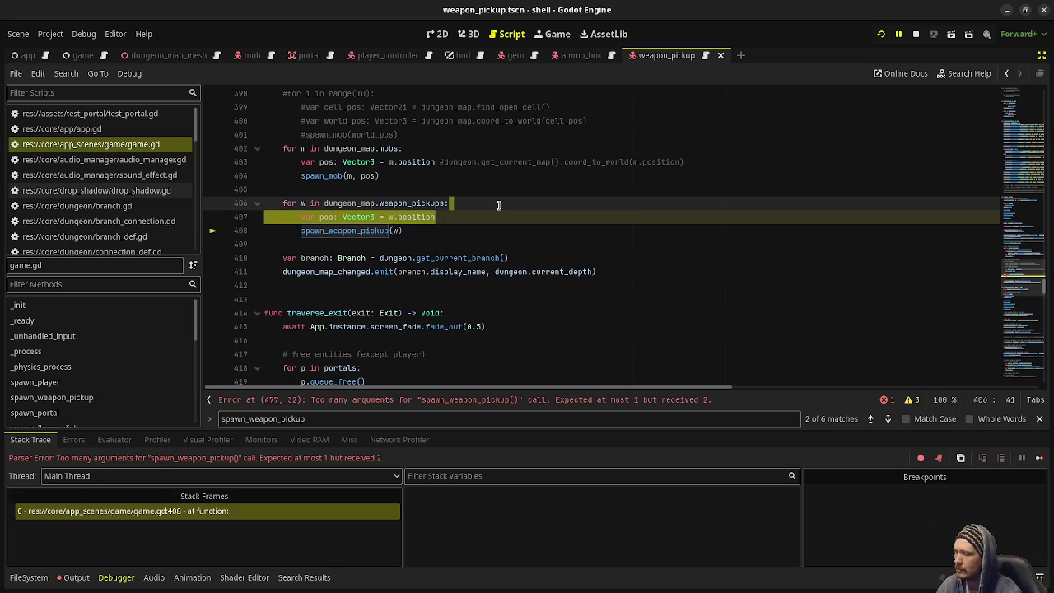
key("shift+Down")
key("Delete")
key("ctrl+s")
- Drop the pos argument on line 476, delete its unused pos declaration, and save
scroll(495, 226, "down", 5)
scroll(495, 227, "down", 14)
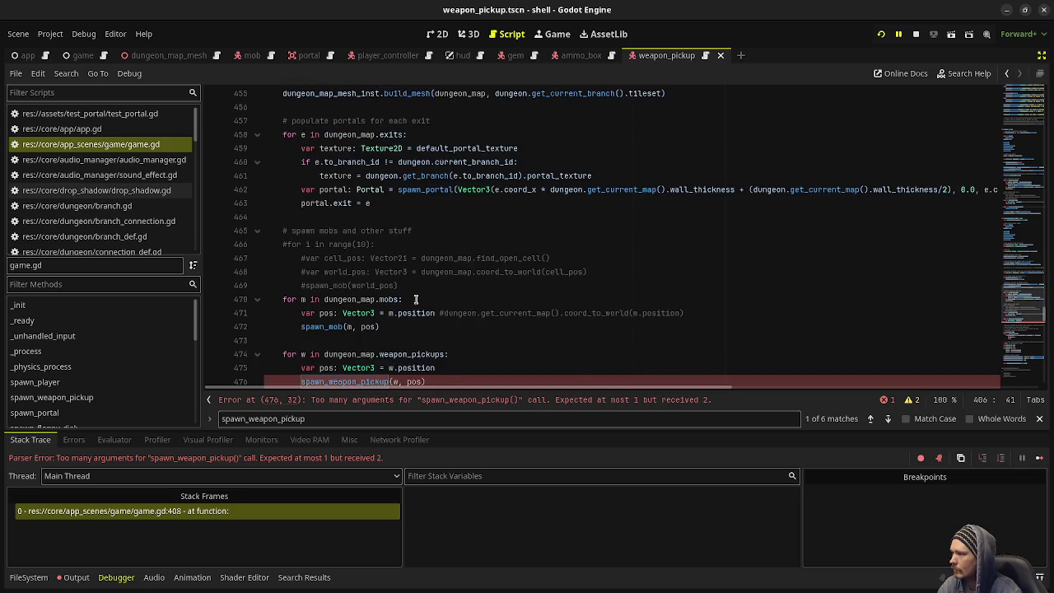
scroll(418, 293, "down", 2)
left_click(423, 298)
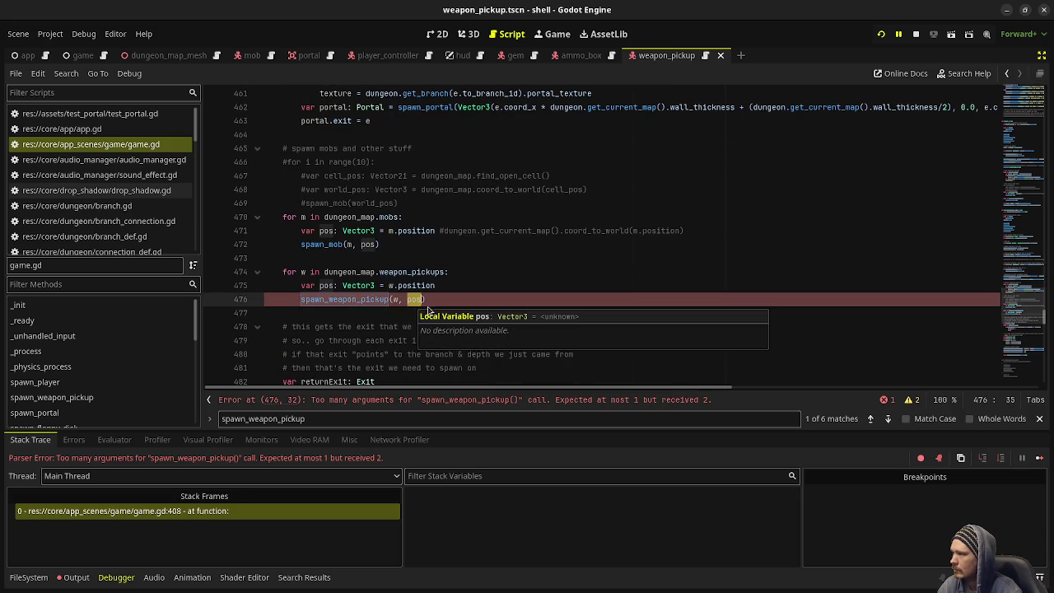
key("BackSpace")
key("BackSpace")
key("BackSpace")
left_click_drag(444, 285, 482, 275)
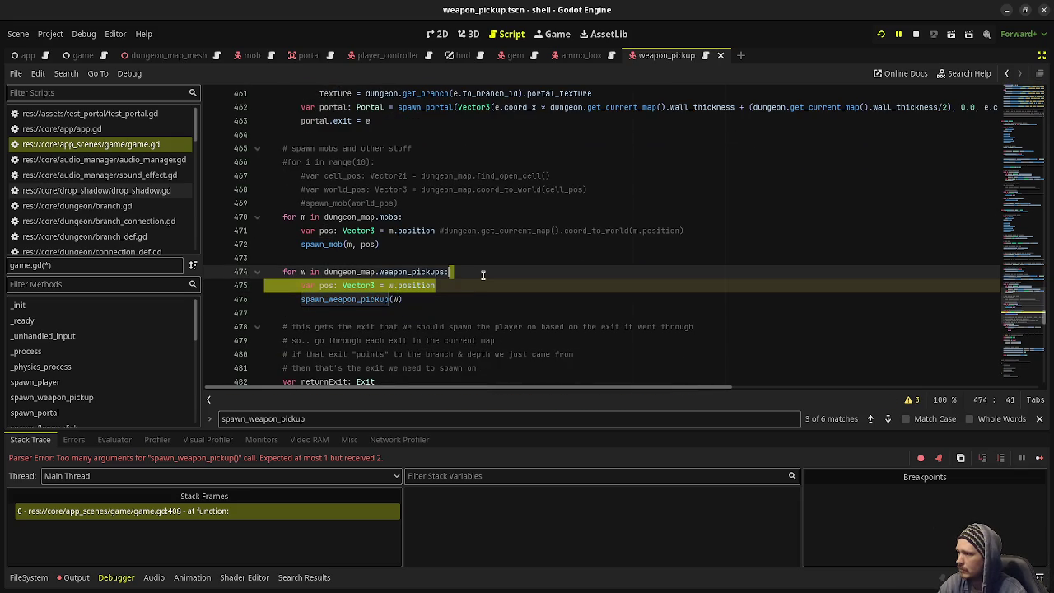
key("BackSpace")
key("ctrl+s")
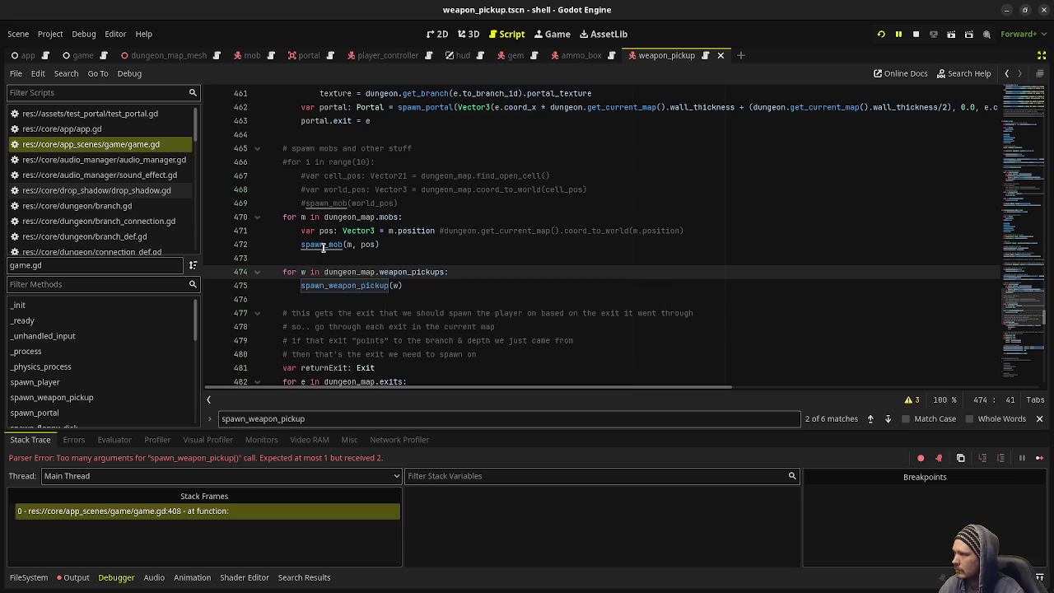
left_click(322, 245, "ctrl")
- Delete ', position: Vector3' from the spawn_mob signature and save
left_click_drag(417, 230, 496, 230)
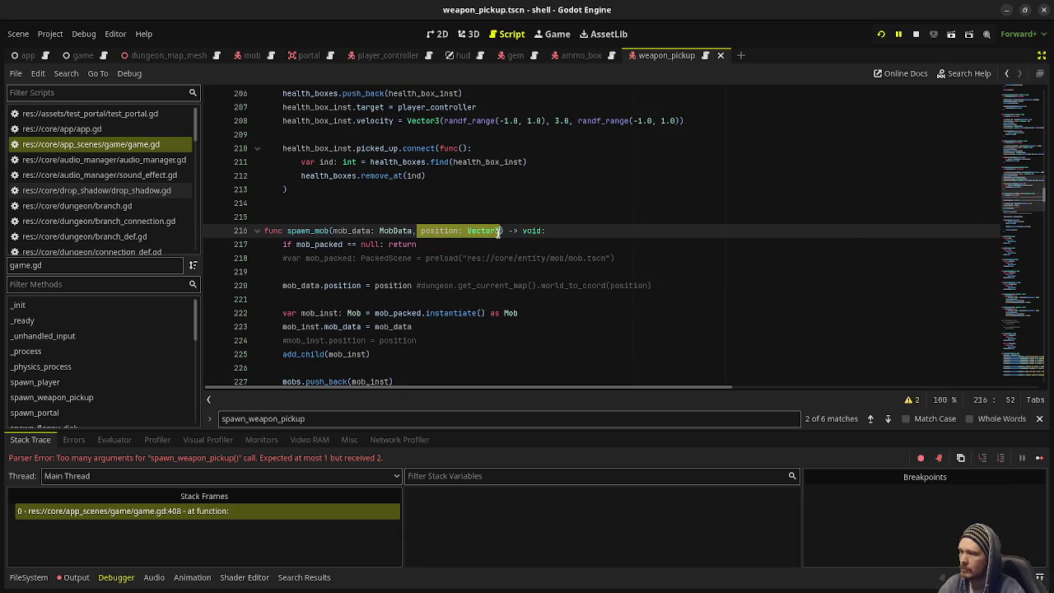
key("ctrl+s")
key("BackSpace")
key("ctrl+s")
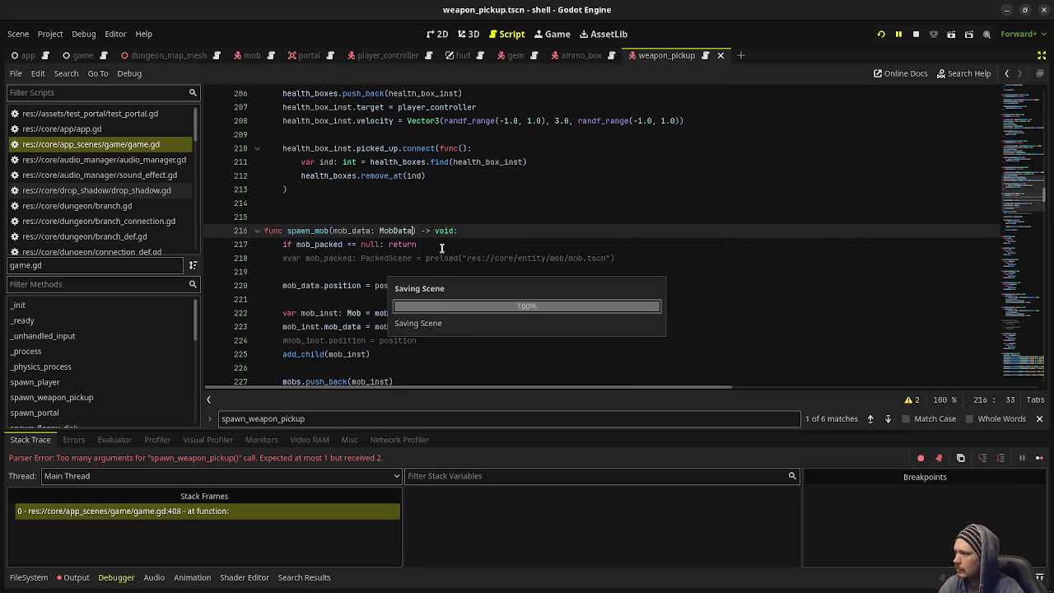
- Change the position reference on line 220 to mob_data.position
left_click(375, 285)
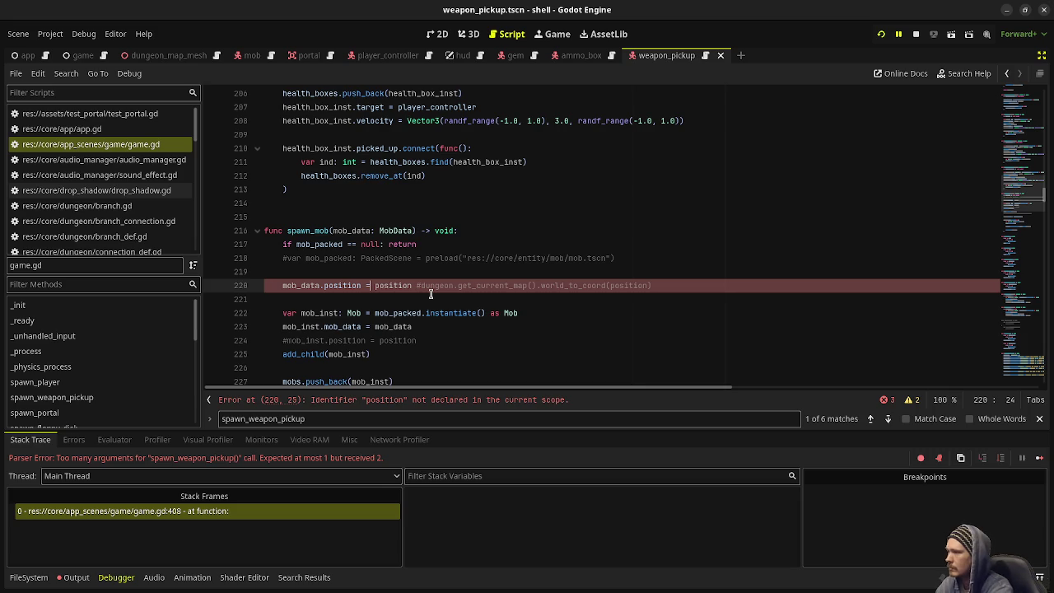
key("ctrl+space")
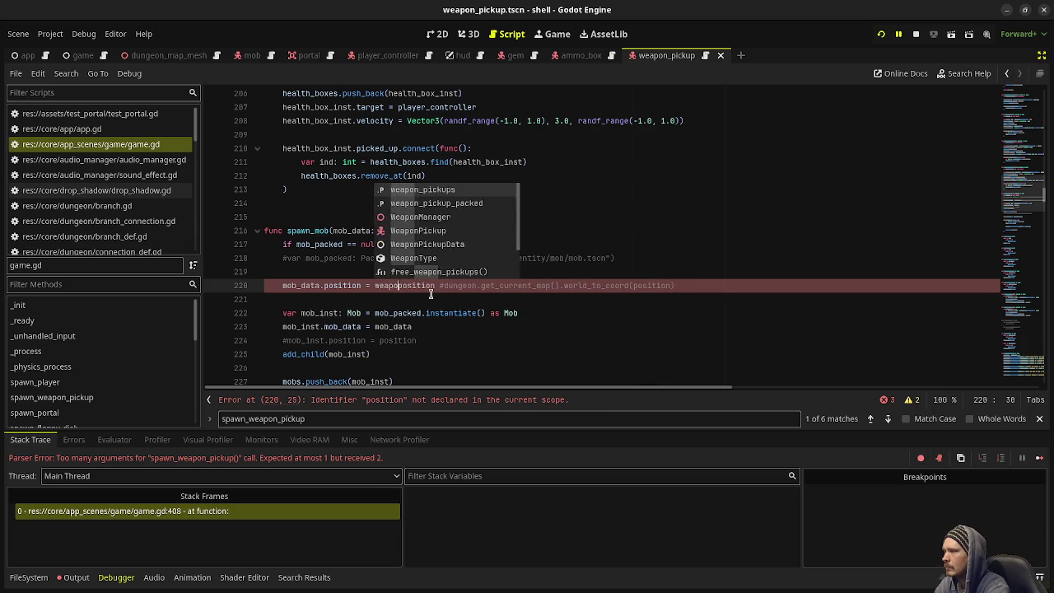
type("mob_data.")
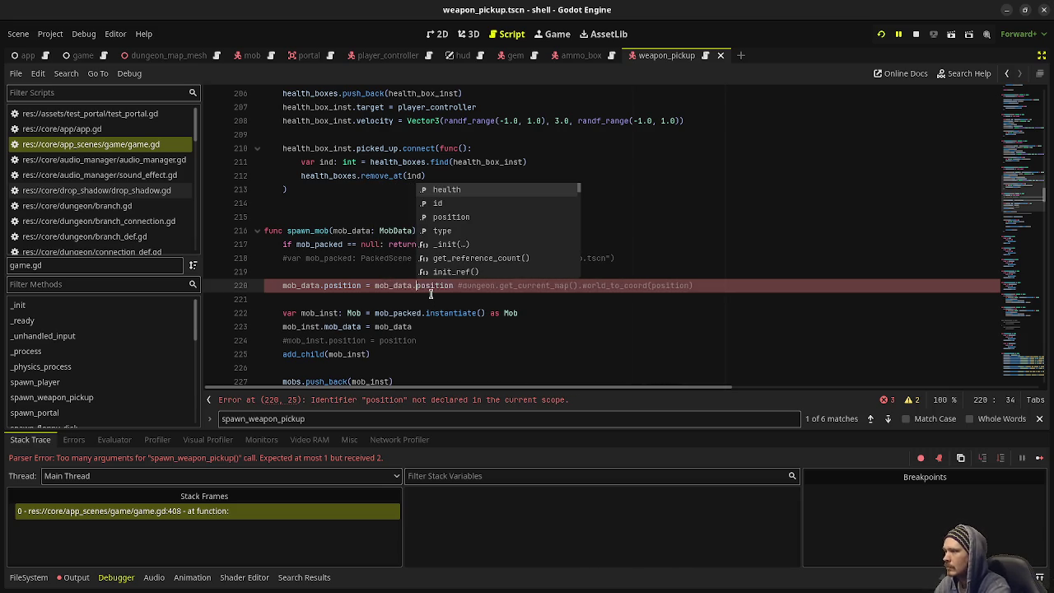
left_click(389, 244)
scroll(409, 346, "down", 6)
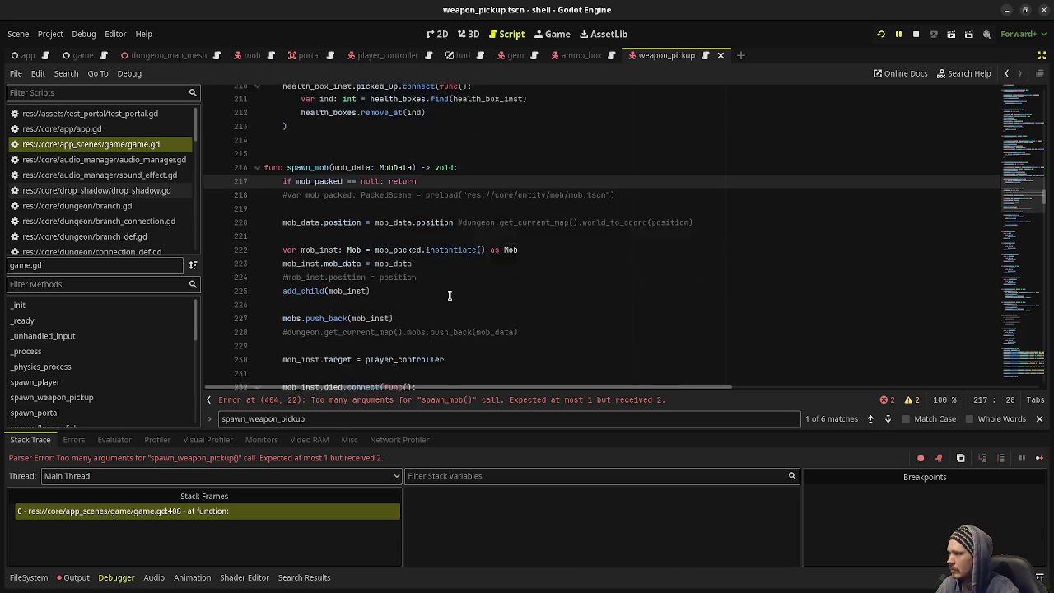
- Change the line 404 call to spawn_mob(m) and select the unused pos declaration above it
left_click(403, 400)
double_click(368, 230)
key("BackSpace")
key("BackSpace")
key("BackSpace")
left_click(634, 216)
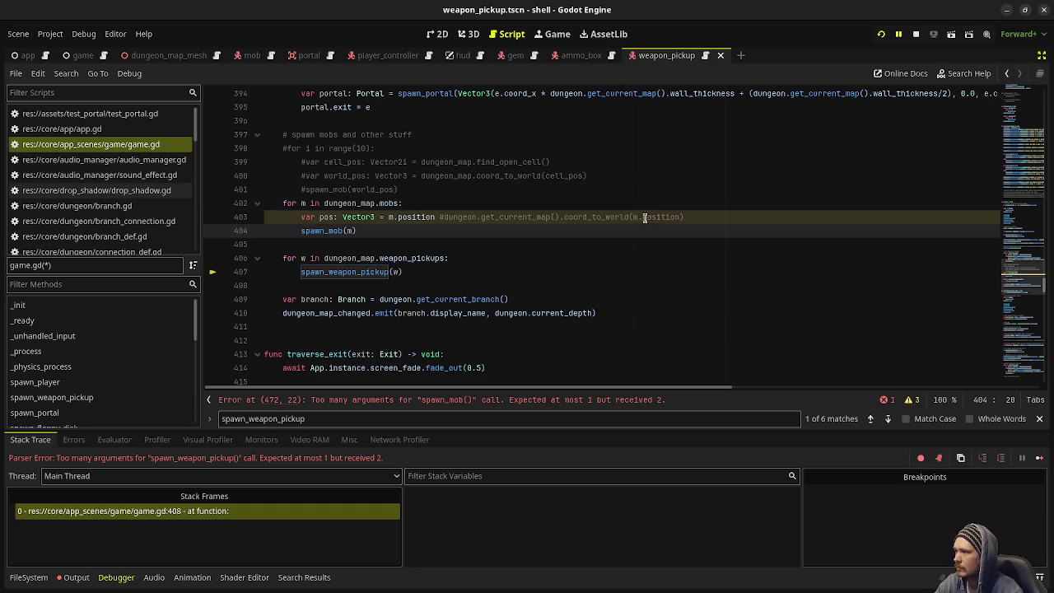
left_click(713, 214)
left_click_drag(713, 215, 717, 209)
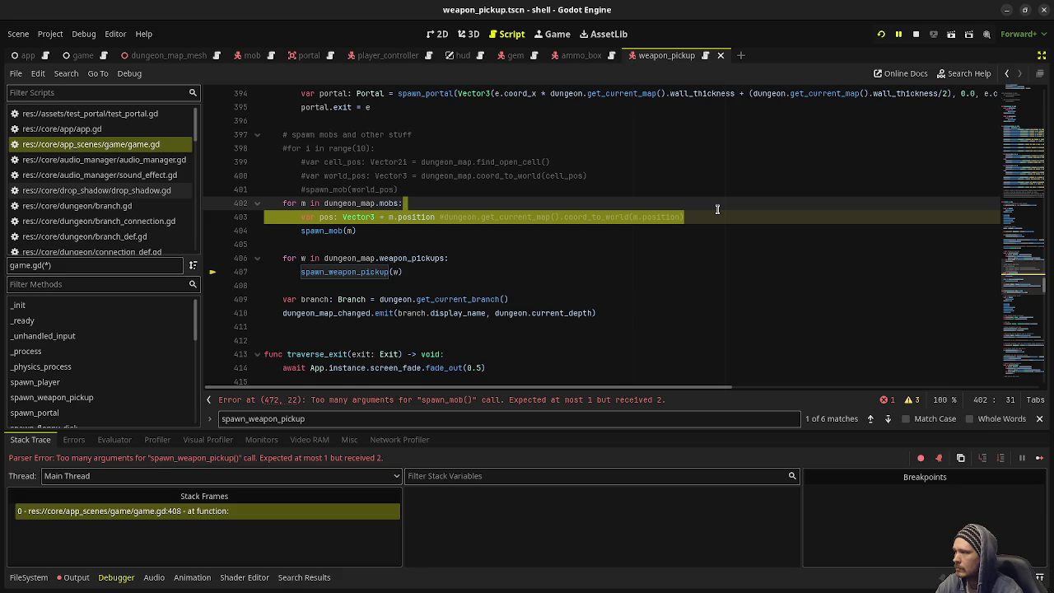
- Delete the unused pos declaration and drop the pos argument from the second spawn_mob call
key("BackSpace")
key("ctrl+s")
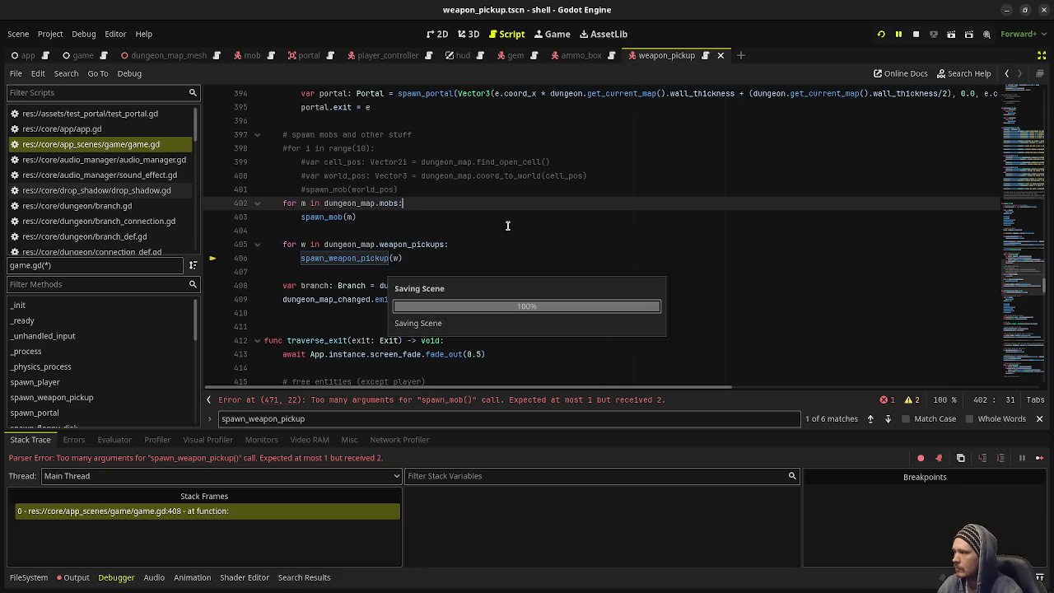
left_click(385, 399)
key("BackSpace")
key("BackSpace")
key("BackSpace")
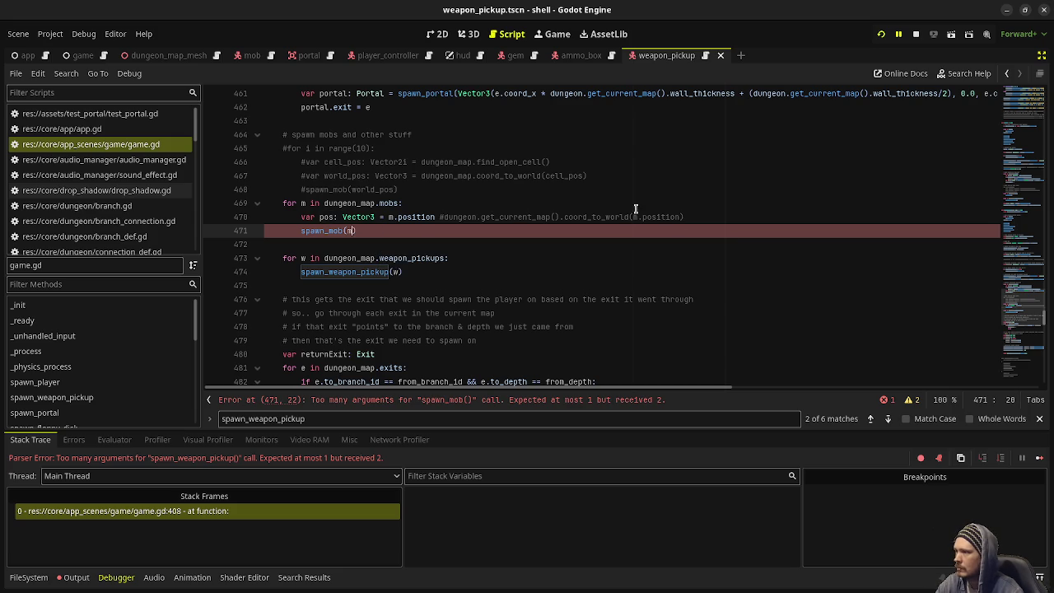
- Remove the unused pos declaration on line 470 and save game.gd
left_click(722, 202)
key("shift+Down")
key("shift+End")
key("BackSpace")
key("ctrl+s")
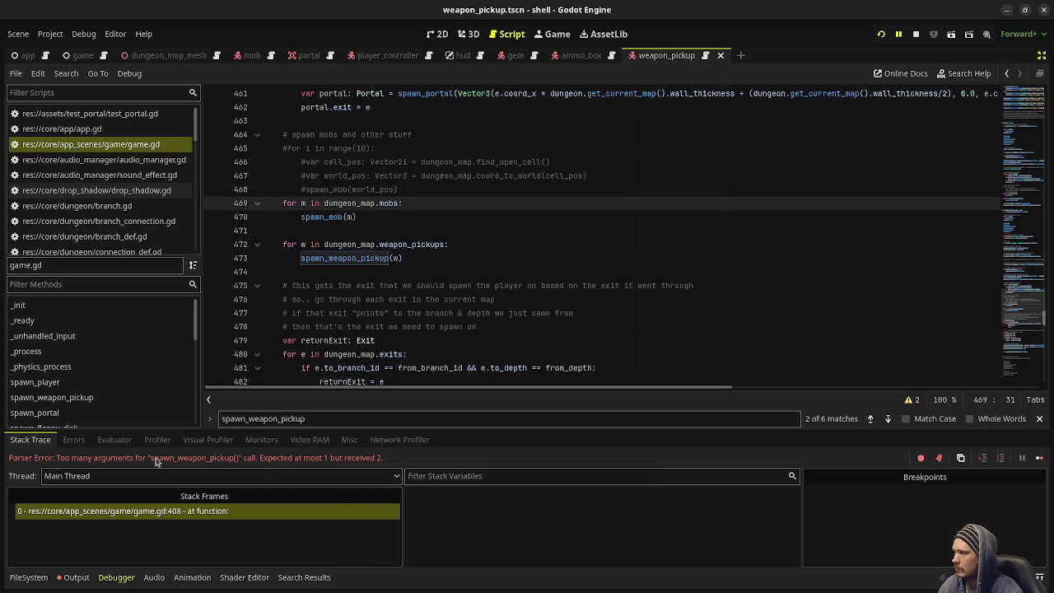
- Check the reported stack frame line, save the script, and stop the running game
left_click(103, 511)
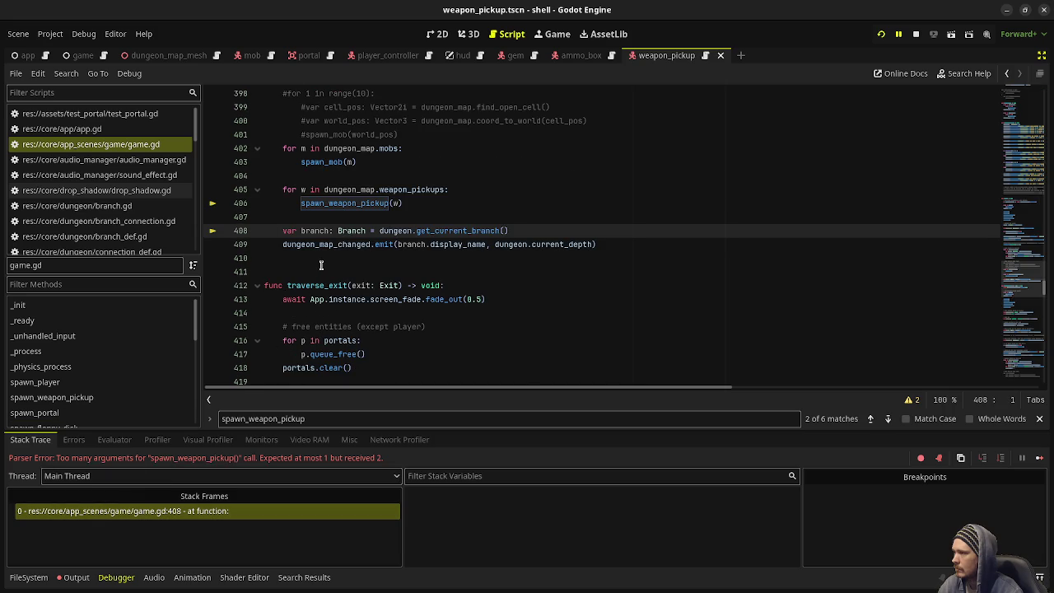
left_click(405, 204)
key("ctrl+s")
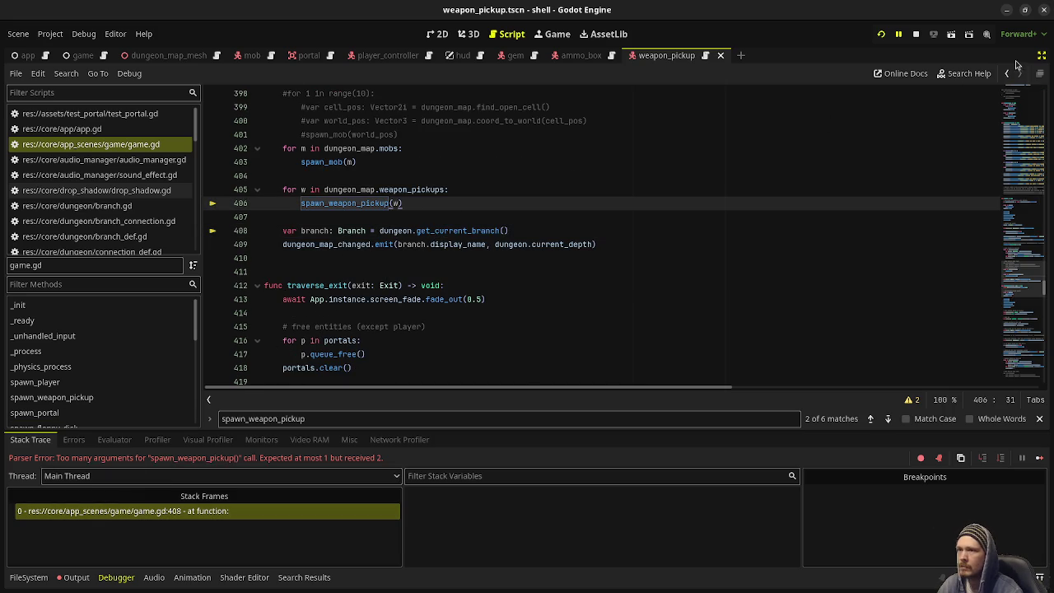
left_click(913, 33)
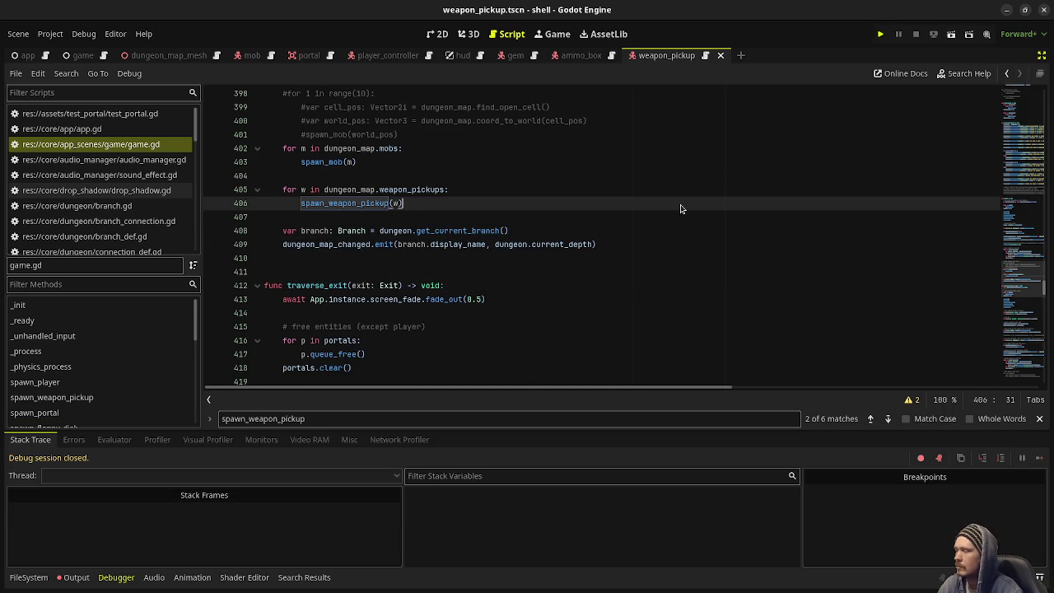
- Relaunch the game, shoot the first zombie, and collect its dropped gems
key("F5")
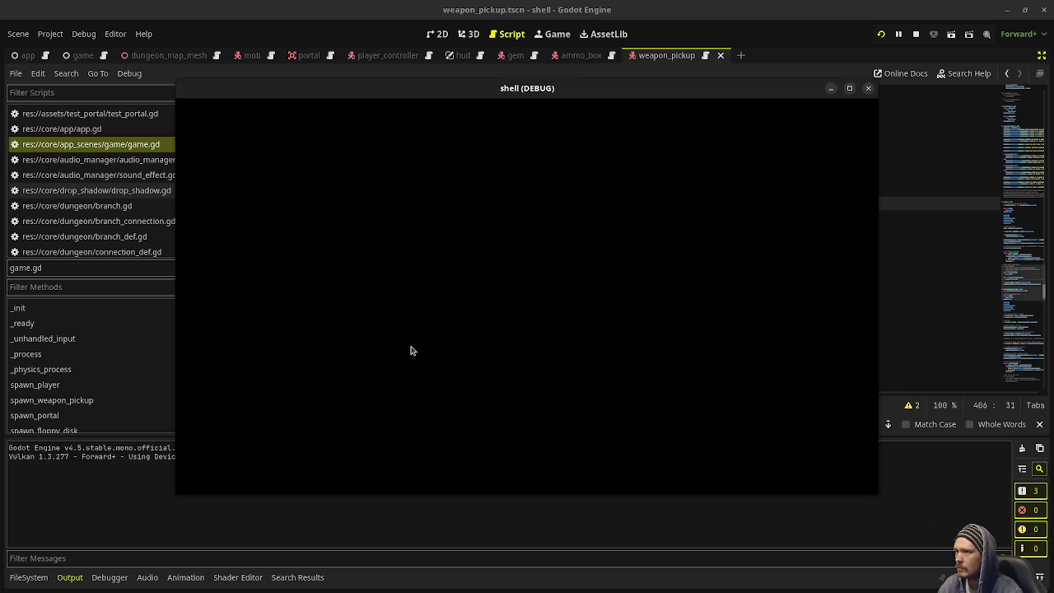
key("w")
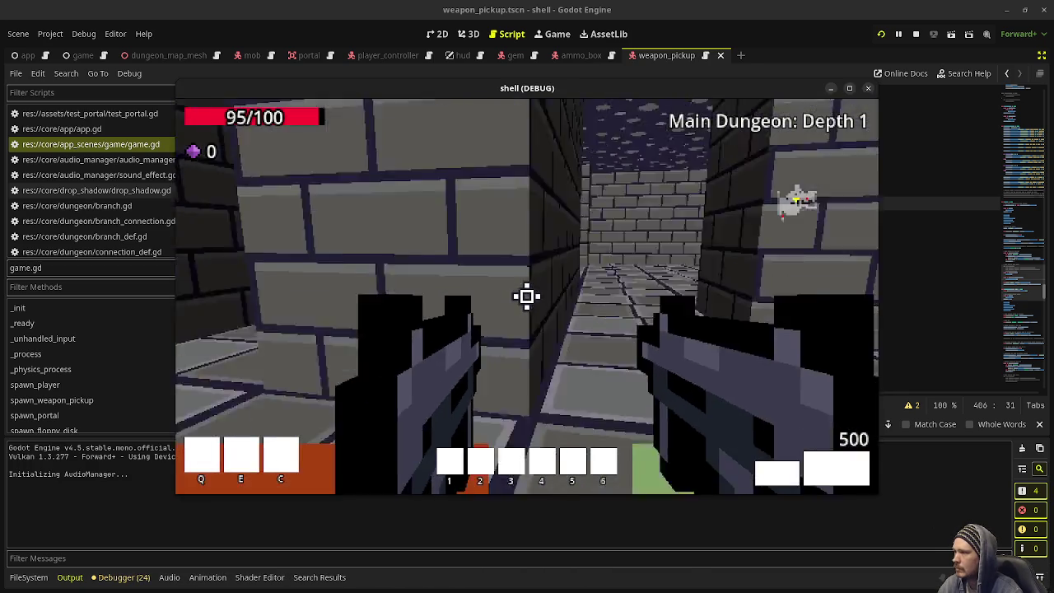
left_click(527, 297)
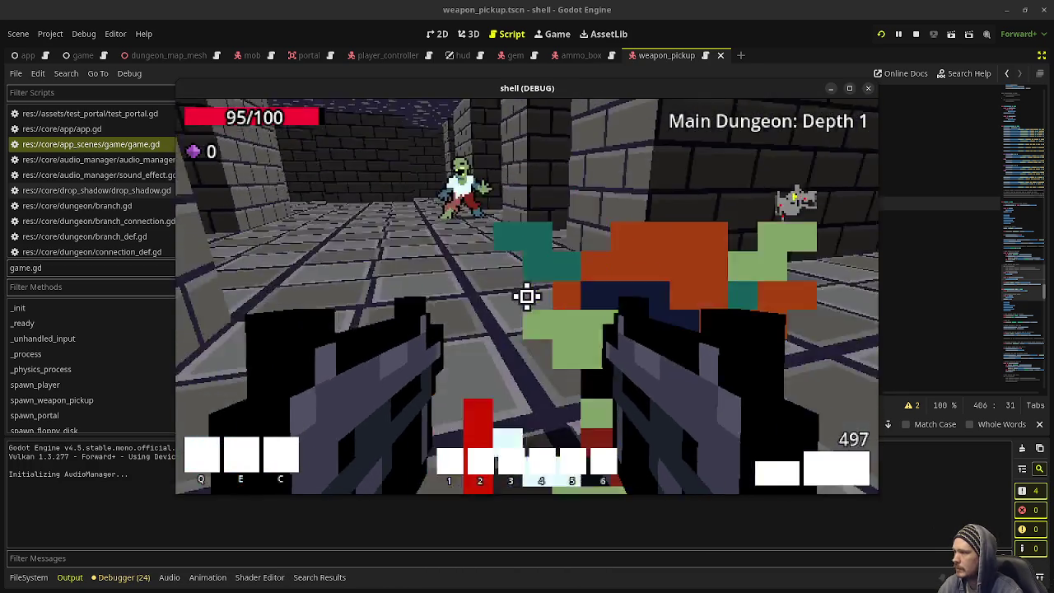
left_click(527, 296)
key("w")
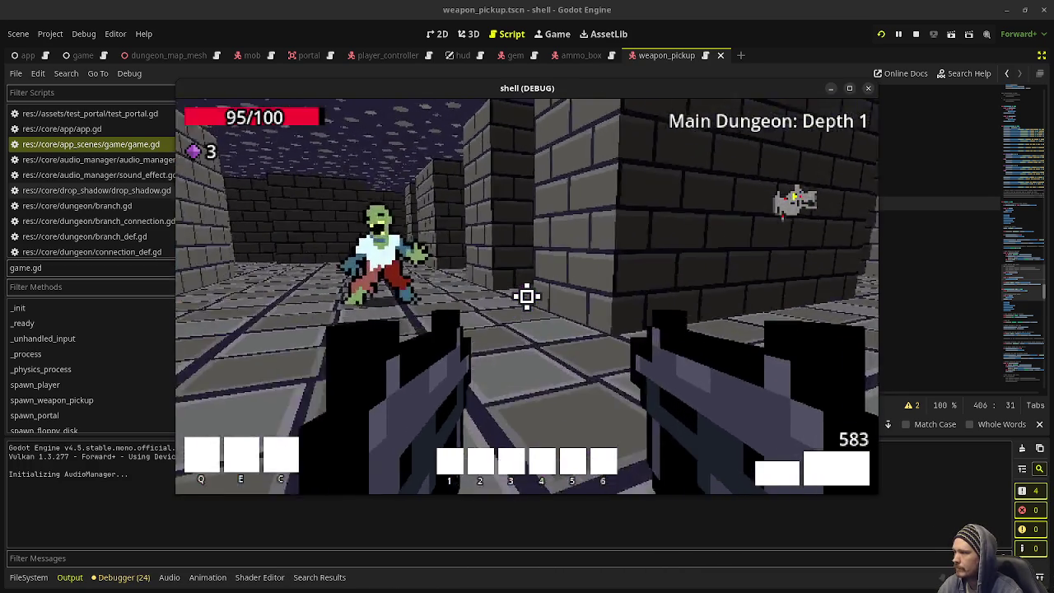
key("w")
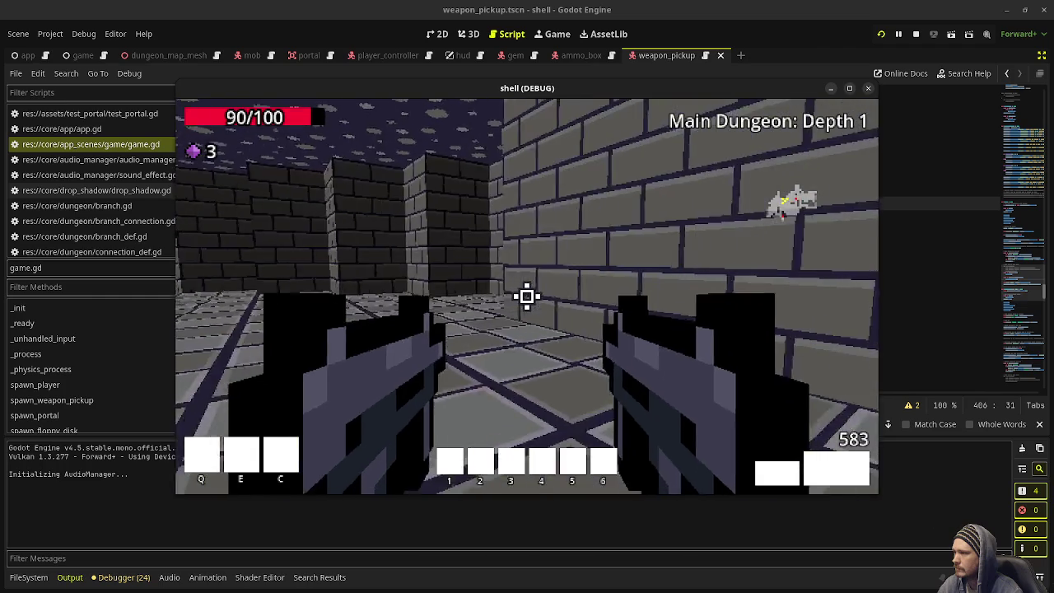
key("w")
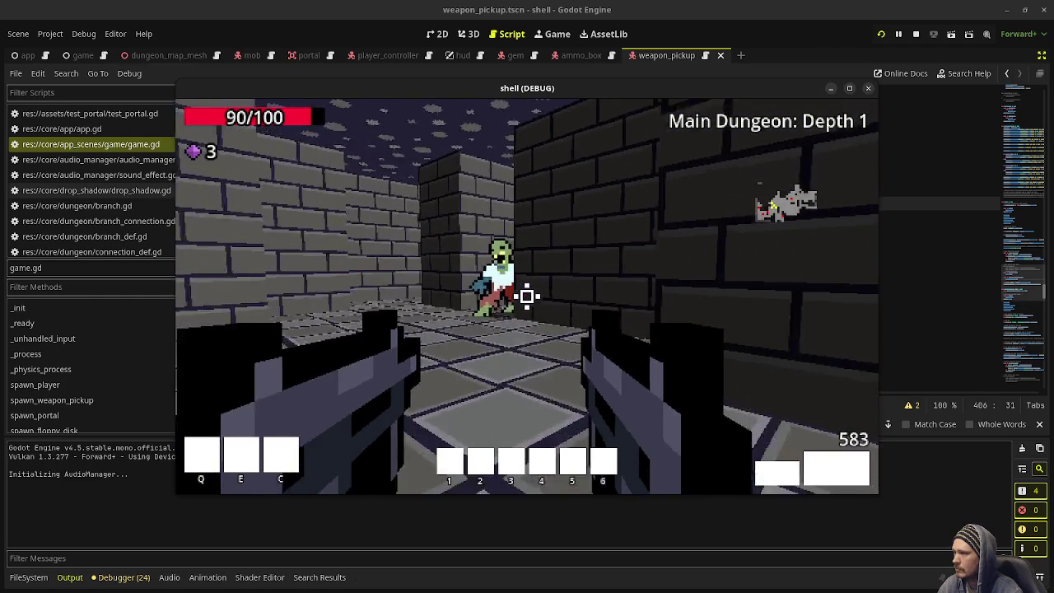
- Fight the zombies down the corridor while picking up gems
left_click(526, 297)
left_click(526, 296)
key("w")
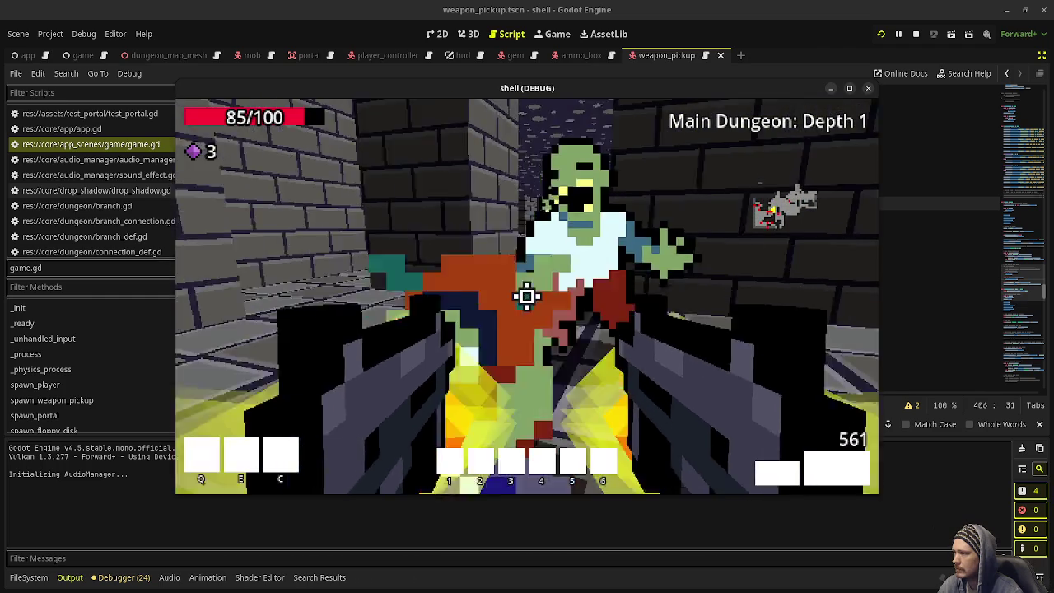
left_click(527, 296)
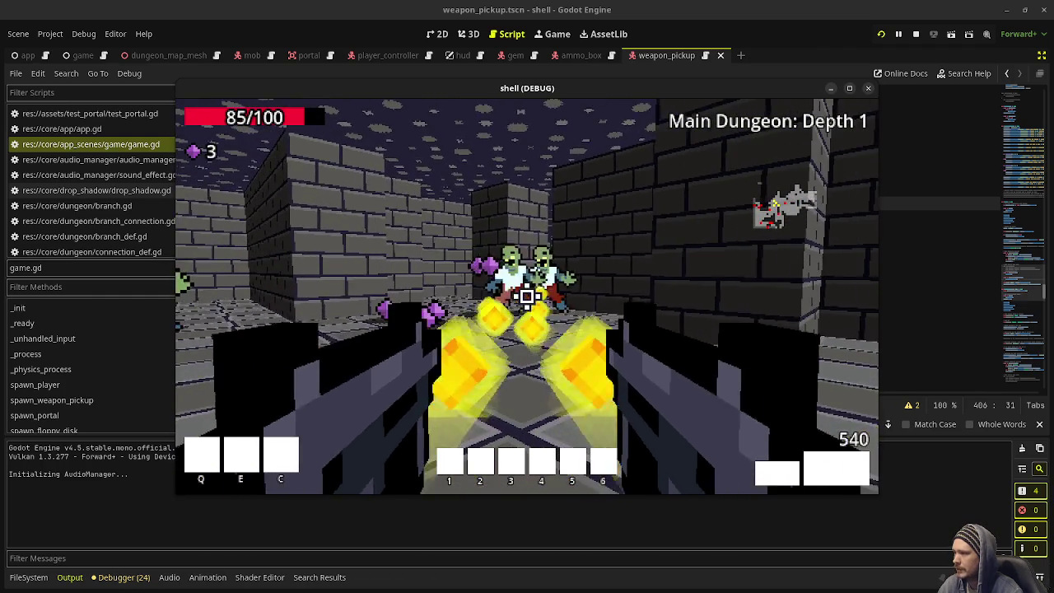
key("w")
left_click(527, 297)
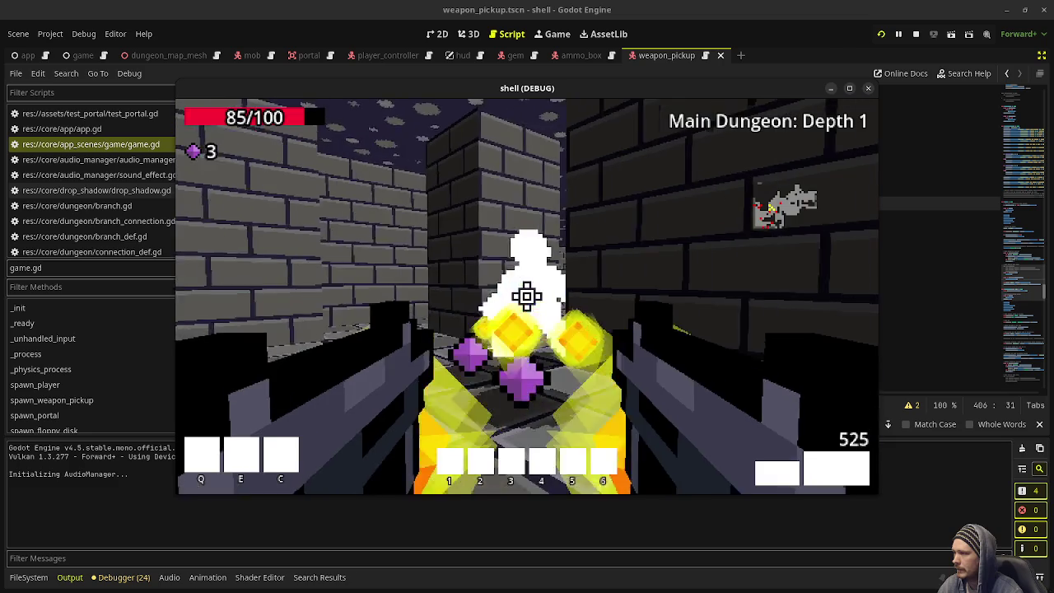
left_click(527, 296)
key("w")
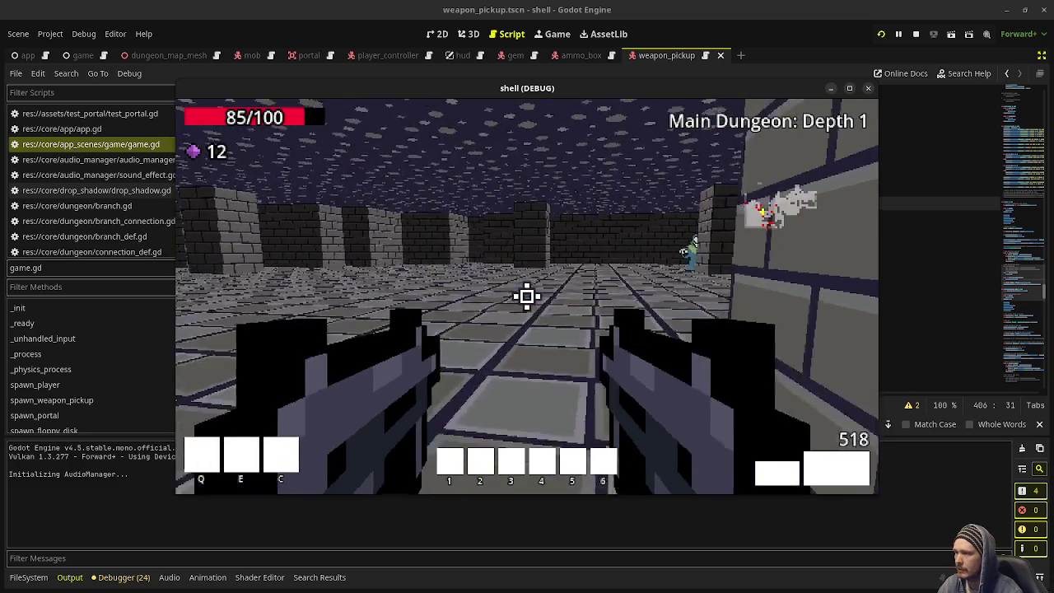
key("w")
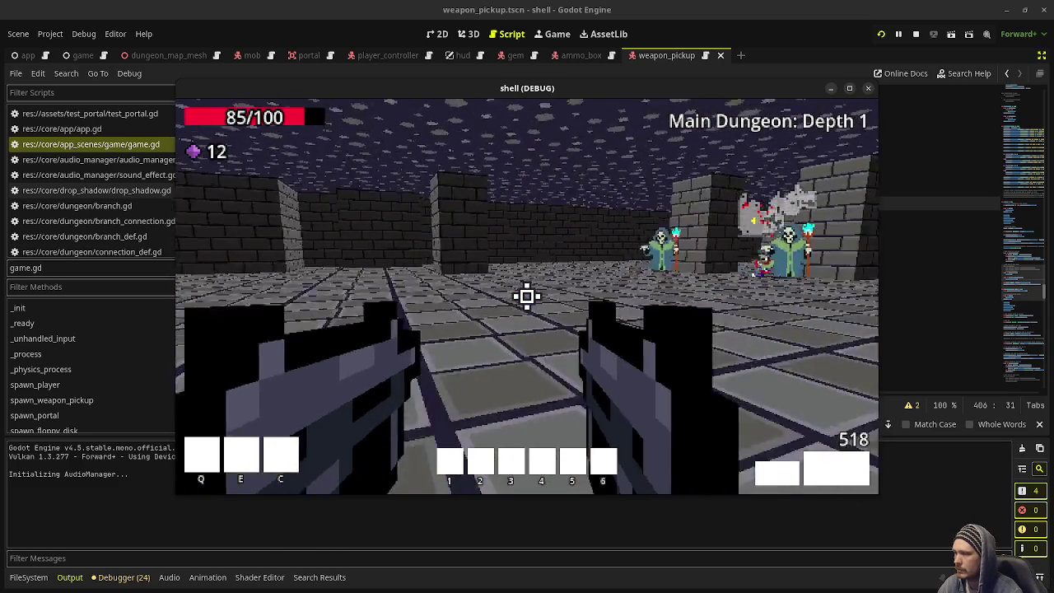
key("w")
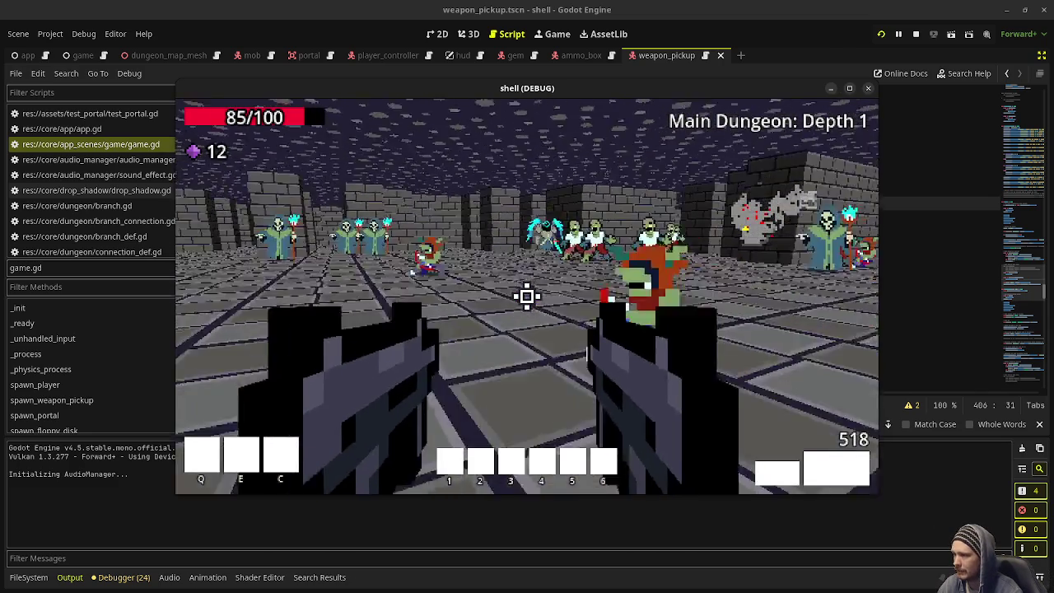
- Keep firing at the boss and the group of zombies and skeletons
left_click(527, 296)
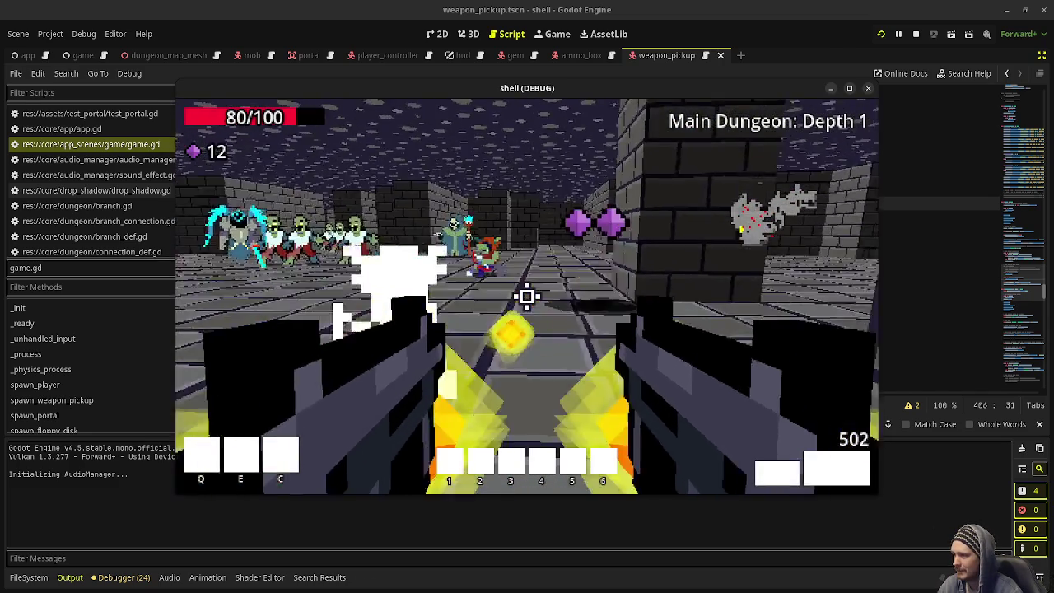
left_click(526, 297)
left_click(527, 296)
left_click(527, 296)
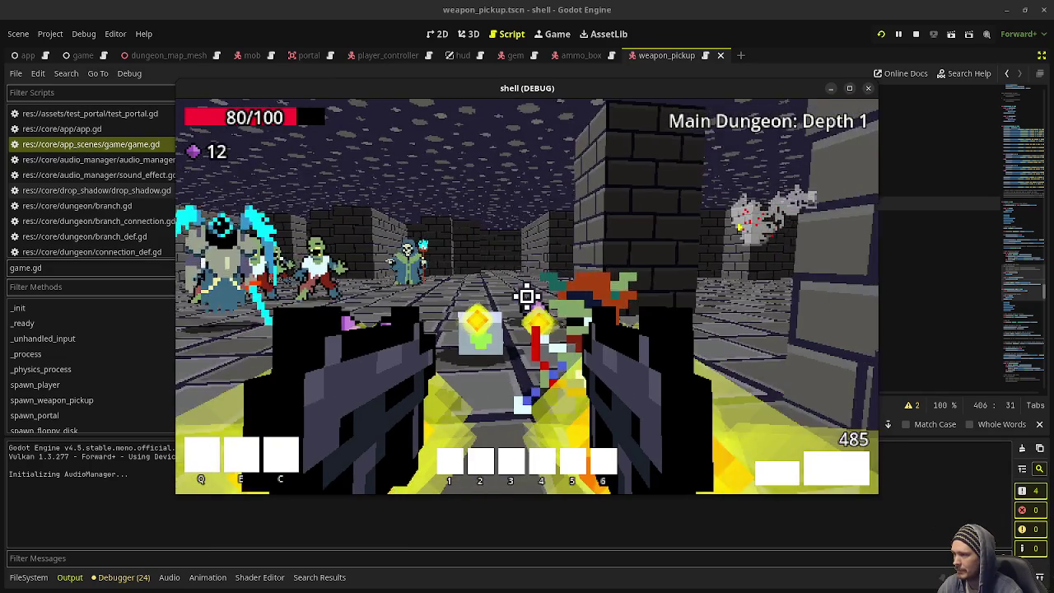
left_click(527, 296)
left_click(526, 296)
left_click(526, 297)
left_click(527, 296)
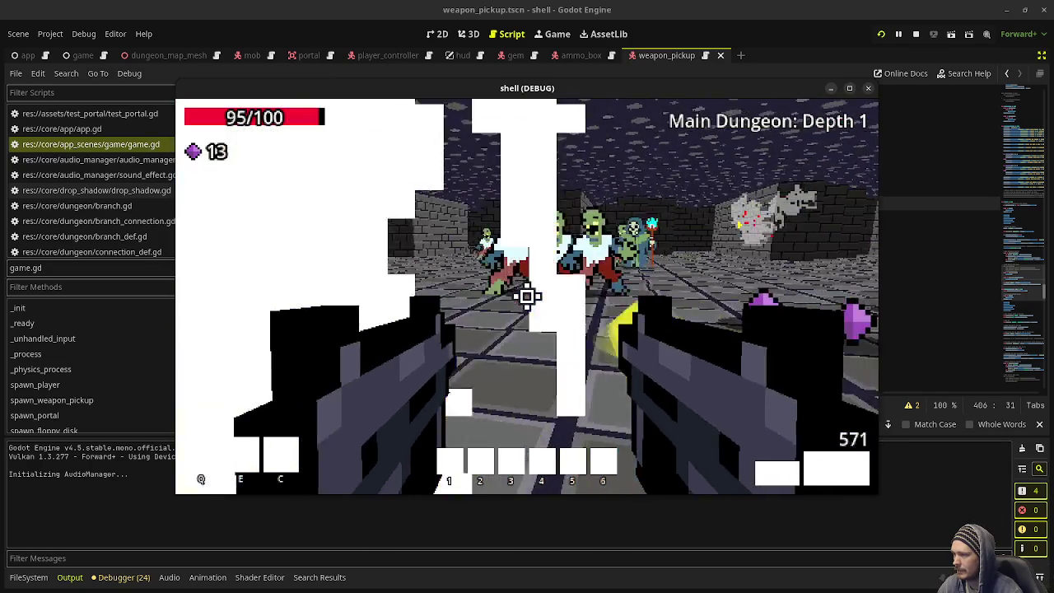
left_click(527, 296)
left_click(527, 297)
left_click(527, 296)
left_click(526, 296)
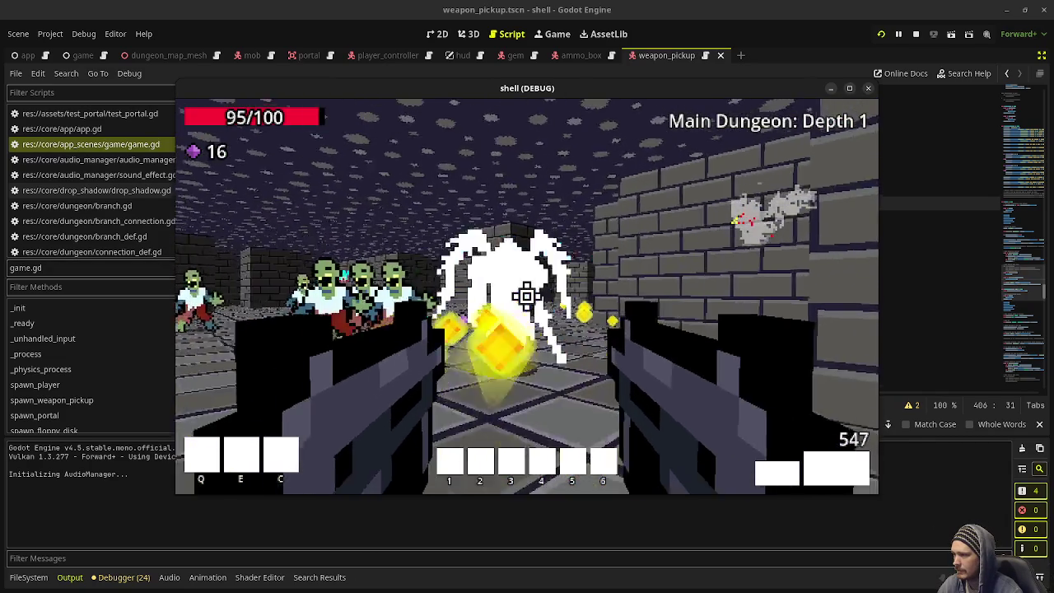
left_click(526, 296)
left_click(527, 296)
left_click(527, 297)
left_click(527, 296)
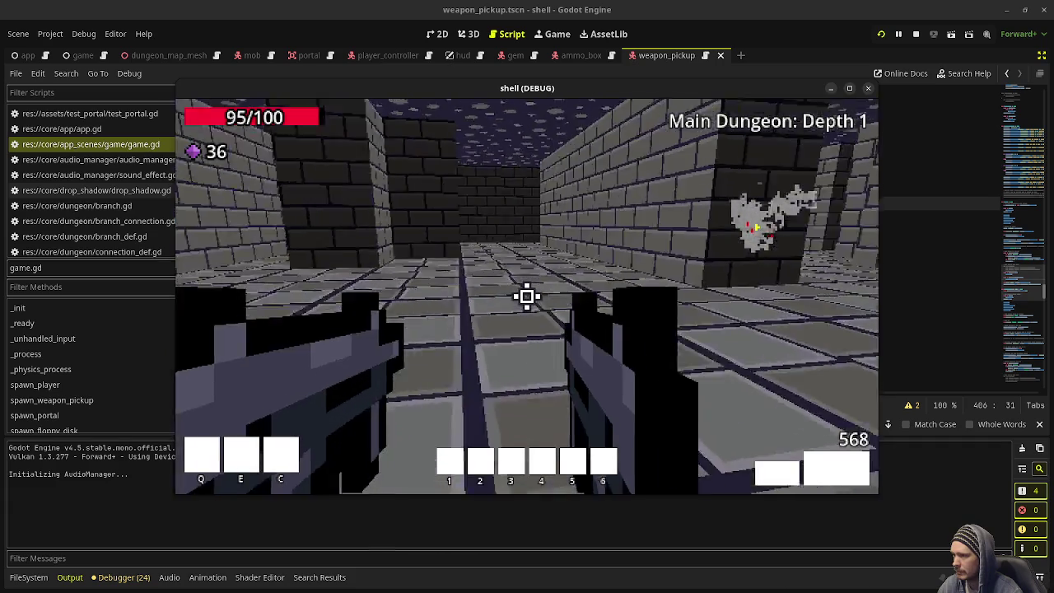
- Walk over the purple gems and down the pillared corridor toward the enemies, reaching 44 gems
key("w")
key("w")
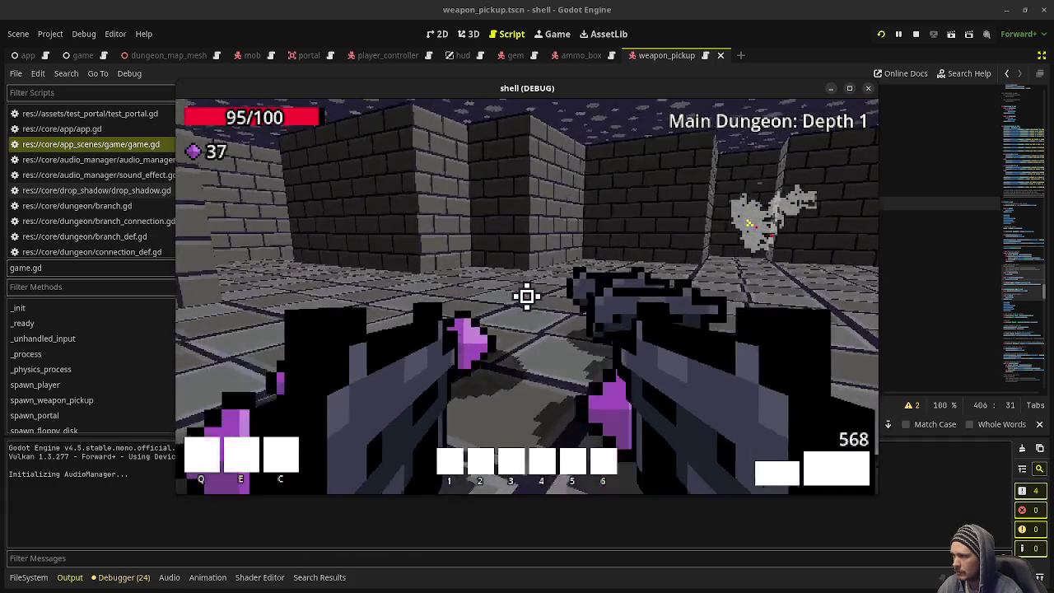
key("w")
key("w")
key("w")
key("w")
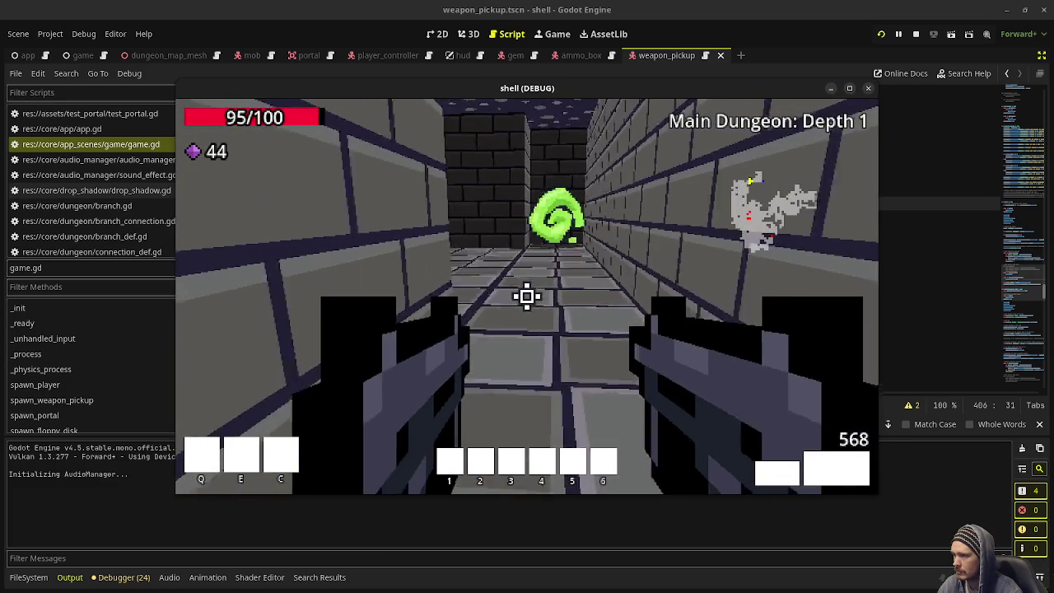
key("w")
key("w")
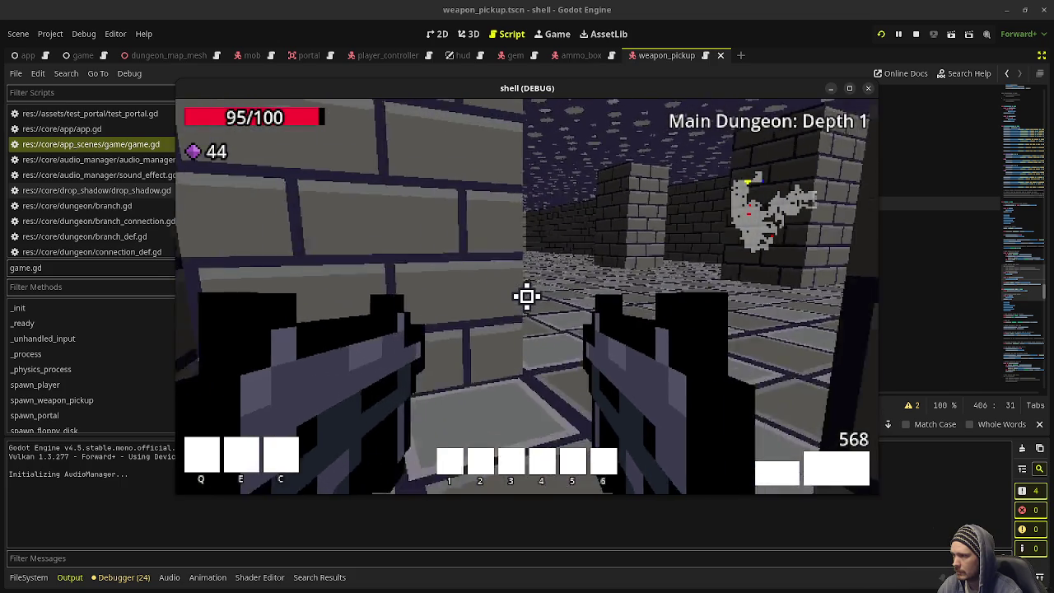
key("w")
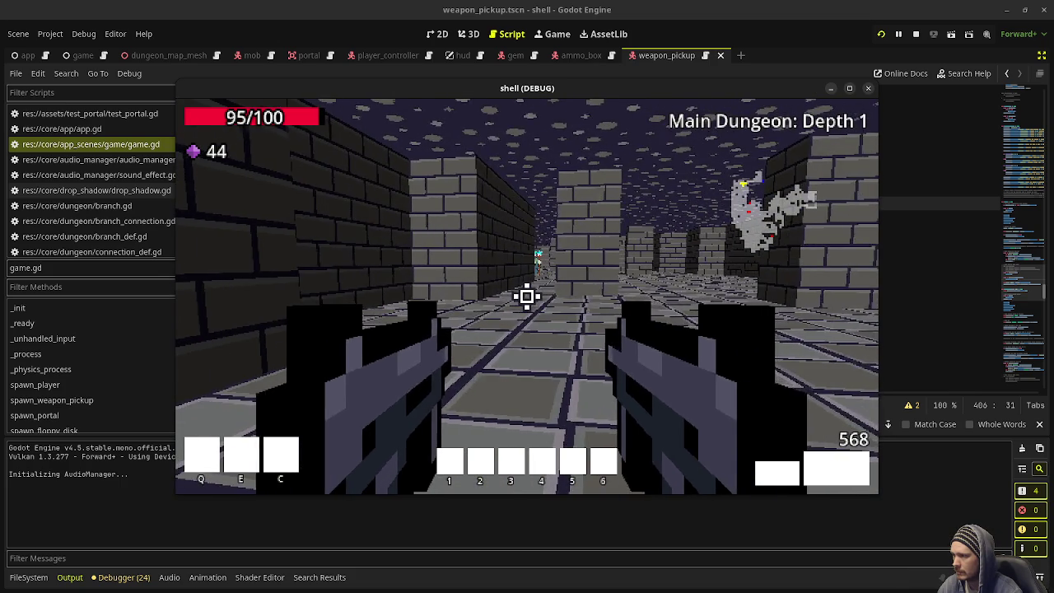
key("w")
key("w")
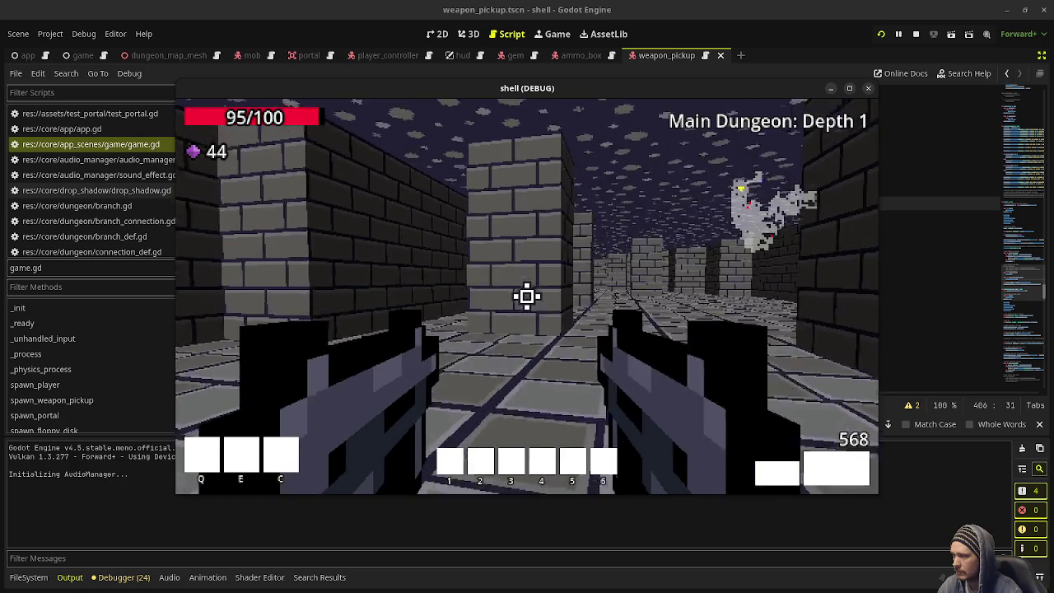
key("w")
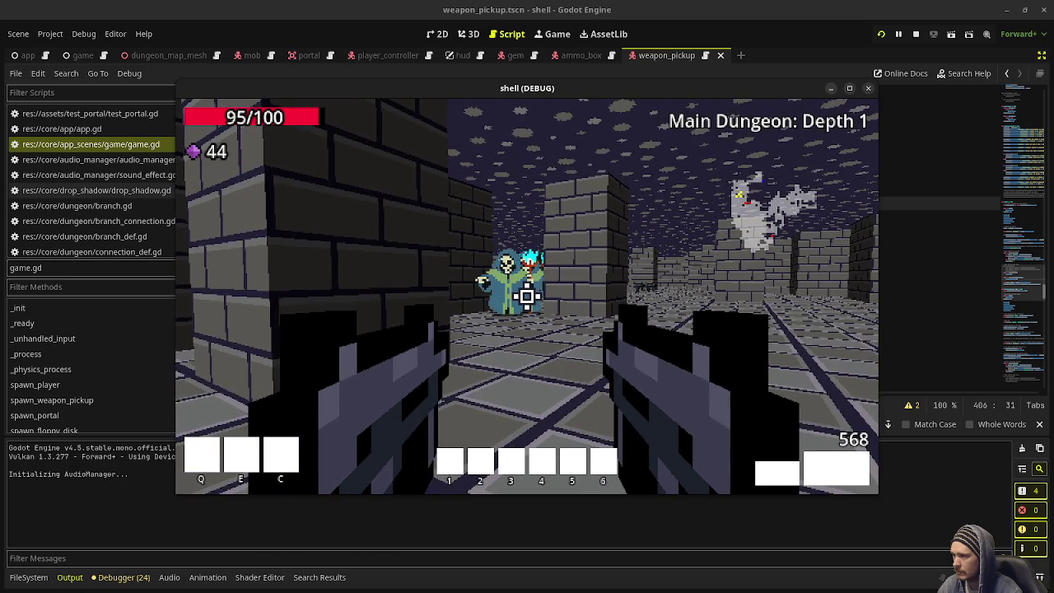
key("w")
key("w")
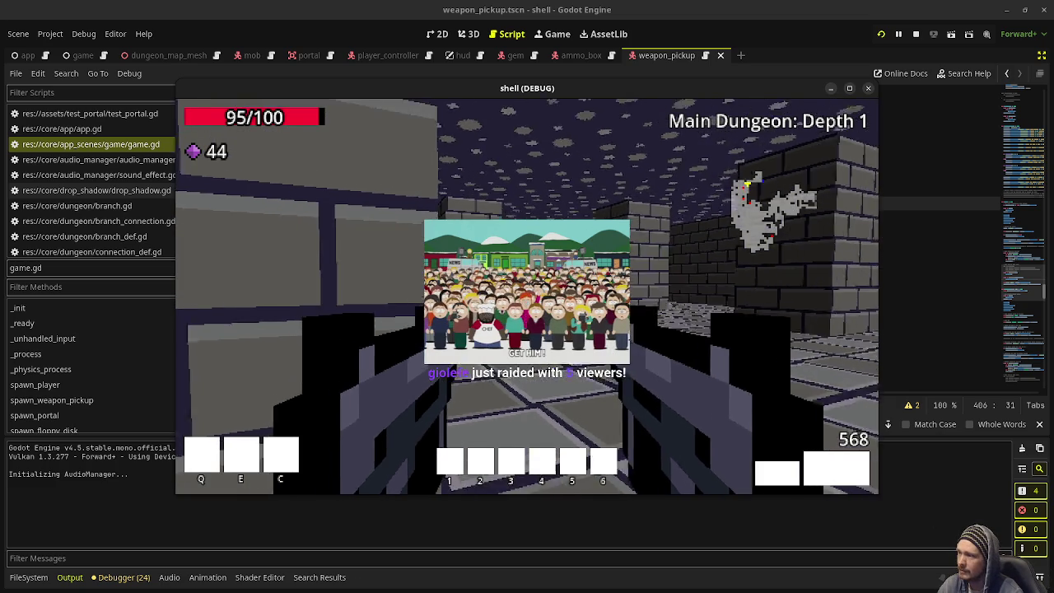
- Walk down the brick corridor toward the torch and the robed enemy
key("w")
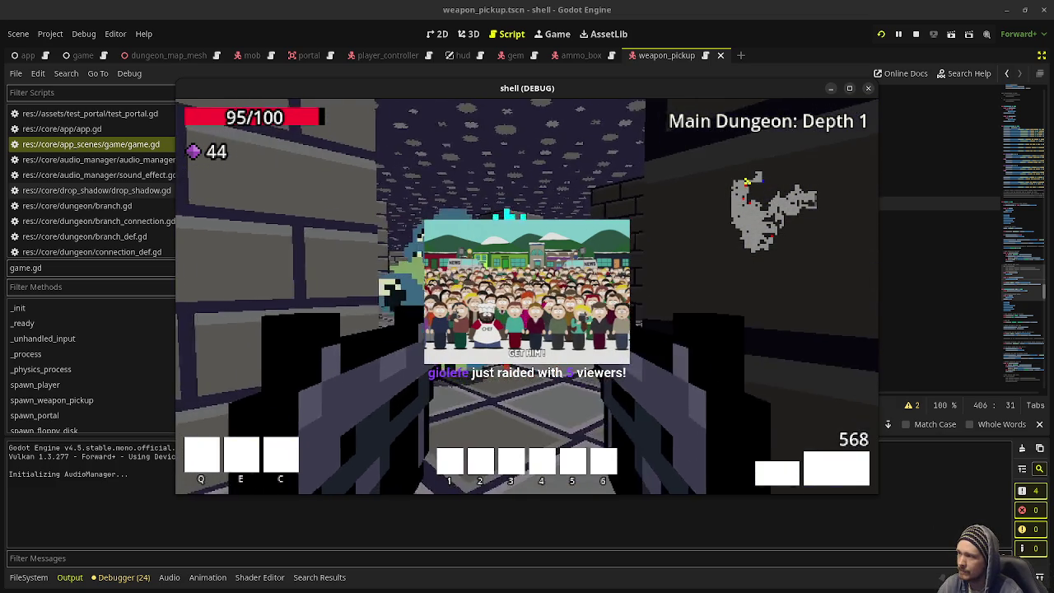
key("w")
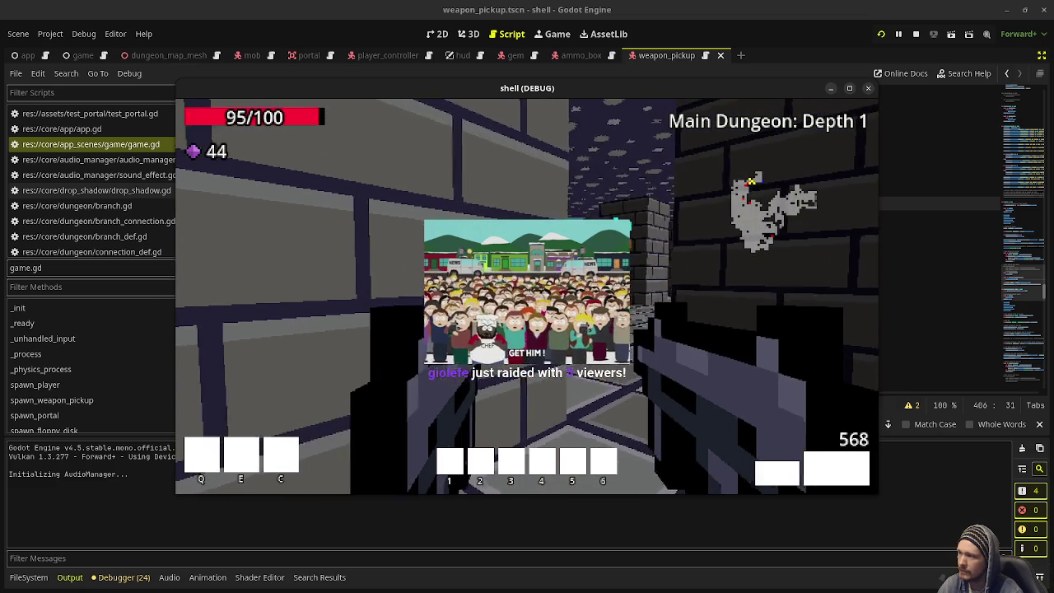
key("w")
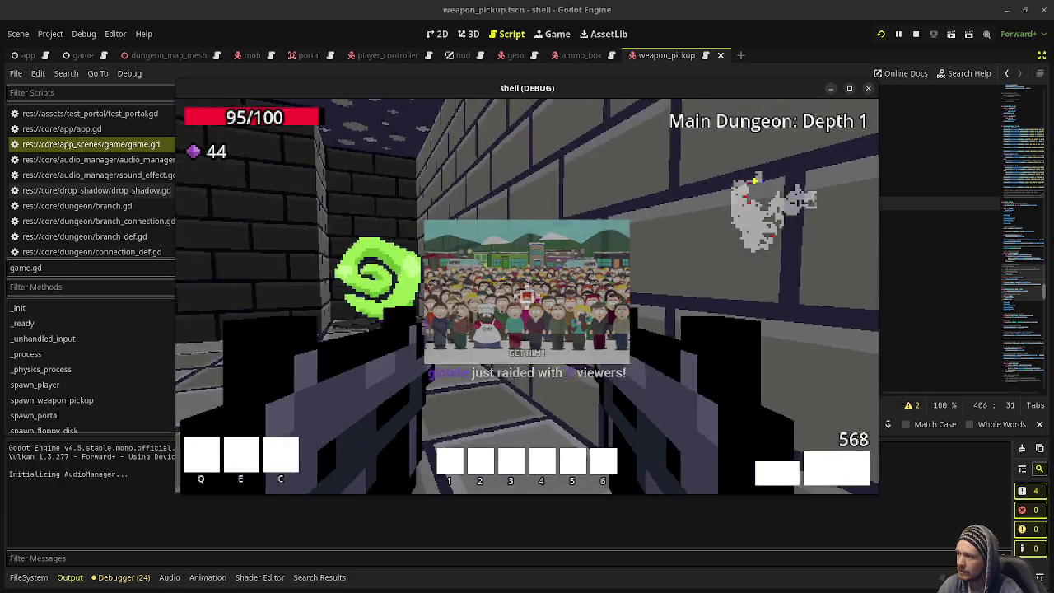
key("w")
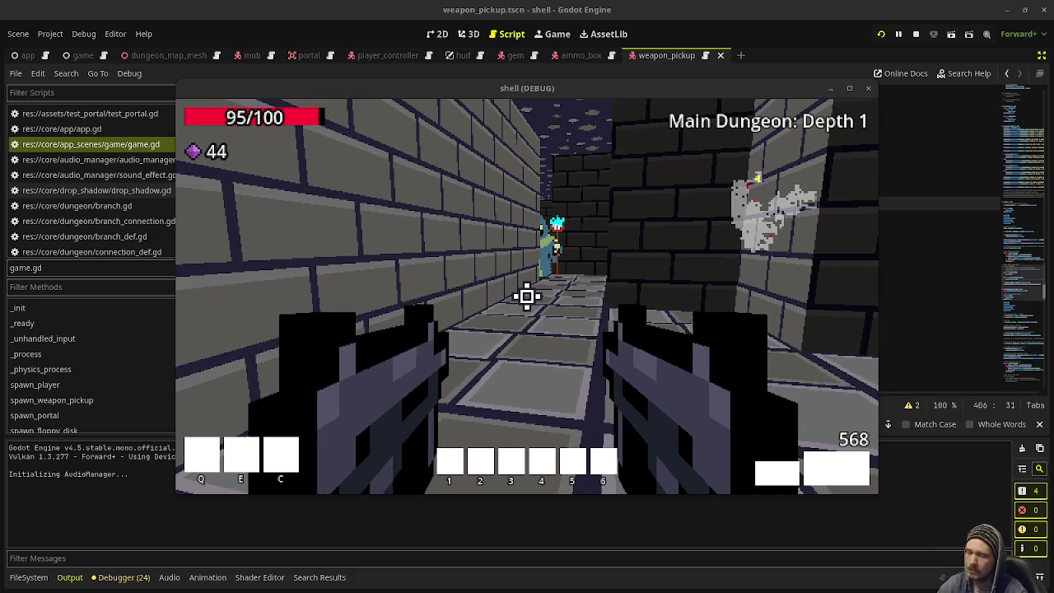
- Advance through the Depth 2 corridors, firing ahead and picking up a gem
key("w")
left_click(539, 255)
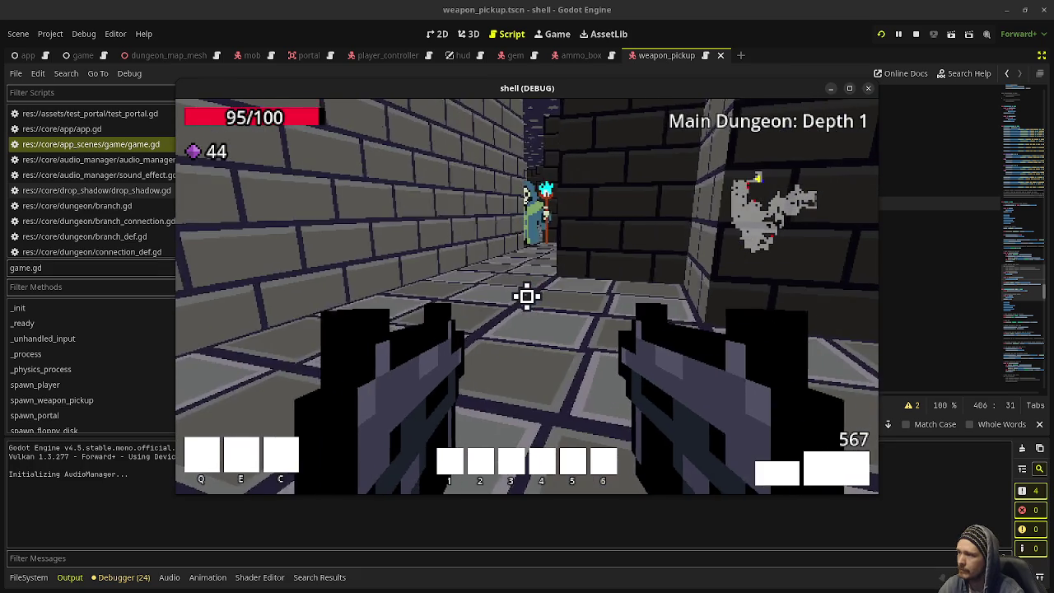
key("w")
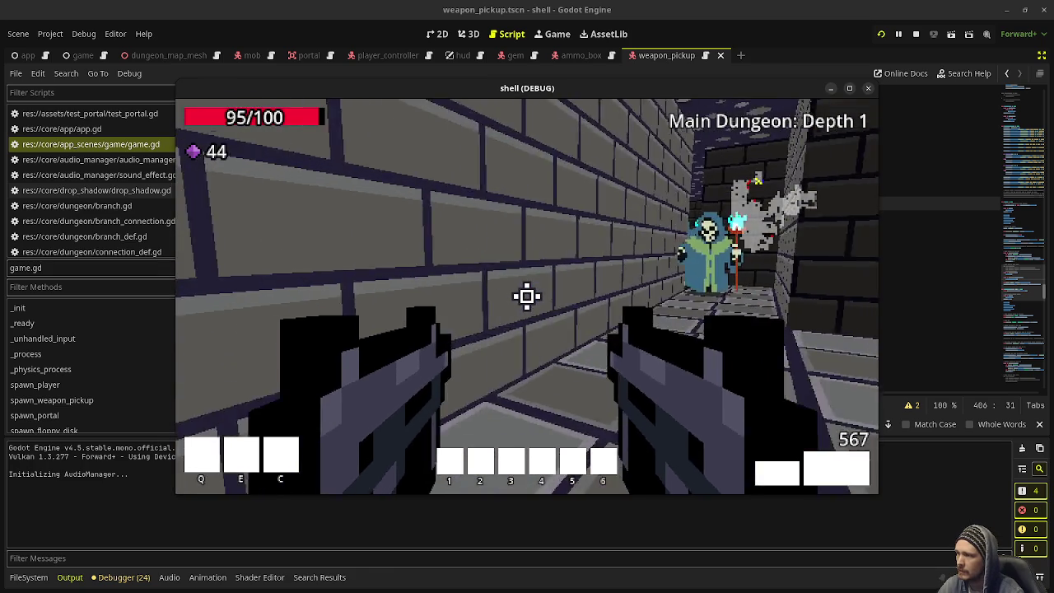
key("w")
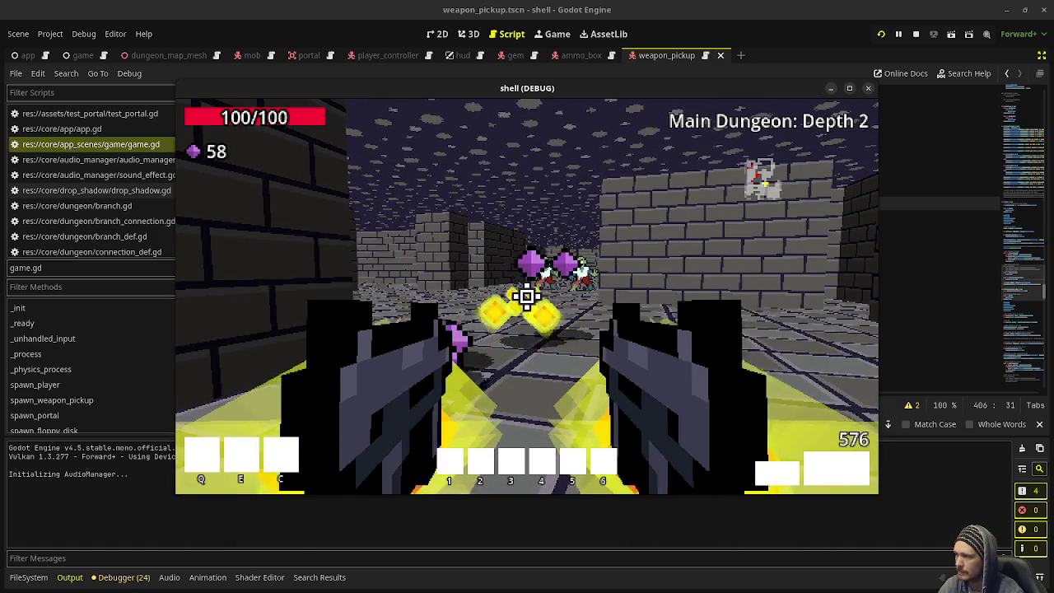
key("w")
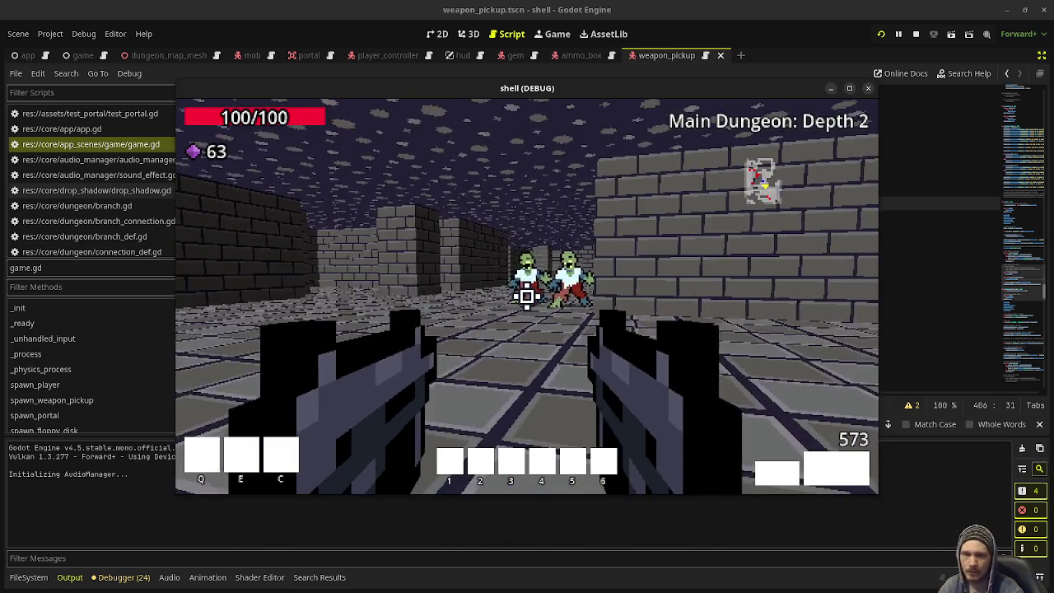
key("w")
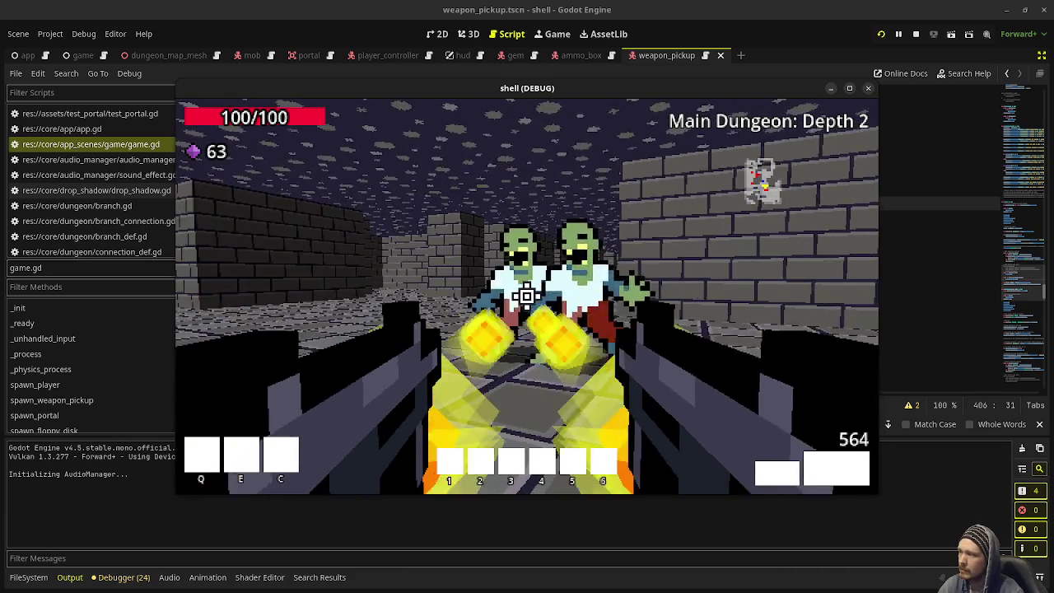
- Shoot down the zombies, collect their gems and ammo, and enter the pillared room
left_click_drag(527, 297, 527, 296)
key("w")
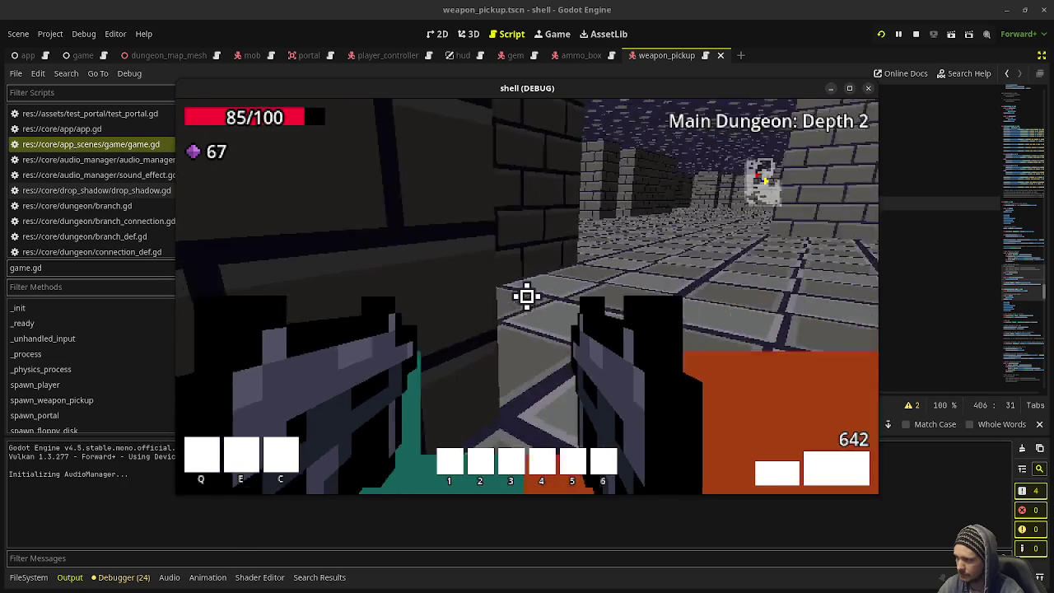
left_click_drag(527, 296, 527, 296)
key("w")
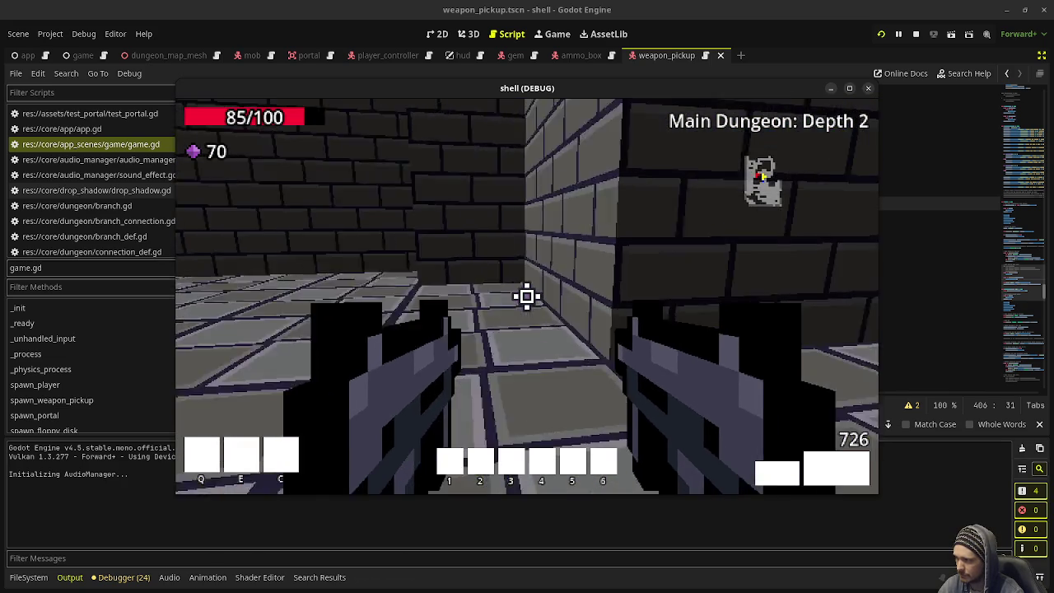
key("w")
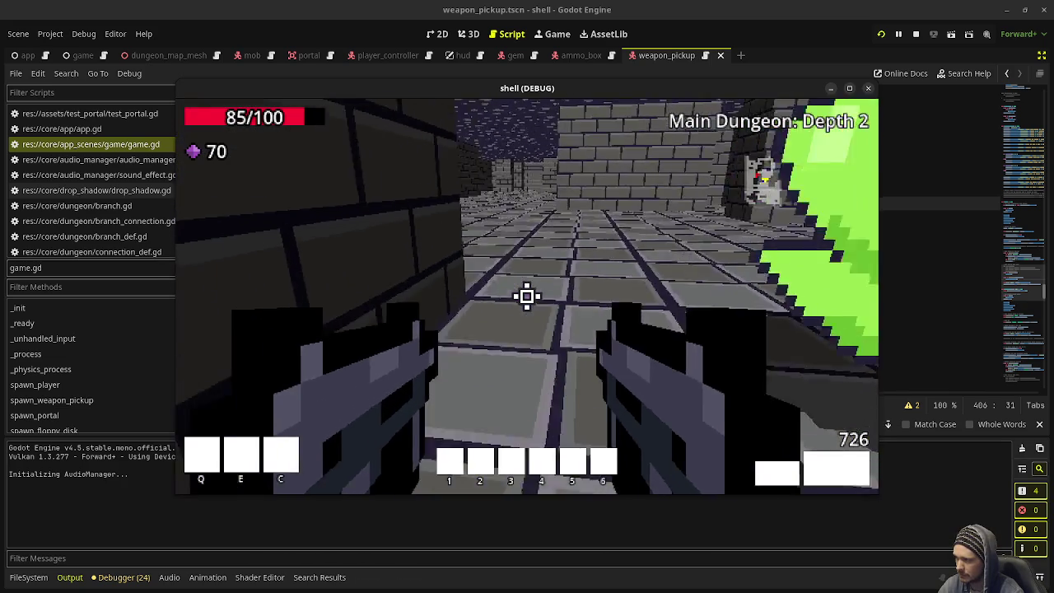
key("w")
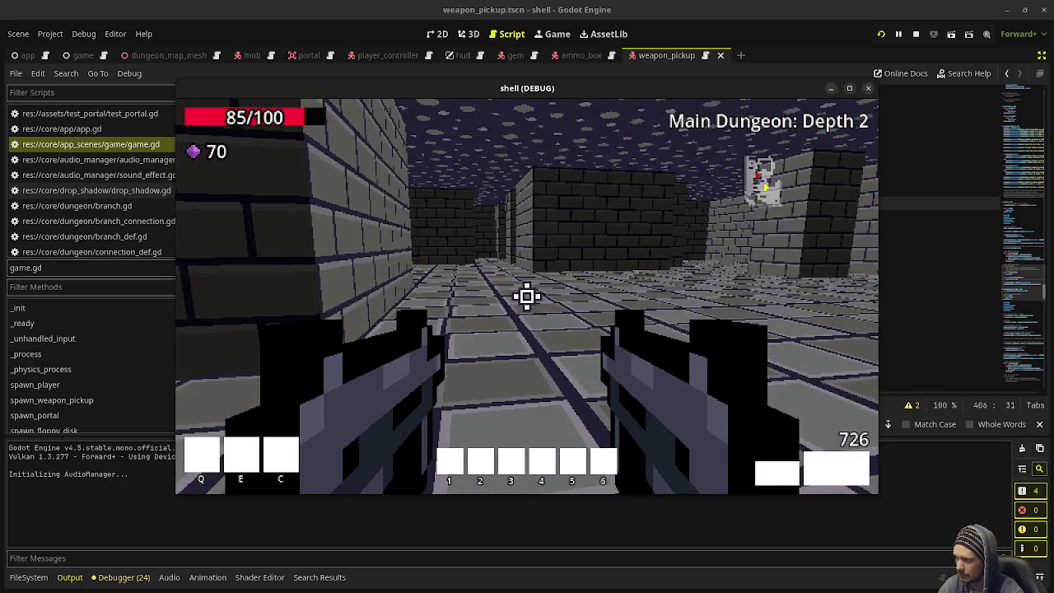
key("w")
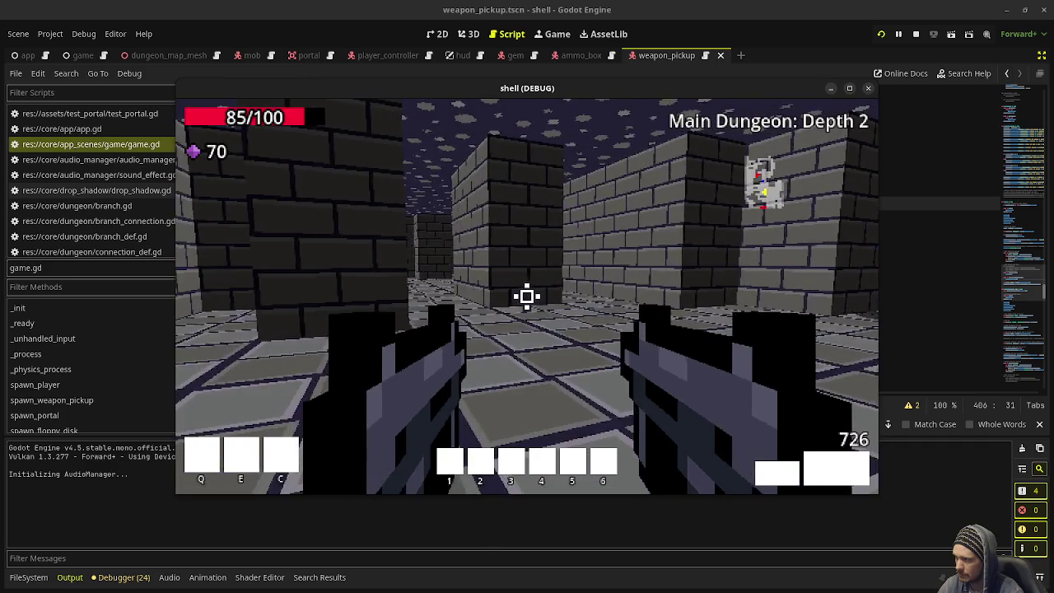
key("w")
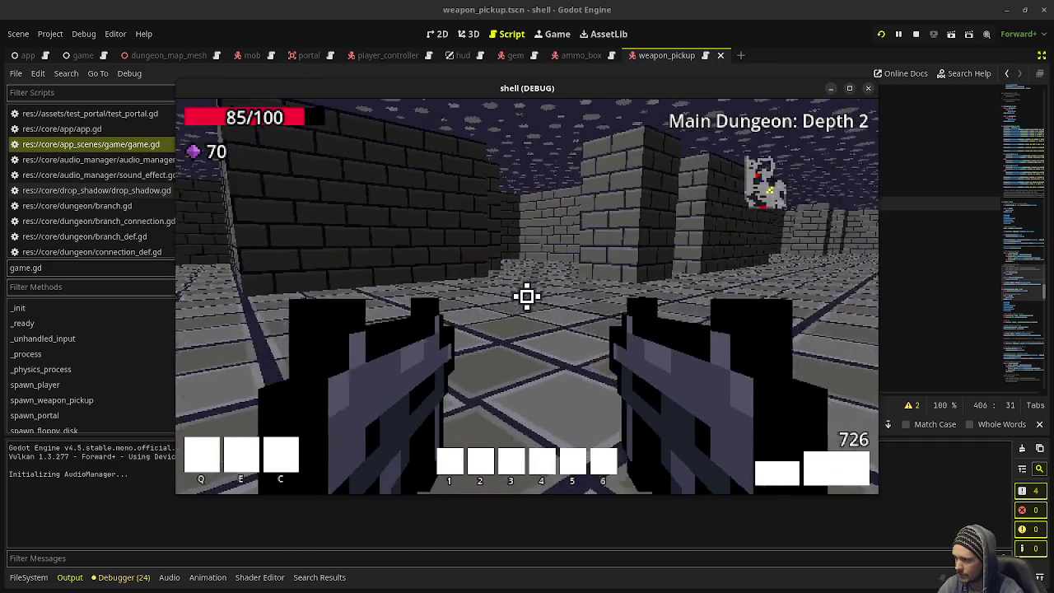
- Kill the corridor enemies, grab the green swirl pickup, and step into the green portal
left_click(526, 296)
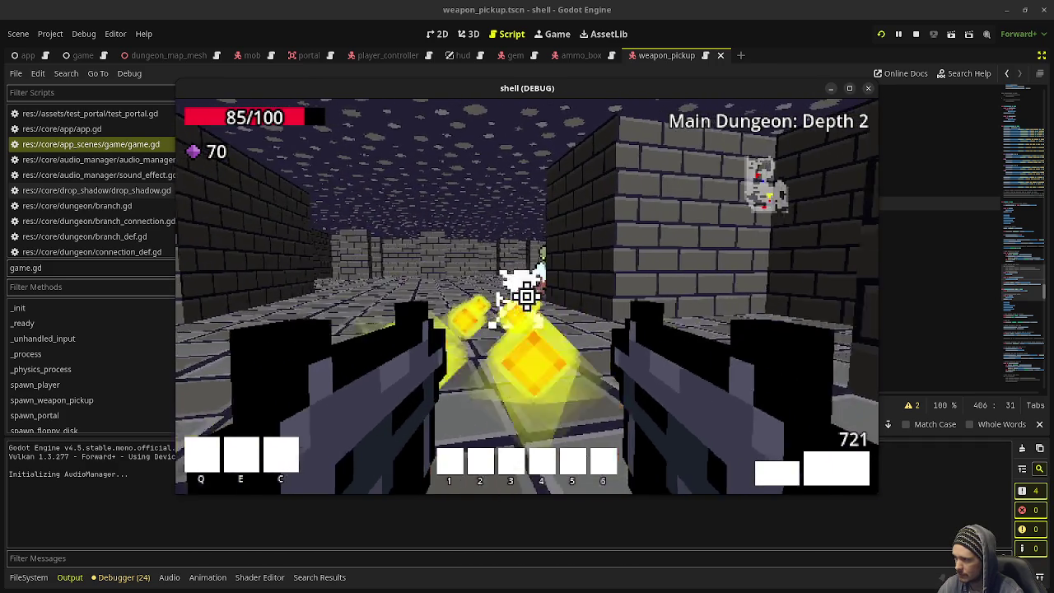
key("w")
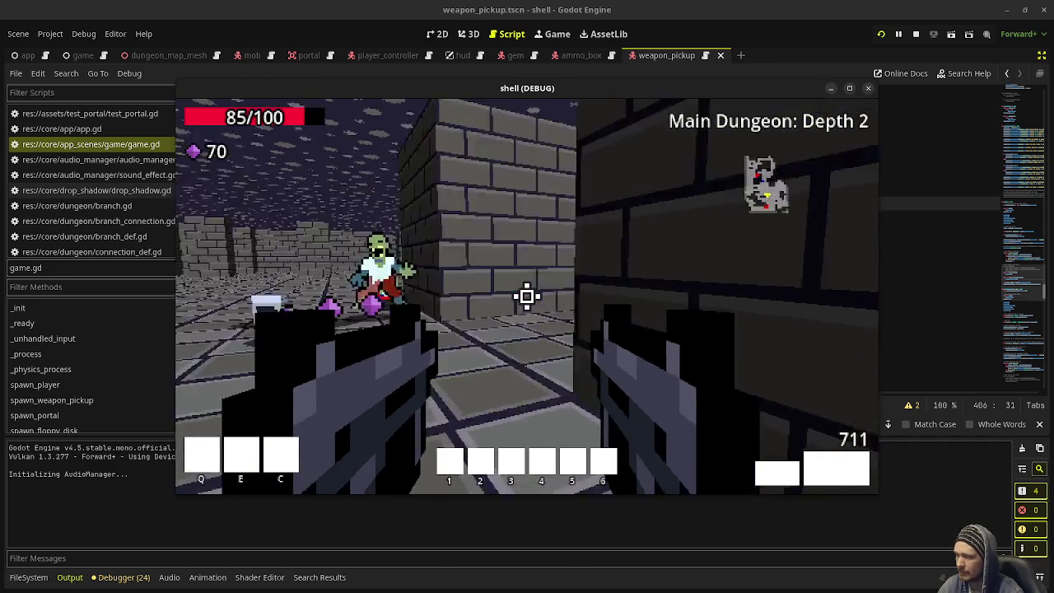
key("w")
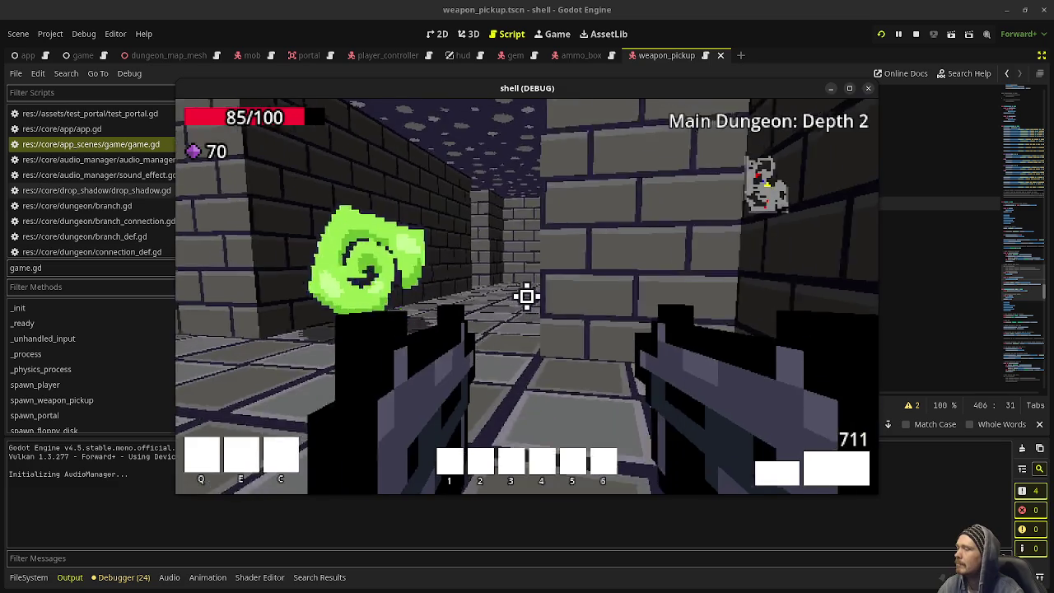
key("w")
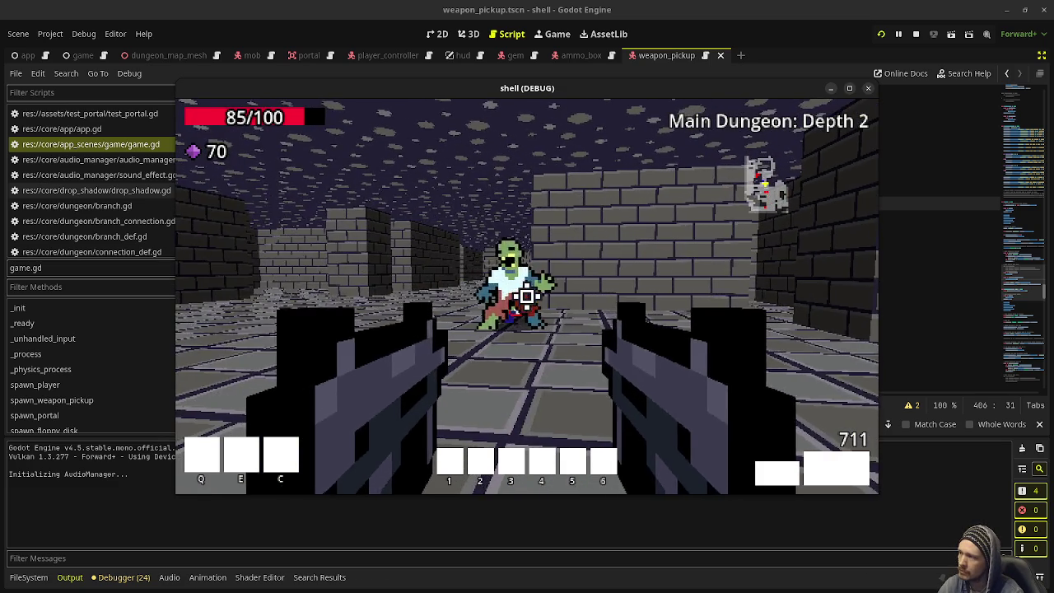
left_click(527, 296)
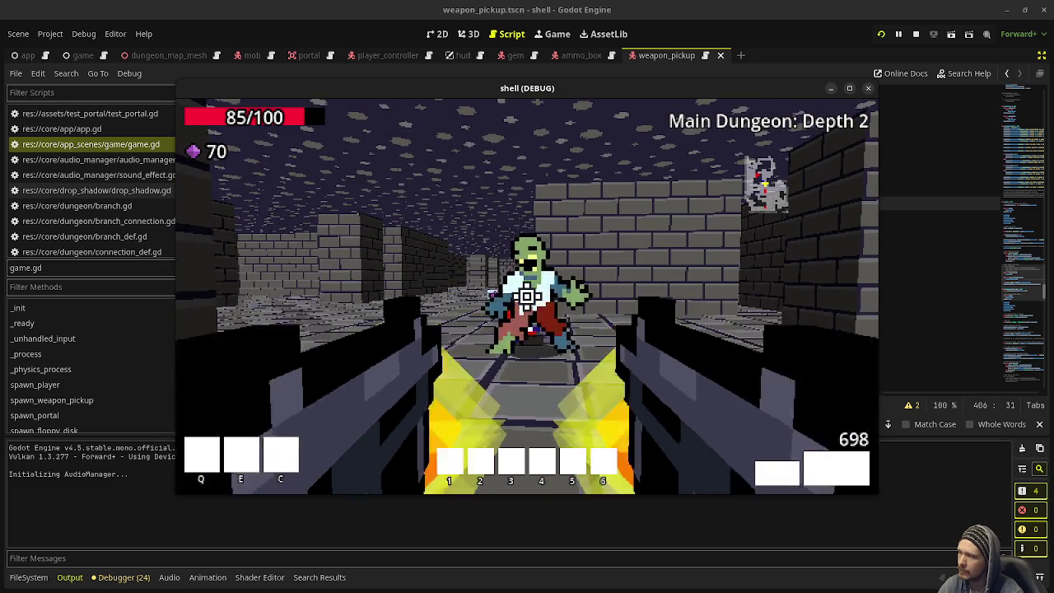
left_click(527, 296)
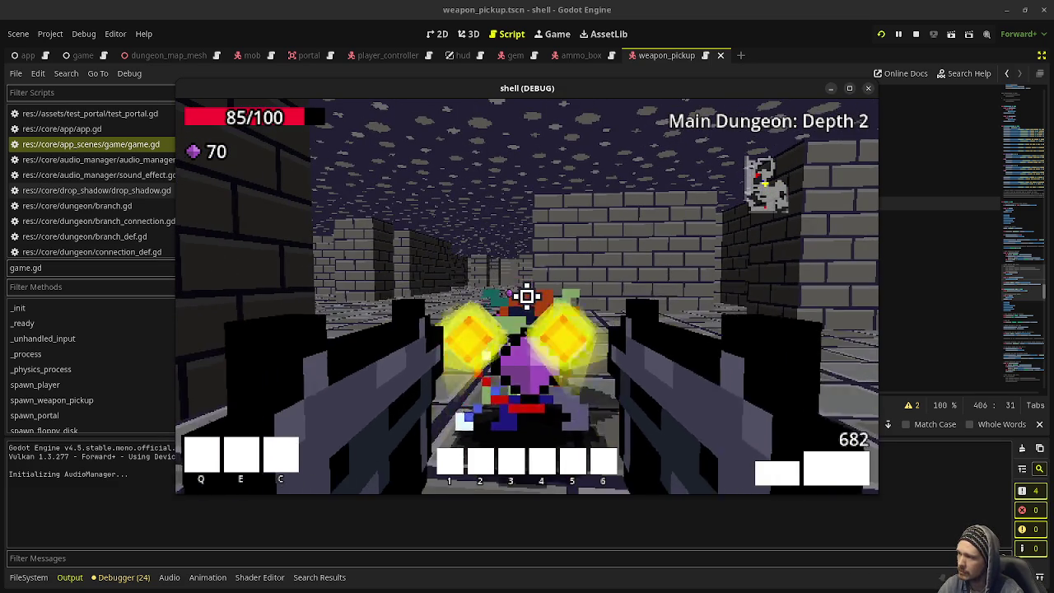
left_click(527, 296)
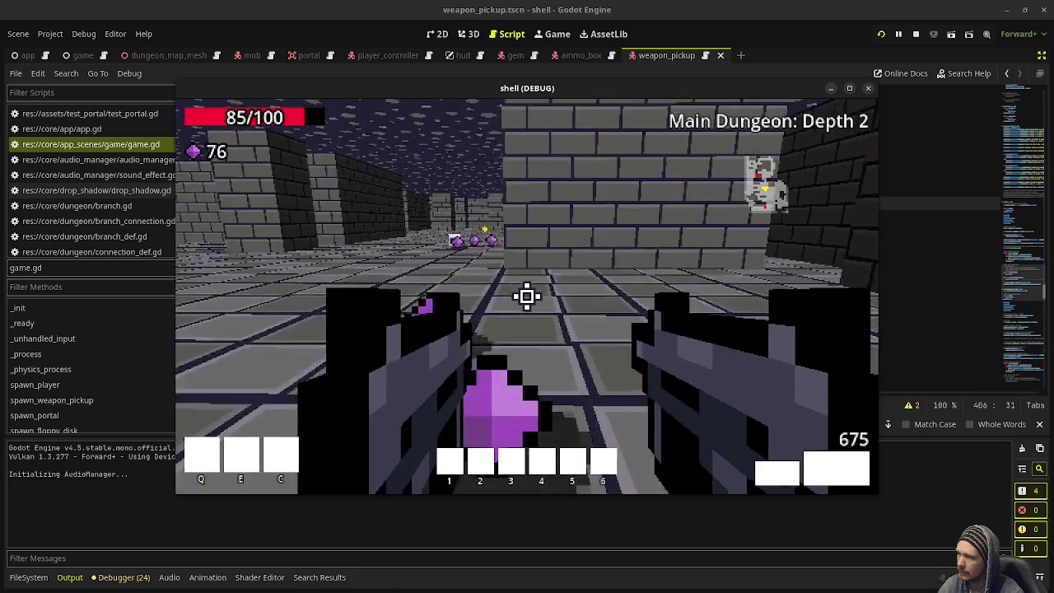
key("w")
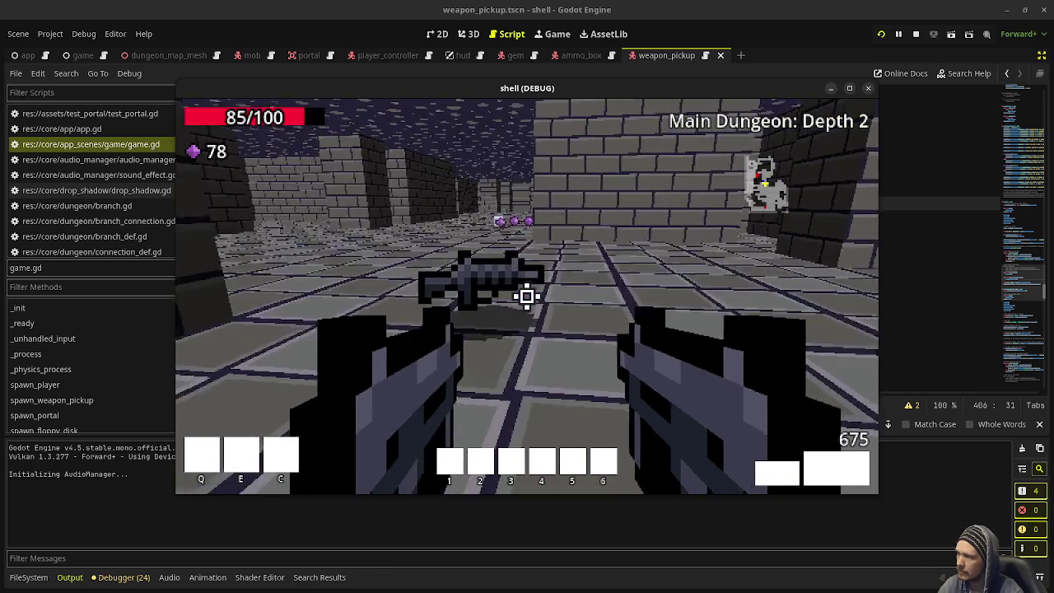
key("d")
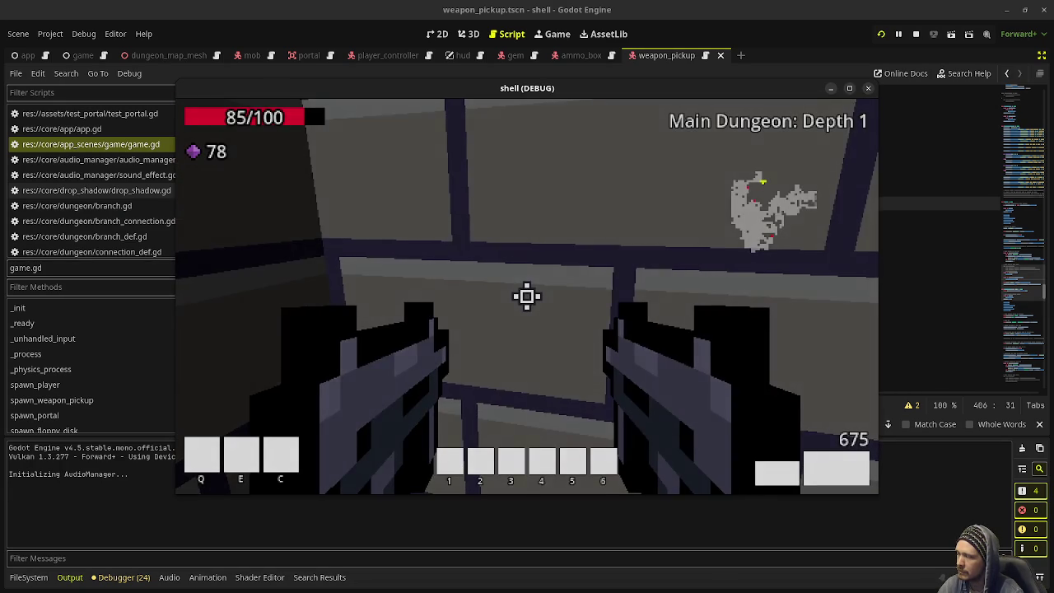
- Walk onto the Depth 2 gun pickup and down the corridor, reaching 100/100 health and 98 gems
key("w")
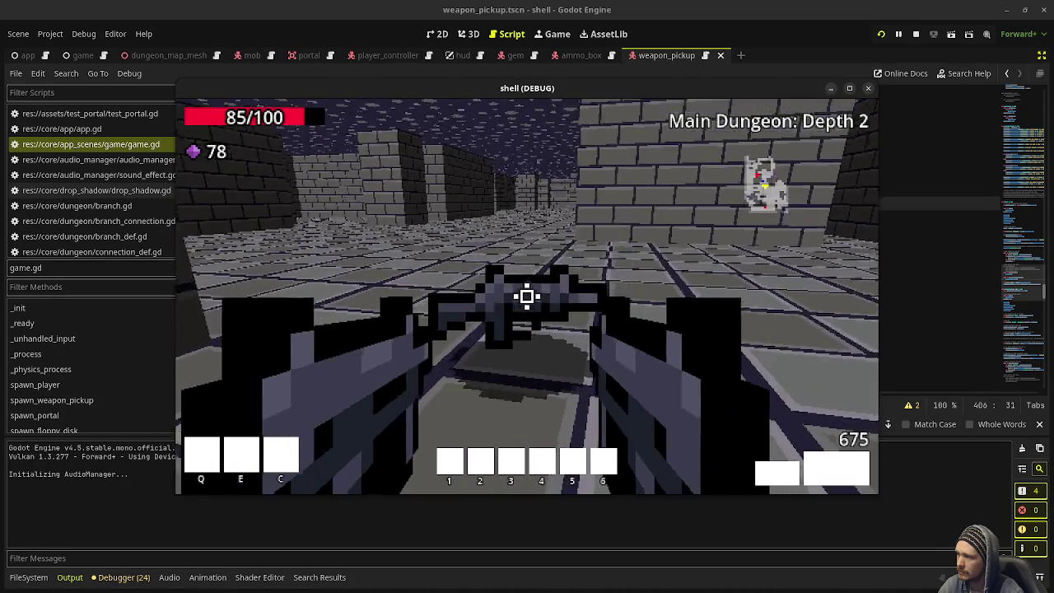
key("d")
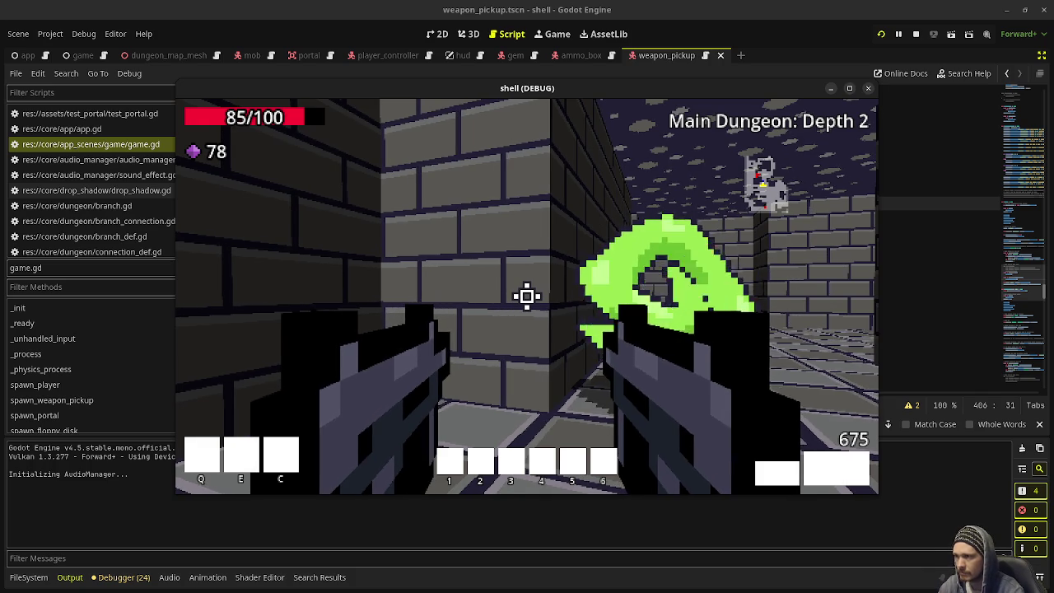
key("w")
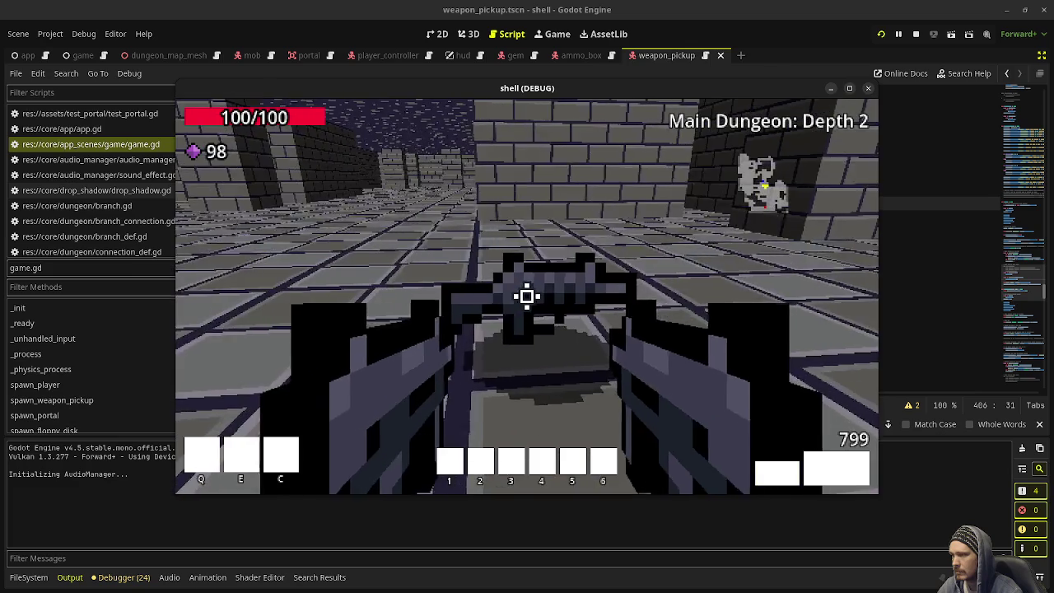
- Walk through the Depth 2 corridors toward the white zombie and start firing at it
key("w")
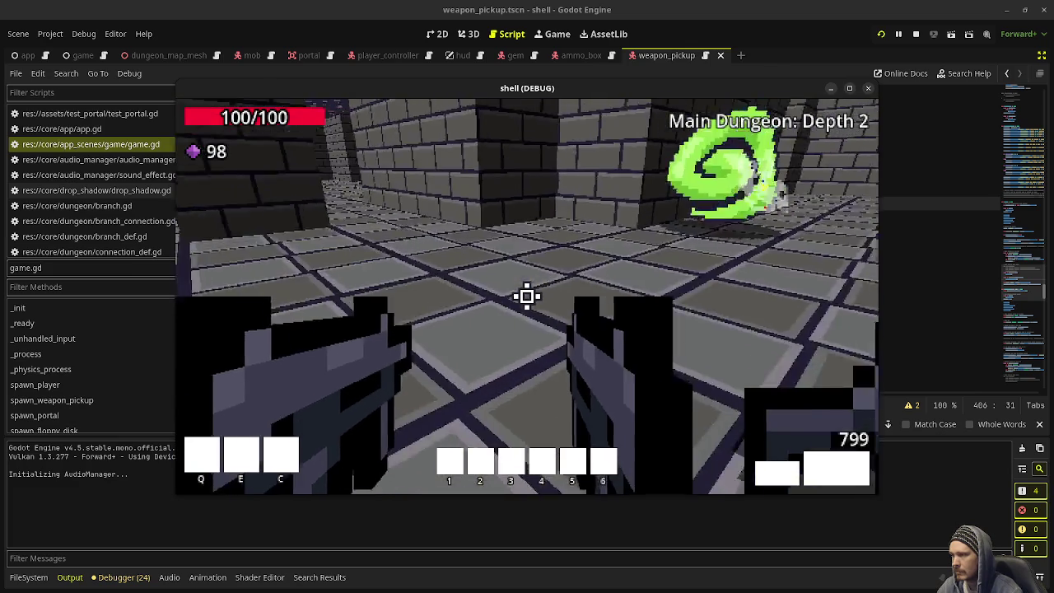
key("w")
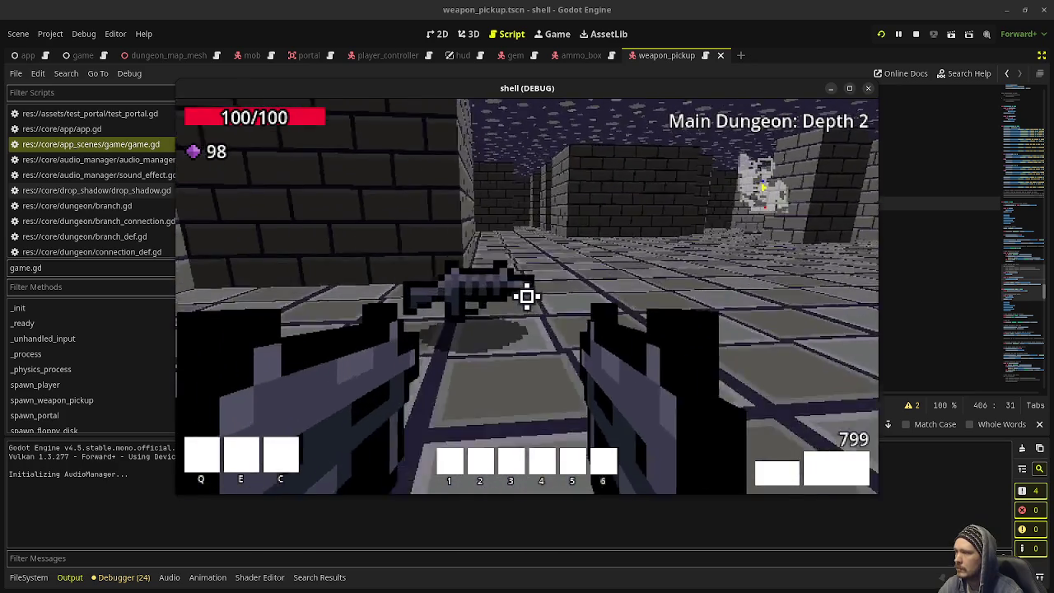
key("d")
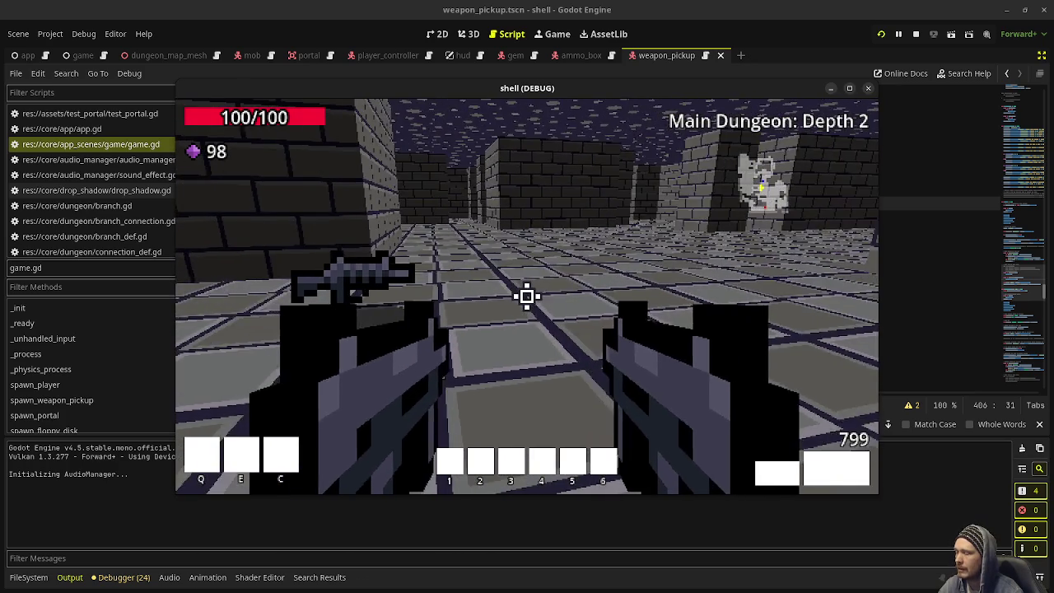
key("w")
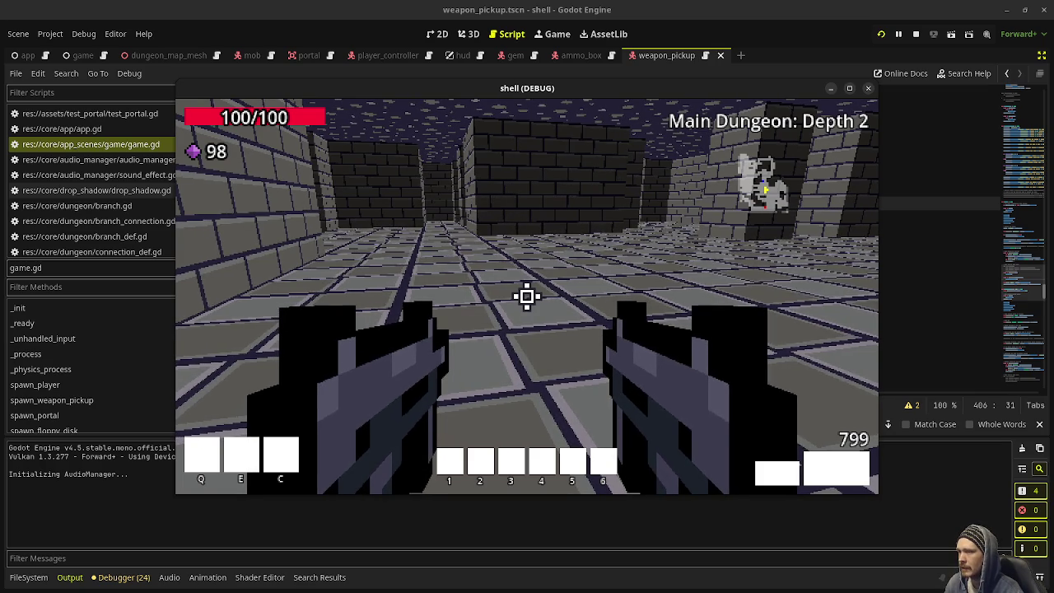
key("w")
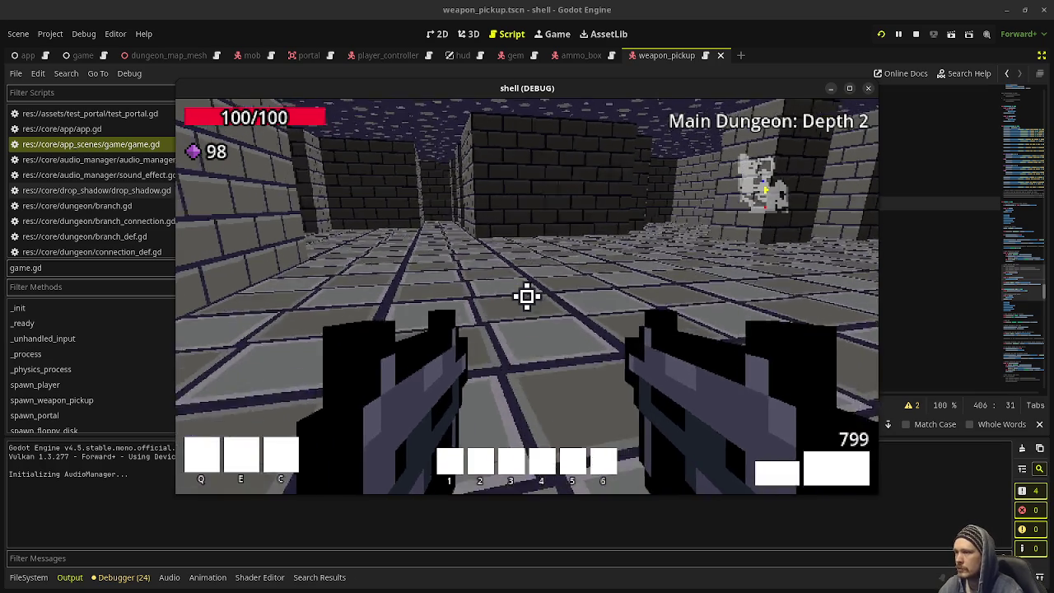
key("w")
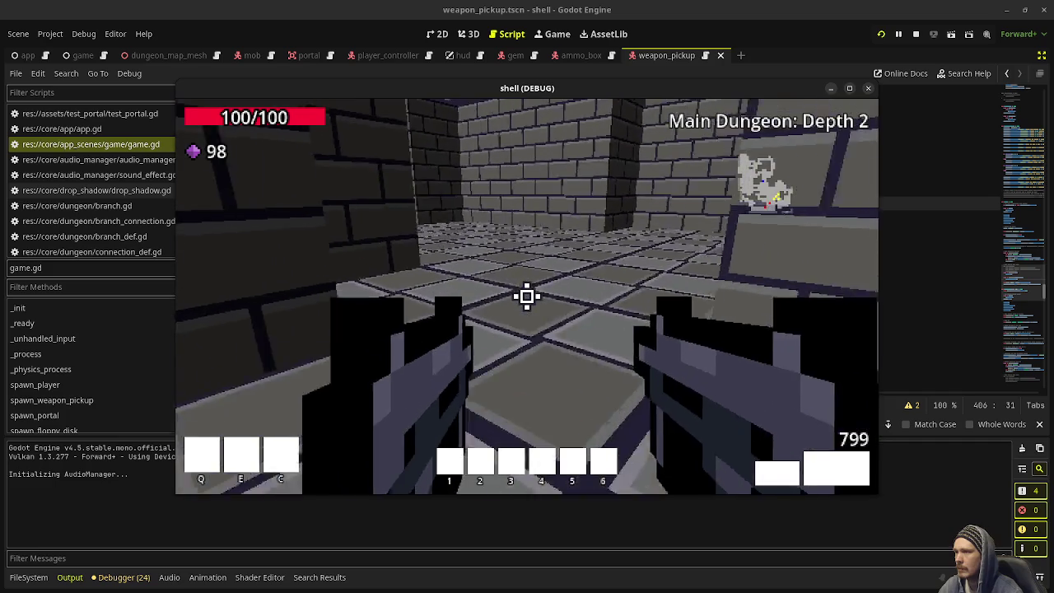
key("w")
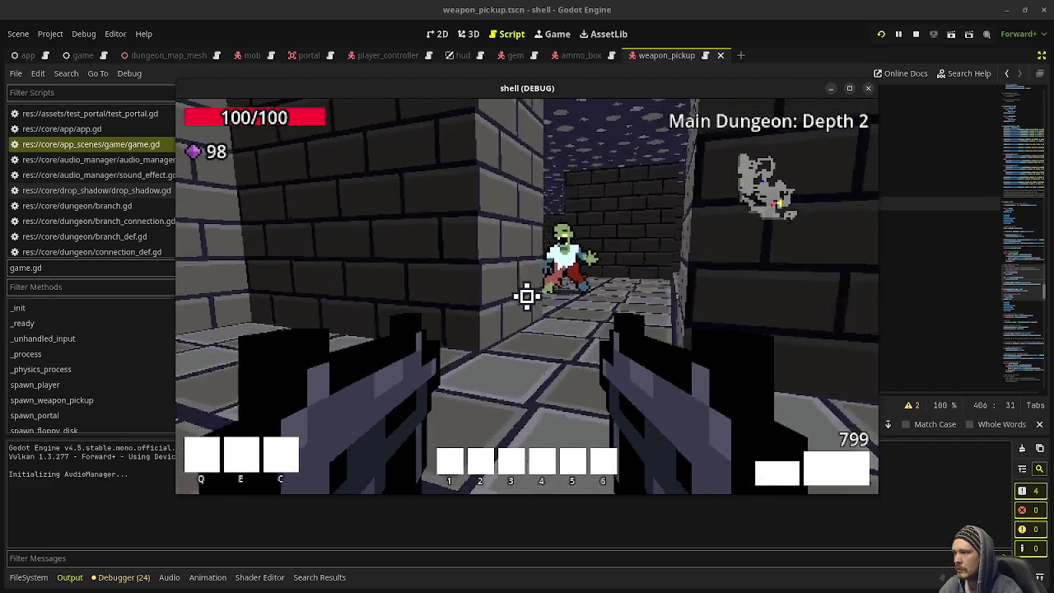
left_click(527, 296)
left_click(527, 296)
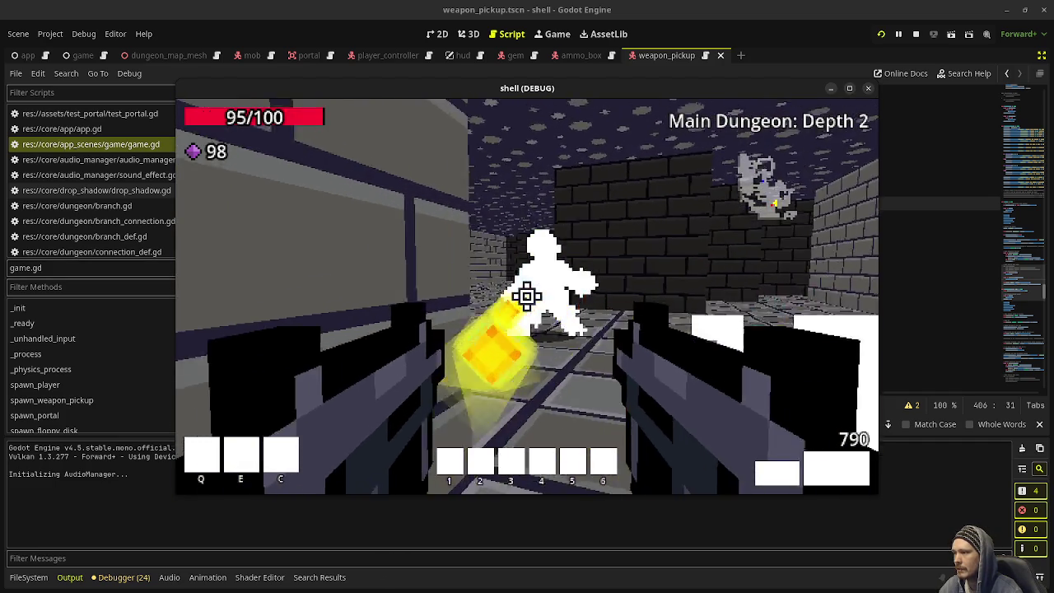
- Finish off the zombie, then collect its dropped gems and the yellow pickup along the corridor
left_click(527, 296)
key("w")
key("w")
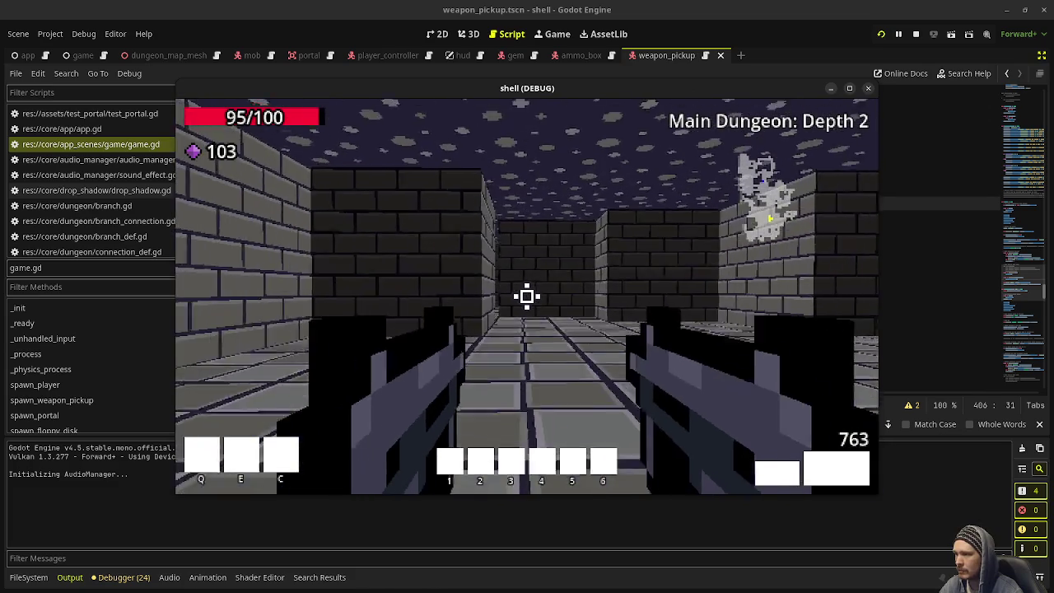
key("w")
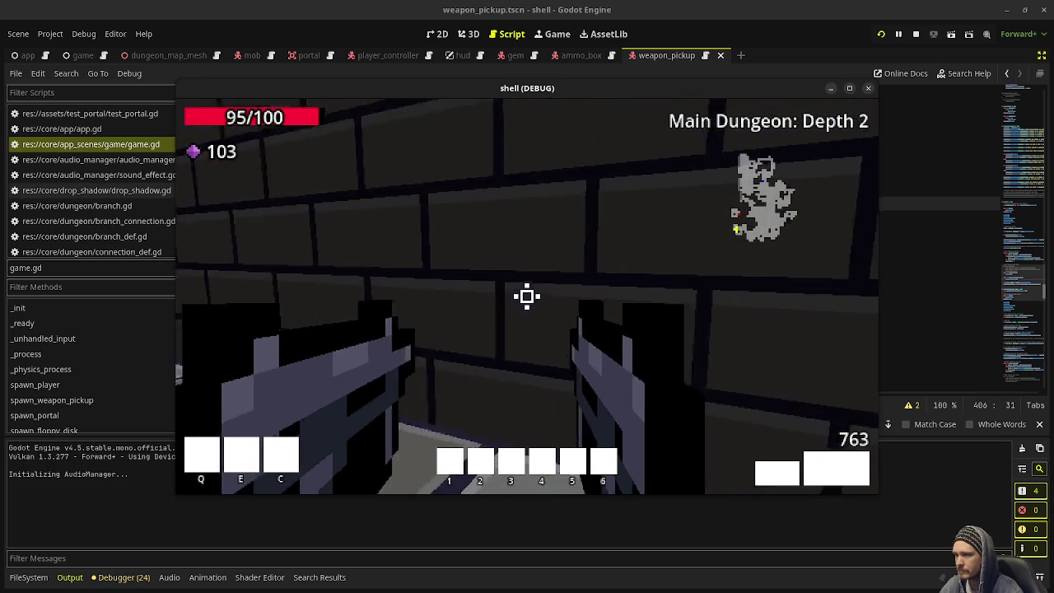
mouse_move(527, 296)
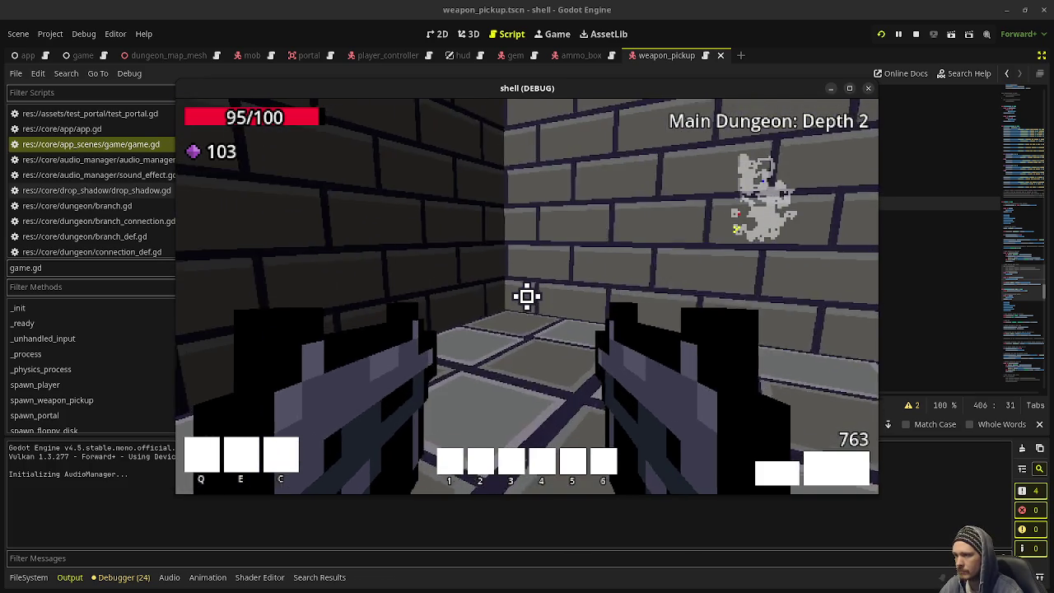
key("w")
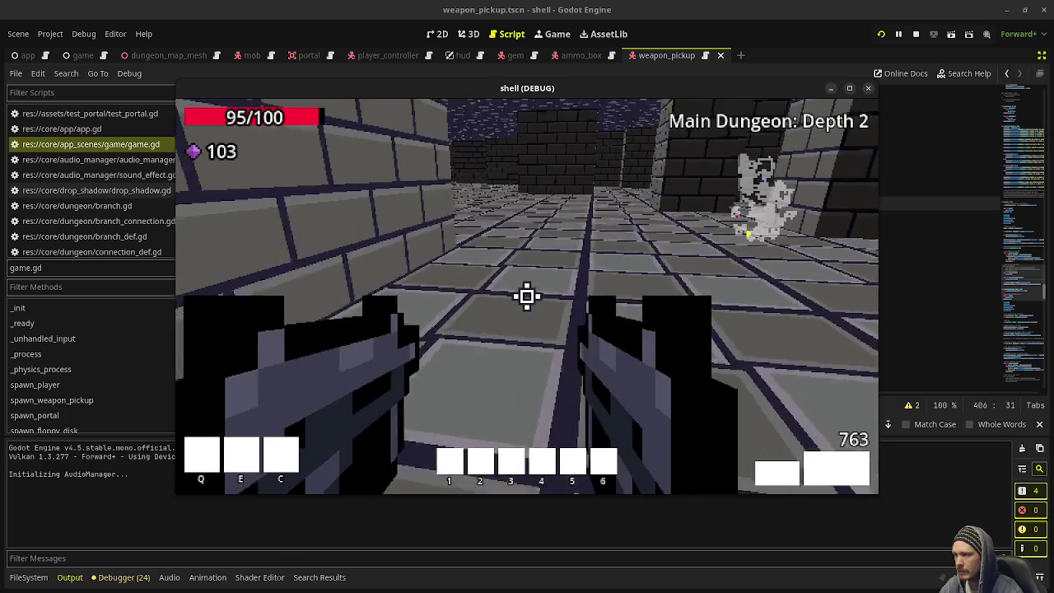
key("w")
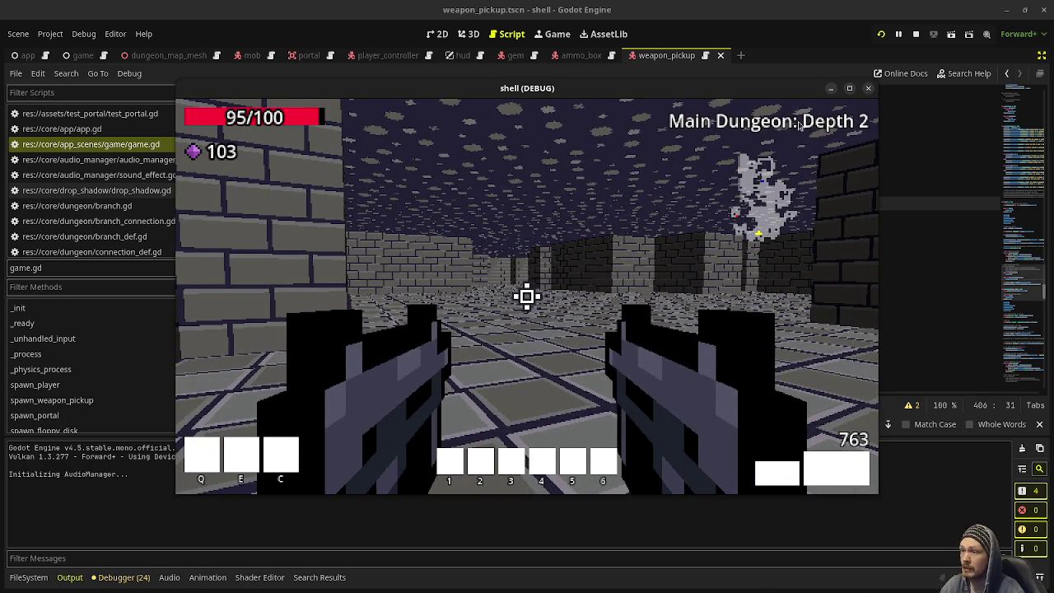
left_click(527, 296)
key("w")
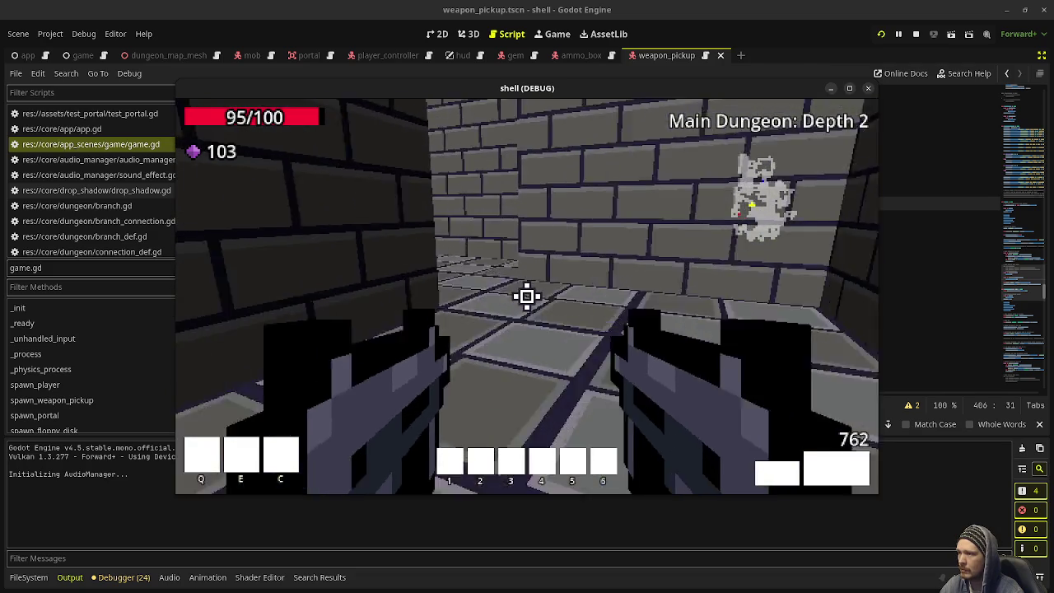
key("w")
- Walk into the green swirl portal to reach Main Dungeon: Depth 3
mouse_move(527, 296)
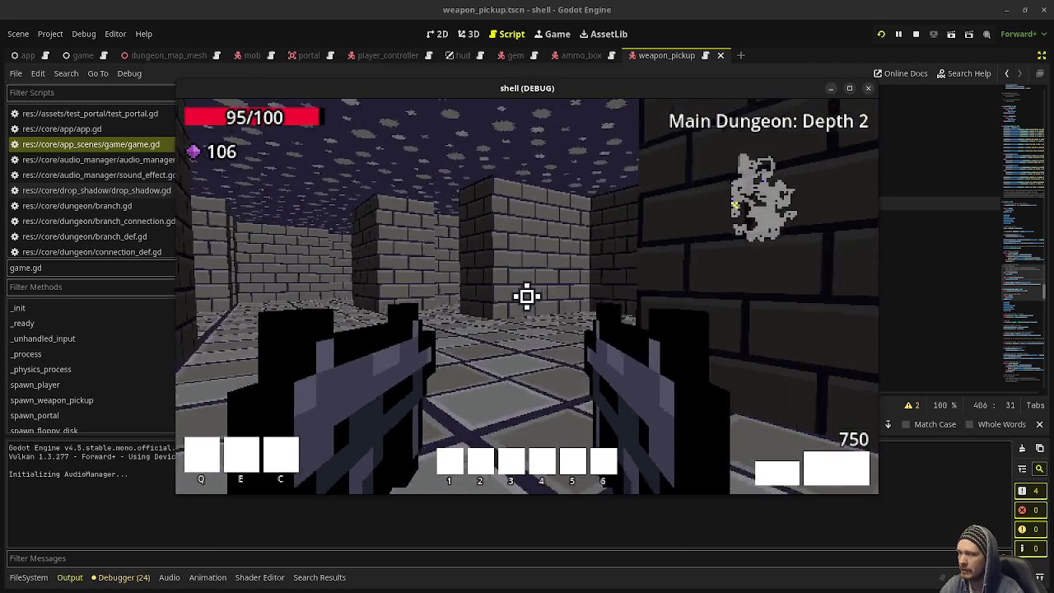
key("w")
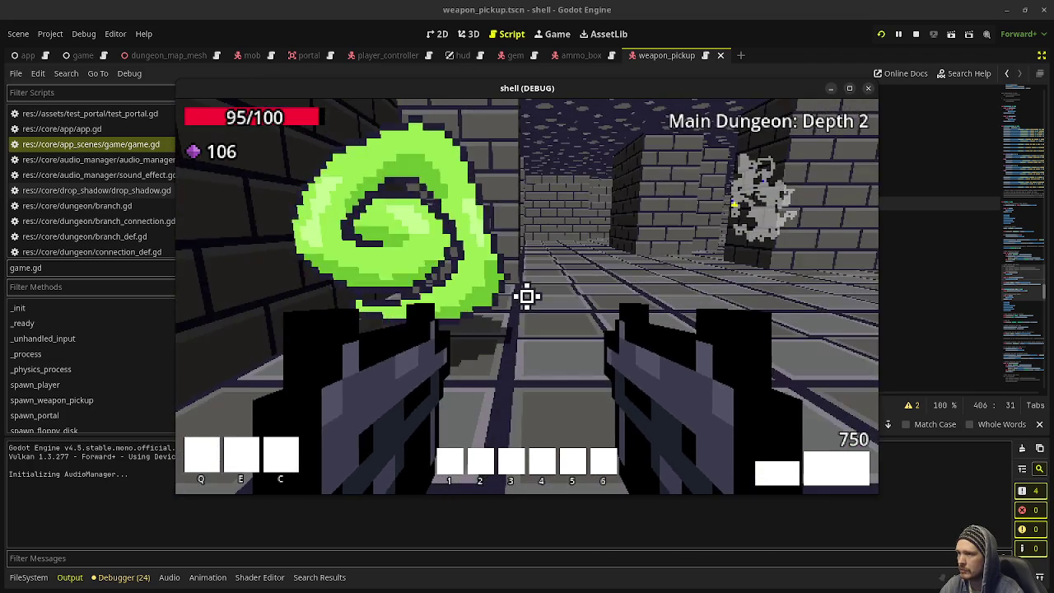
key("w")
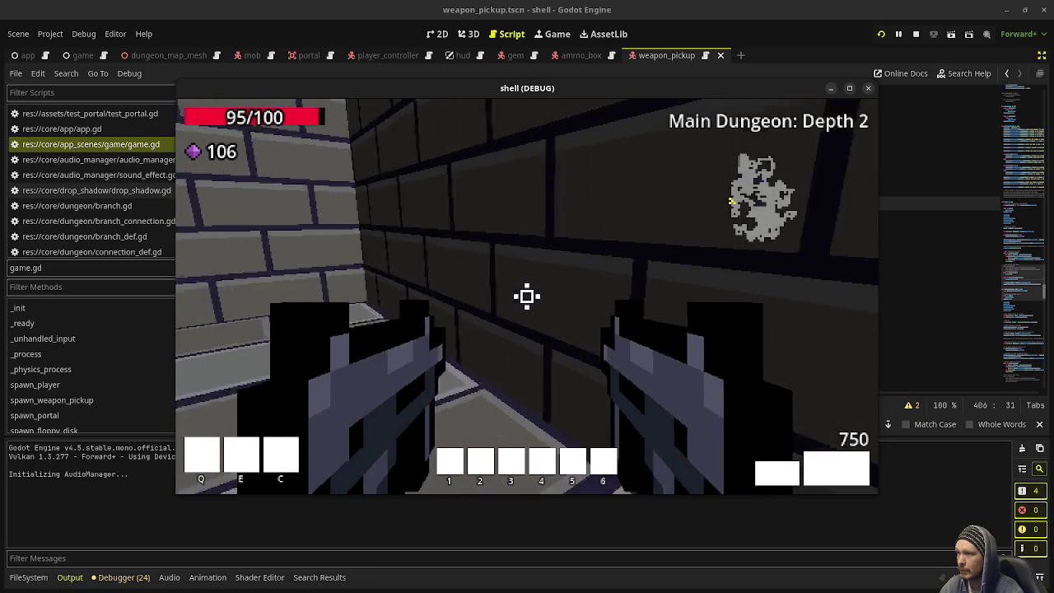
key("s")
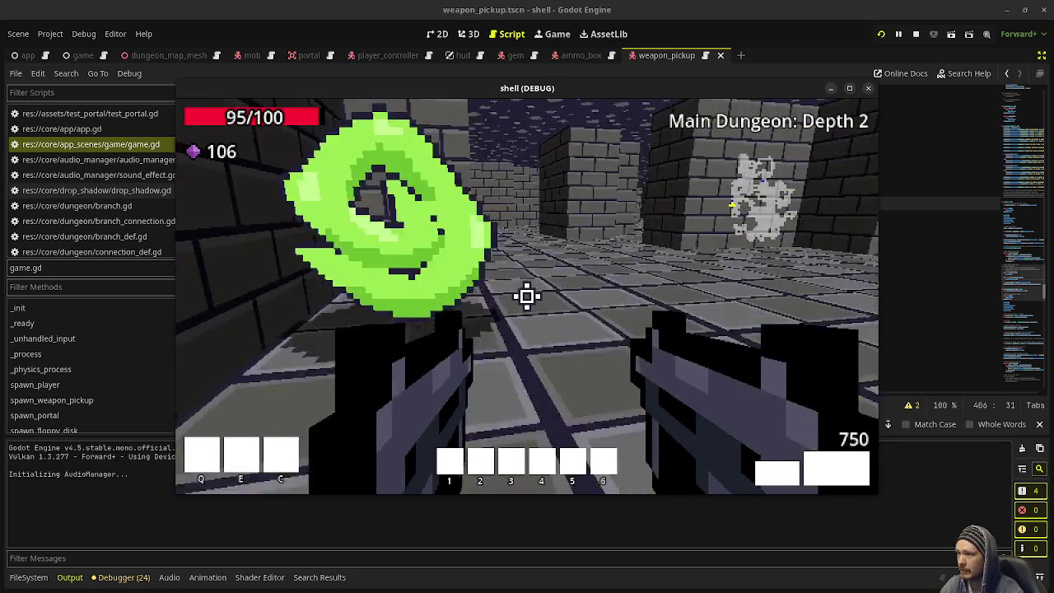
key("w")
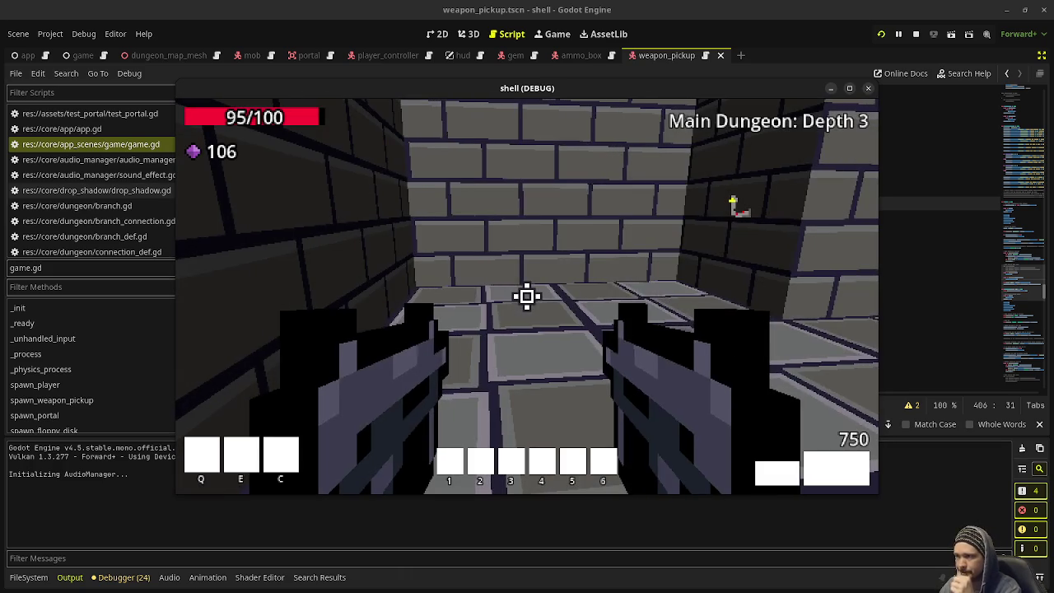
- Look around Depth 3, shoot the approaching zombie and collect its gems while exploring the corridors
key("a")
key("a")
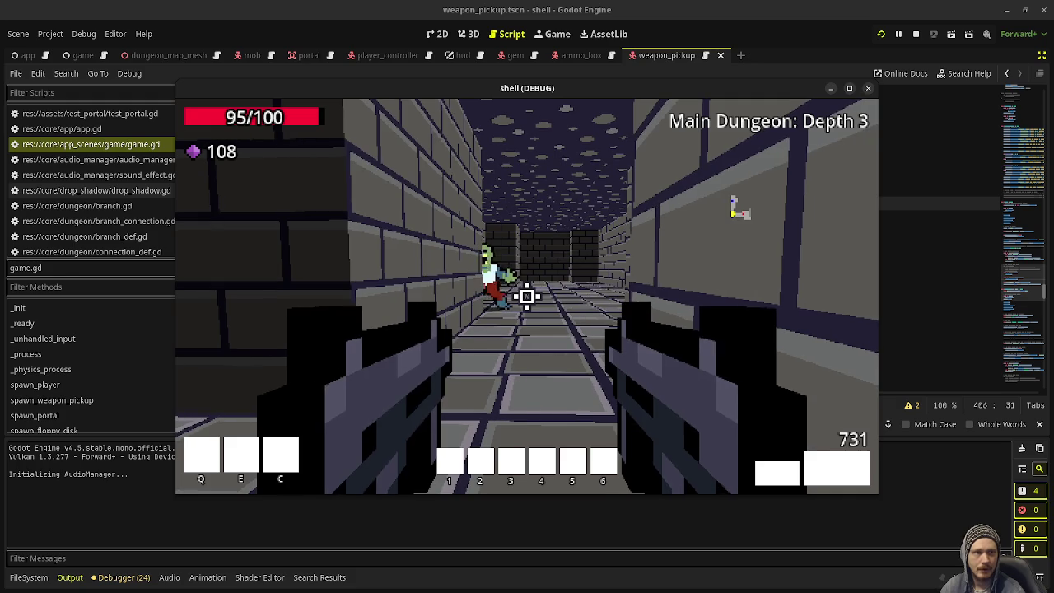
left_click_drag(527, 296, 527, 296)
key("w")
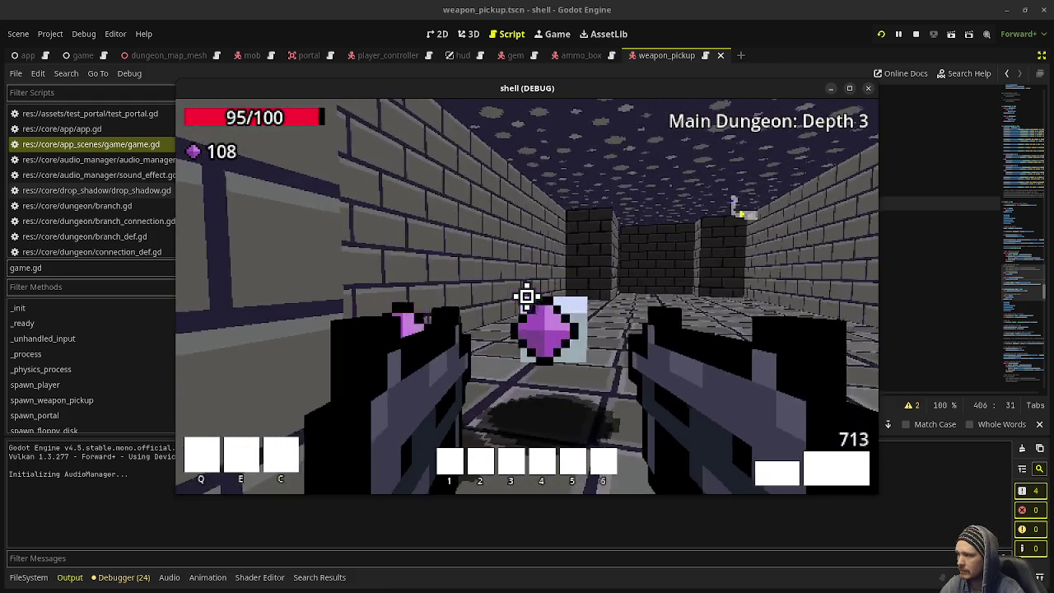
key("w")
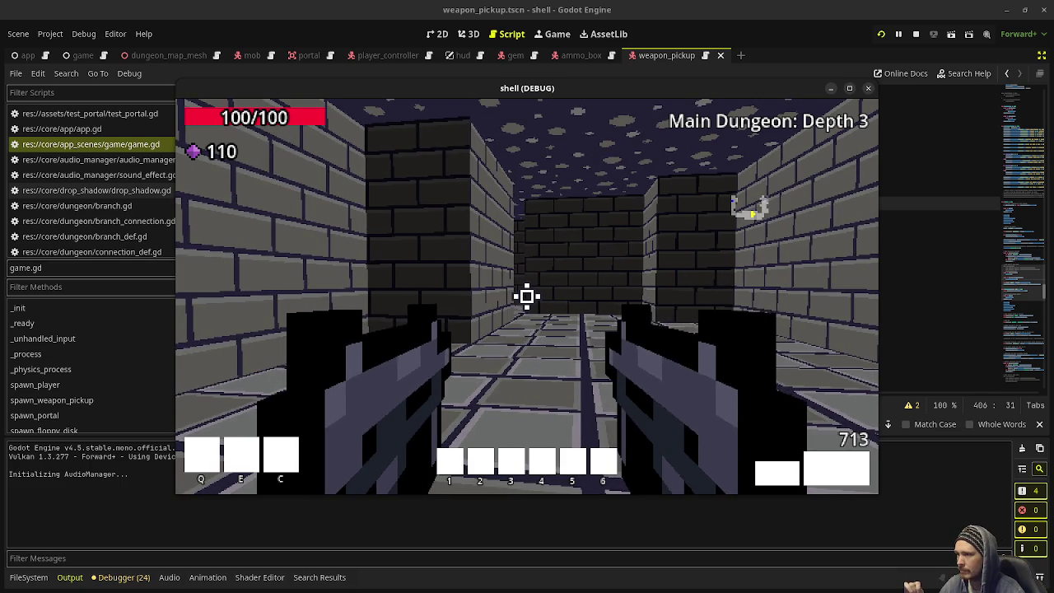
key("w")
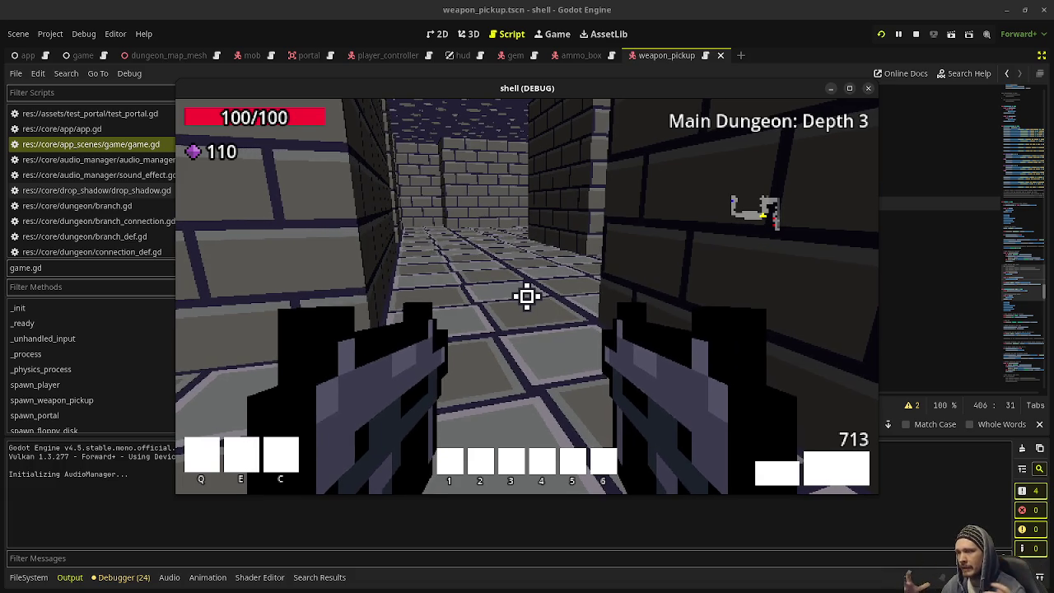
key("w")
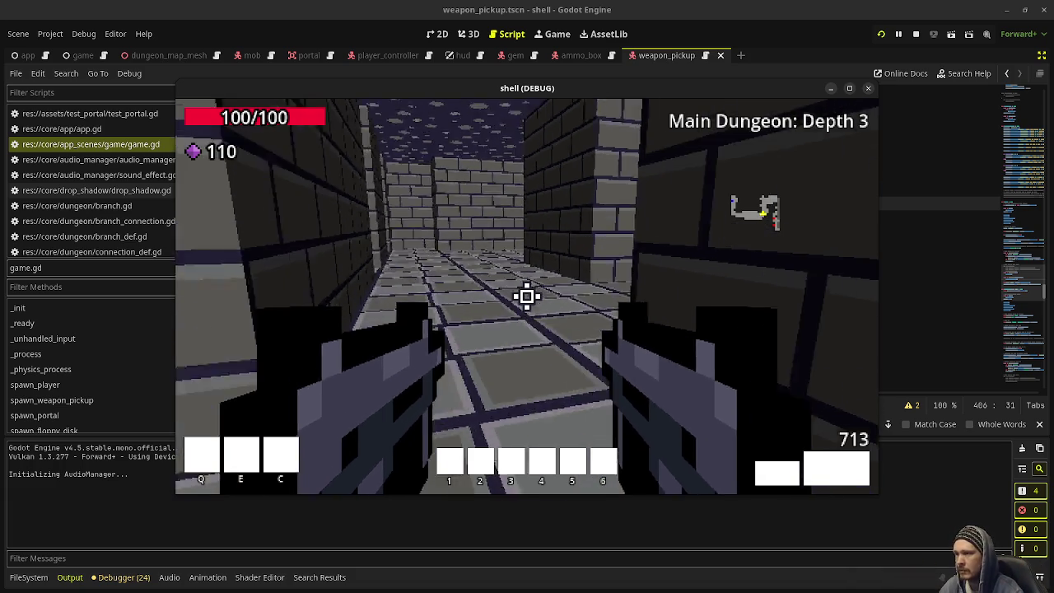
key("w")
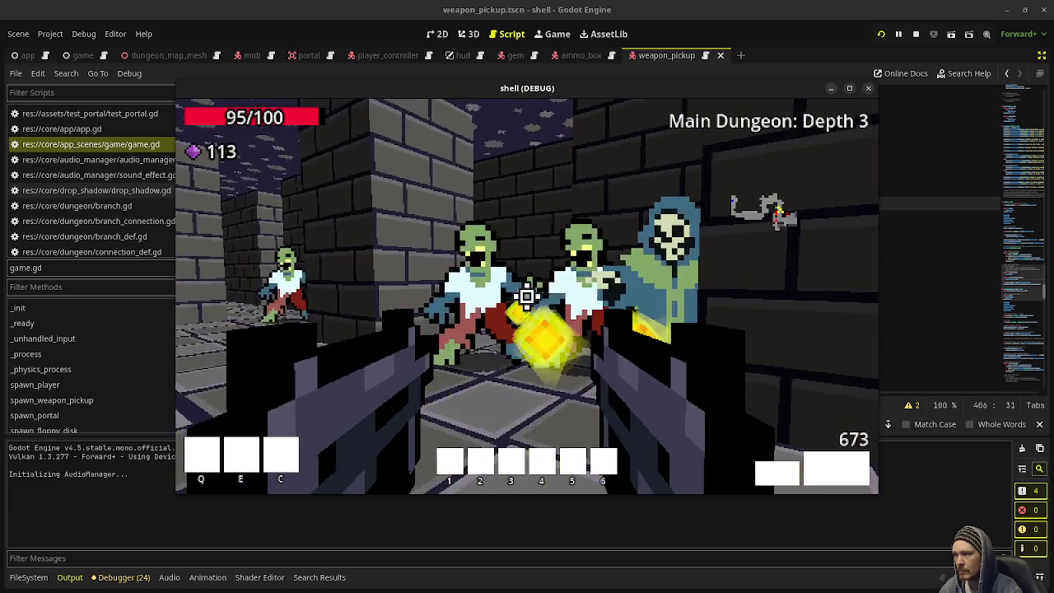
- Shoot the group of zombies, collect their purple gems, then snap the game window left
left_click(527, 296)
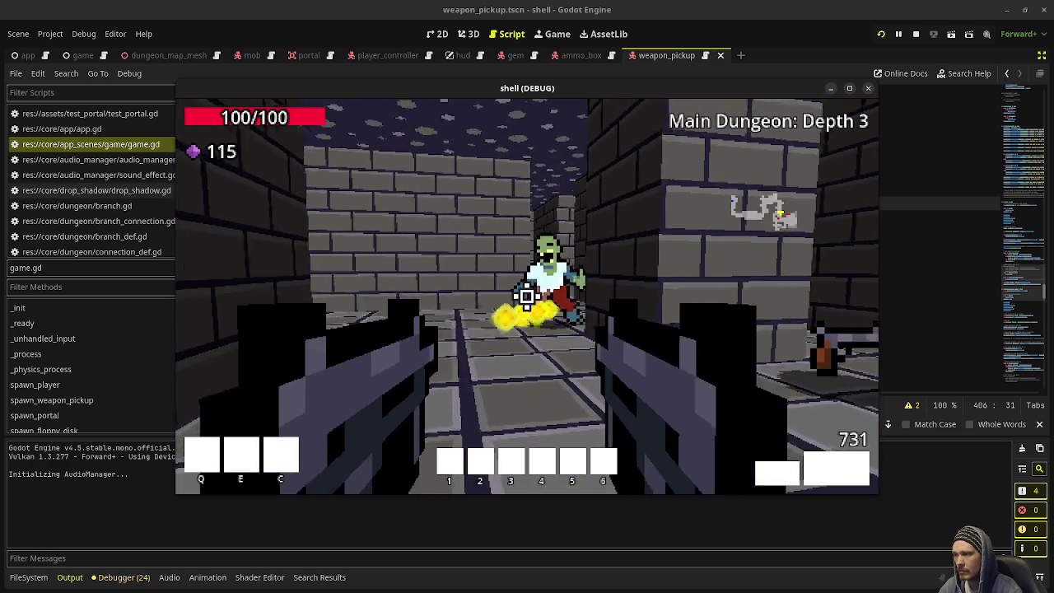
key("w")
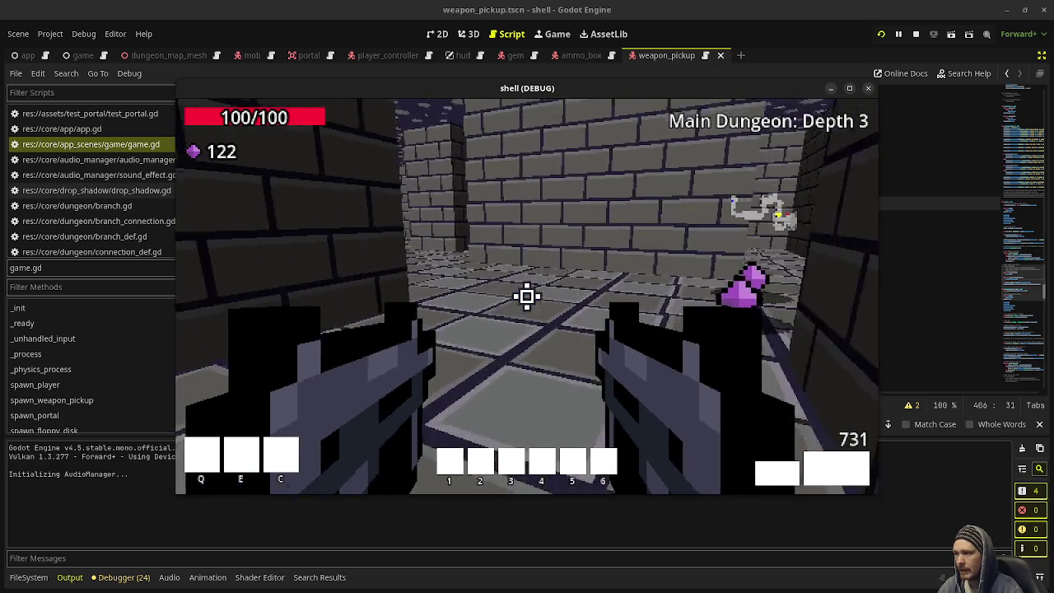
key("w")
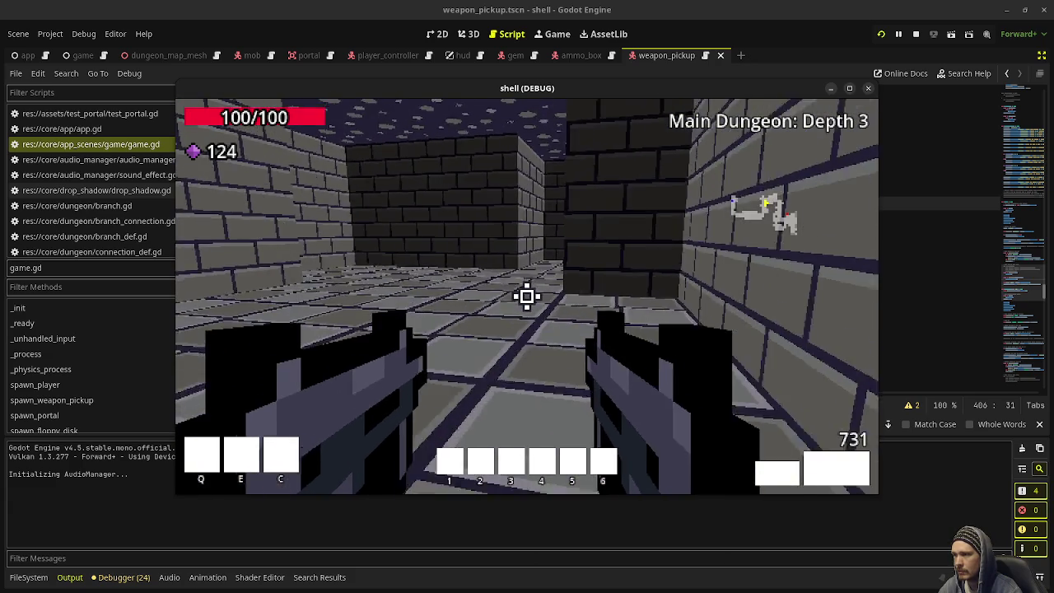
key("w")
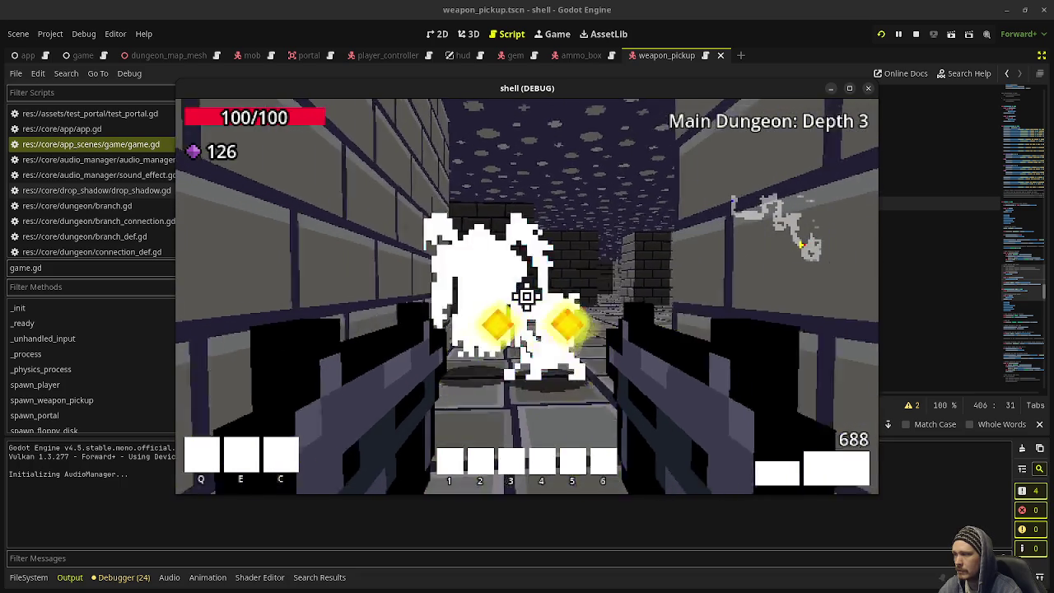
left_click(526, 296)
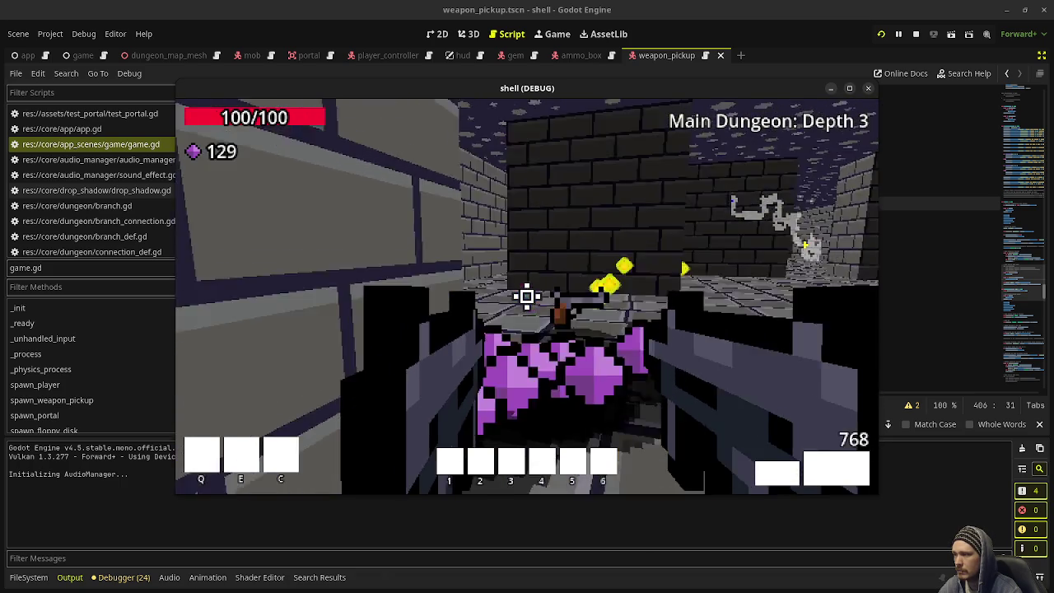
mouse_move(526, 296)
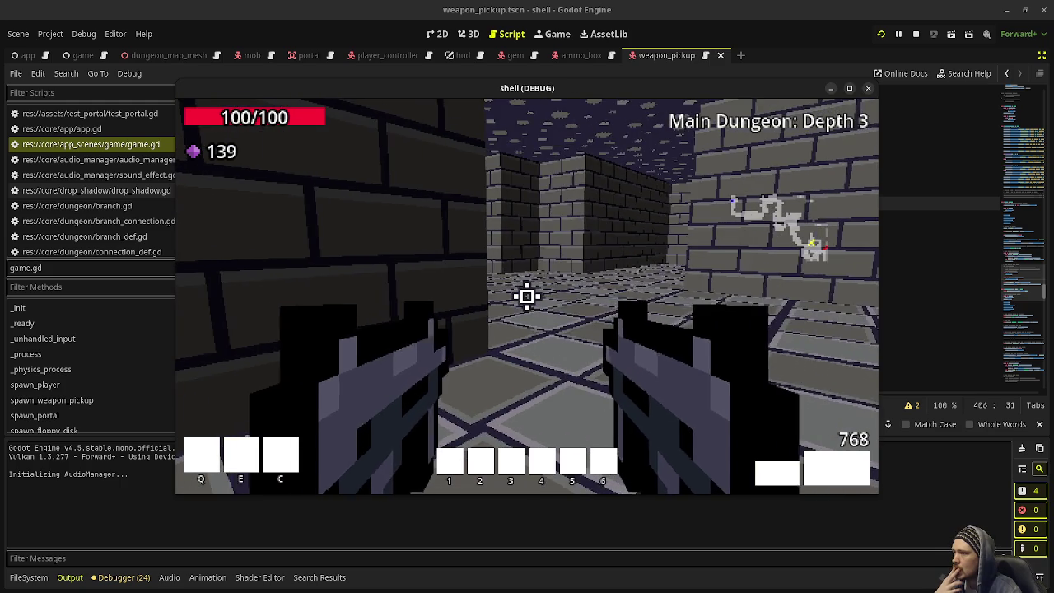
key("w")
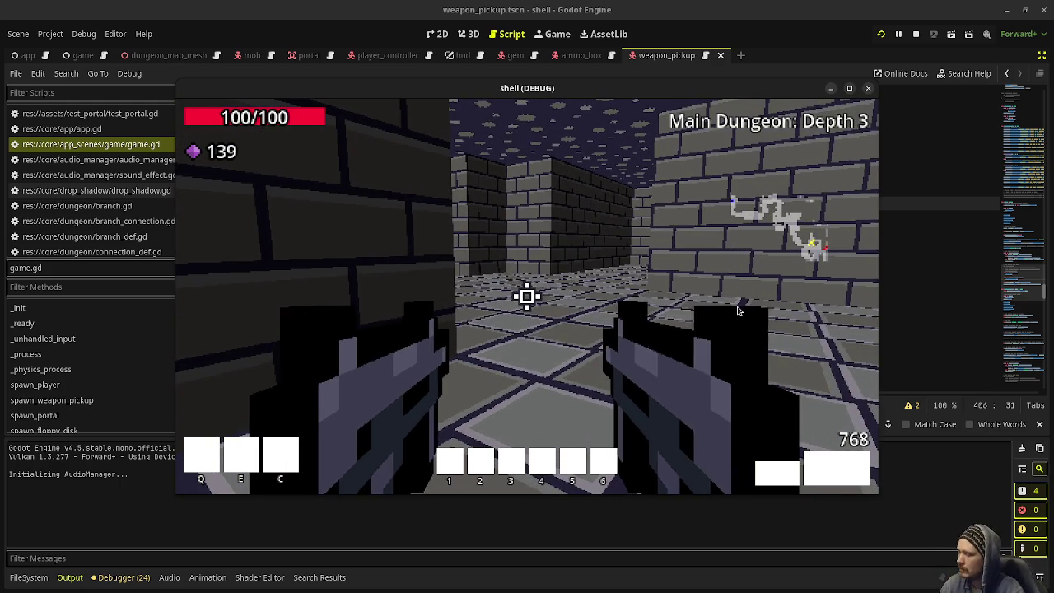
key("super")
key("super")
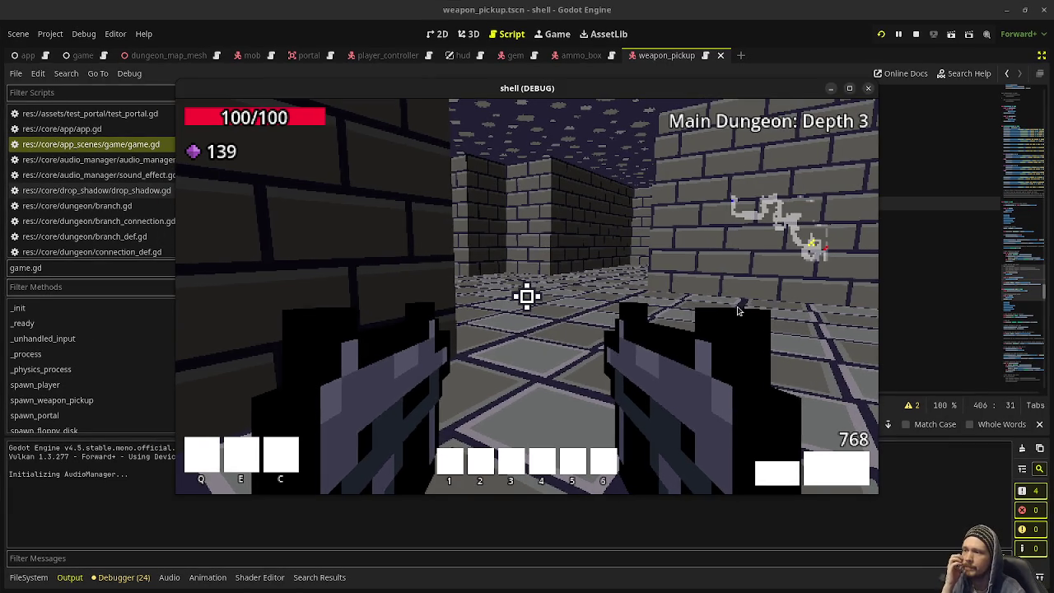
key("super+Left")
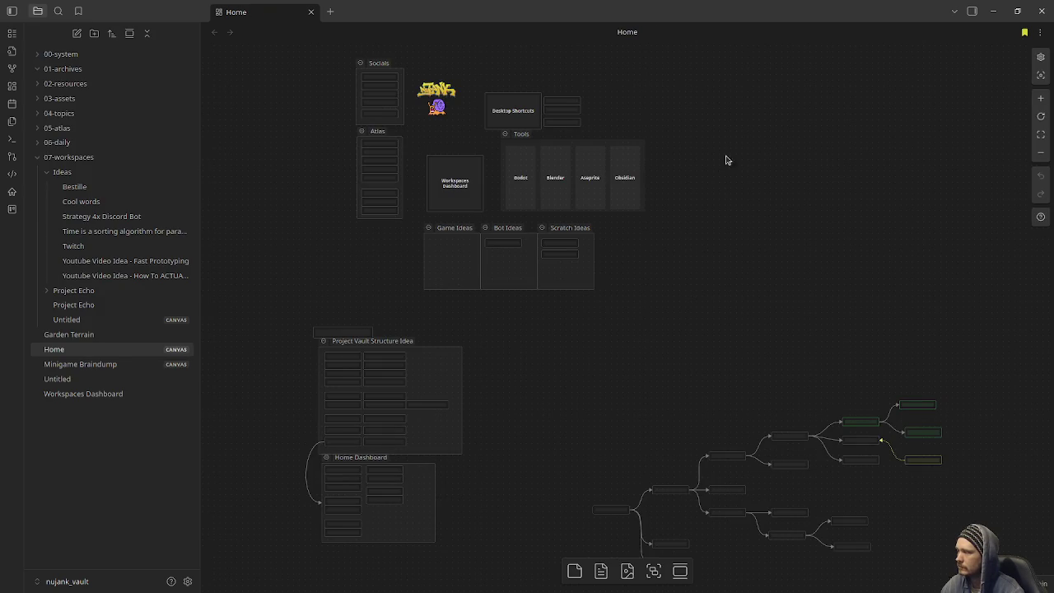
- Switch Obsidian from nujank_vault to relic_vault and open its Character note
left_click(114, 581)
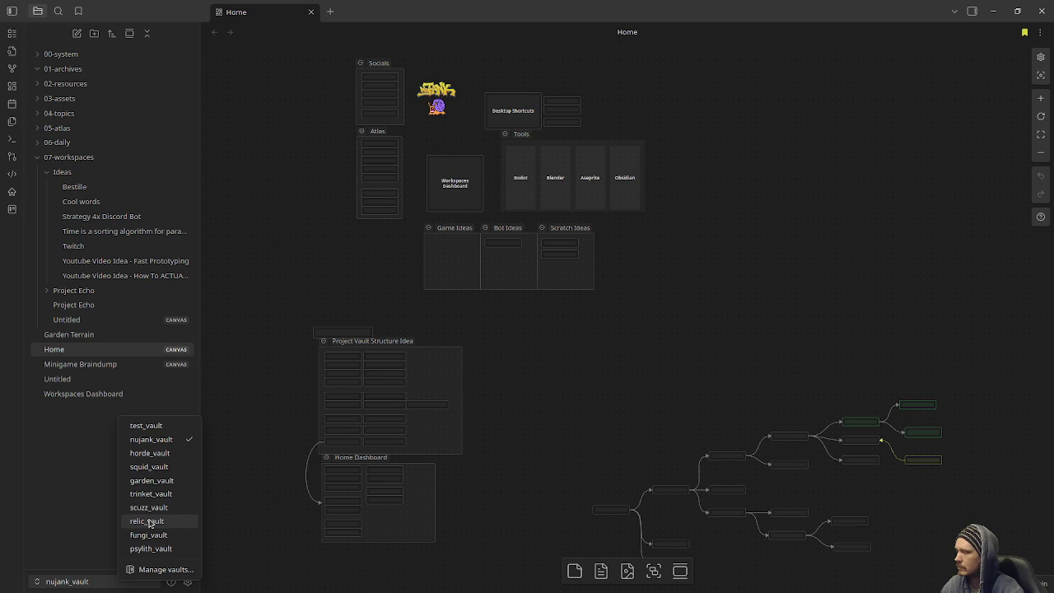
left_click(149, 523)
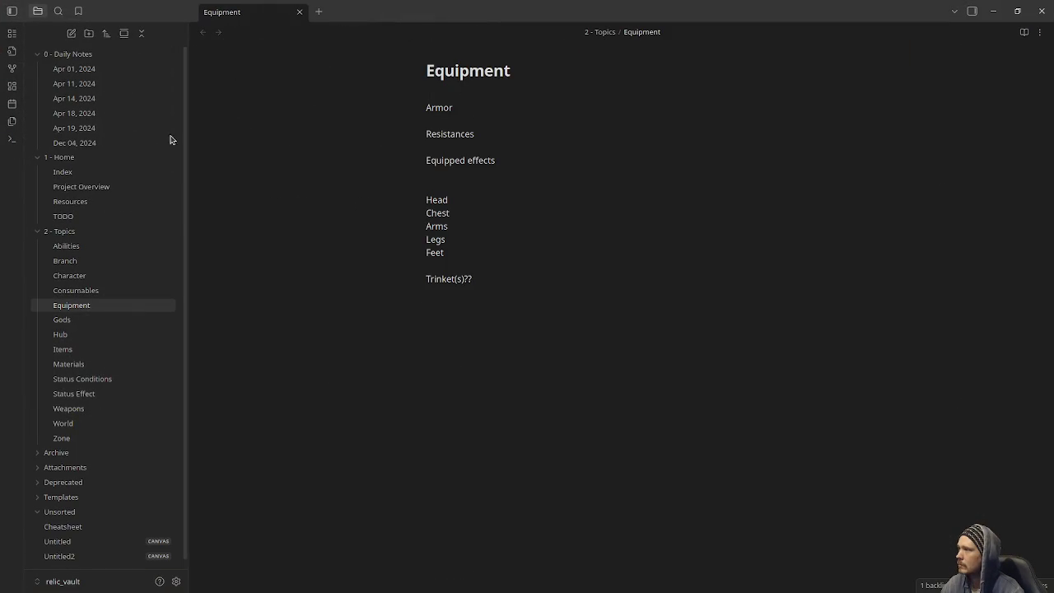
left_click(74, 279)
- Highlight the Health, Health regen, Stamina, Movement, Health leech and Global ability cooldown stat lines
left_click(733, 203)
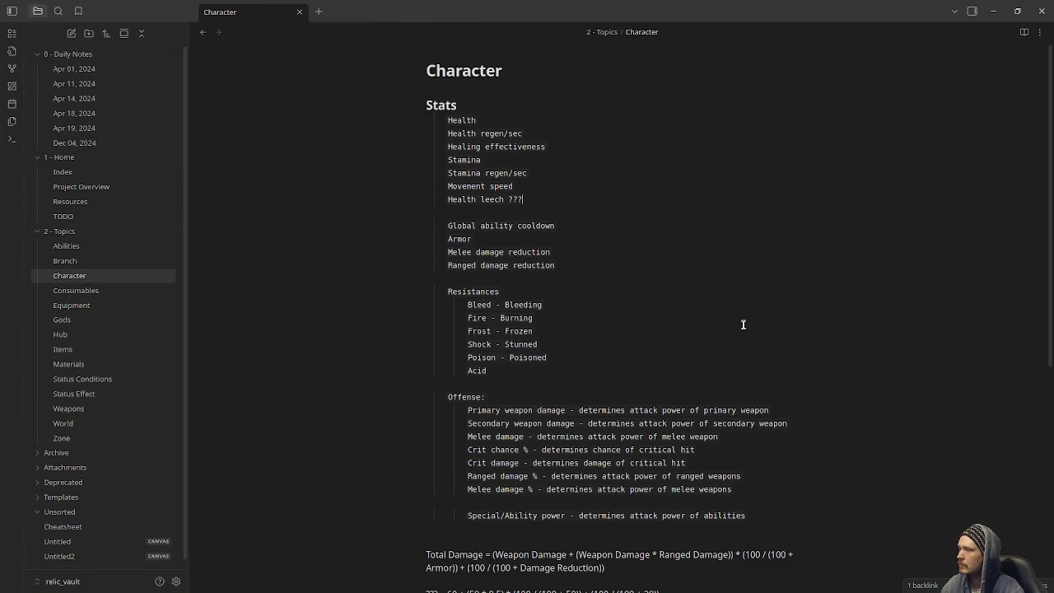
scroll(743, 325, "down", 2)
scroll(743, 324, "up", 2)
double_click(468, 121)
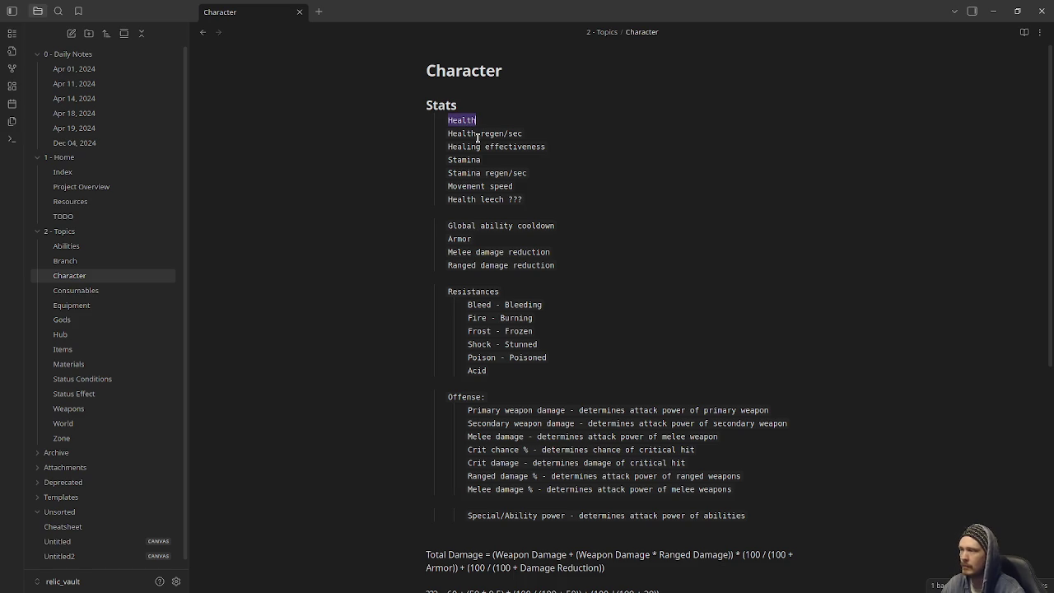
left_click(478, 135)
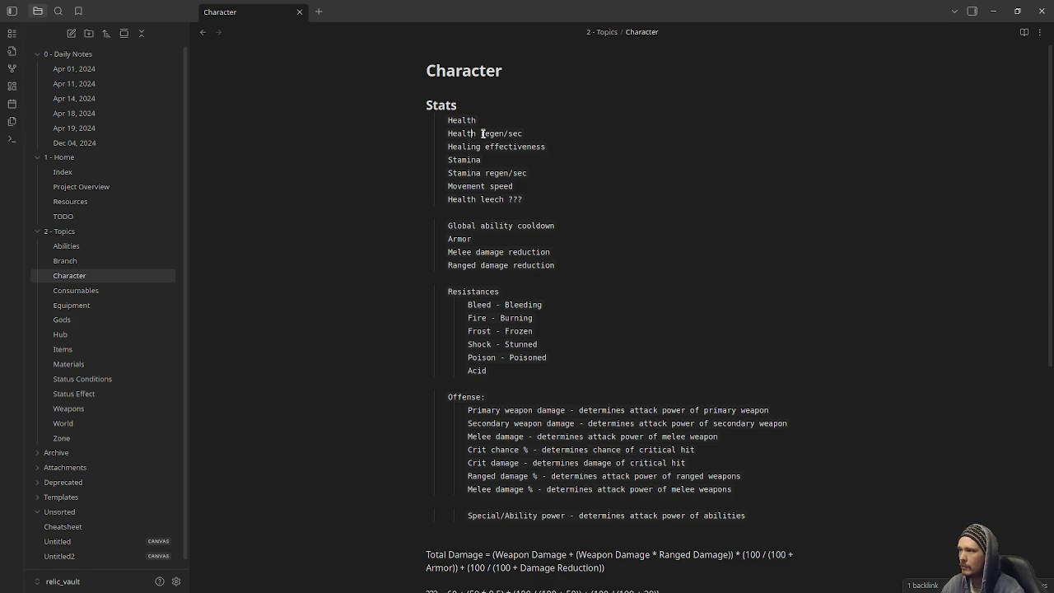
double_click(497, 132)
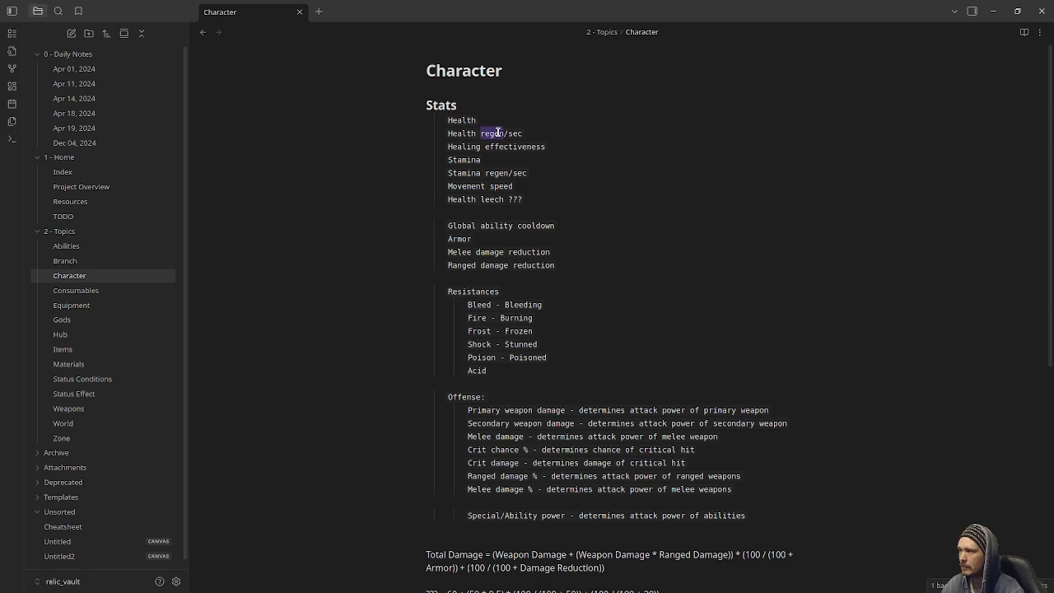
mouse_move(482, 146)
left_mouse_down()
mouse_move(545, 145)
mouse_move(448, 147)
left_mouse_up()
left_click(553, 146)
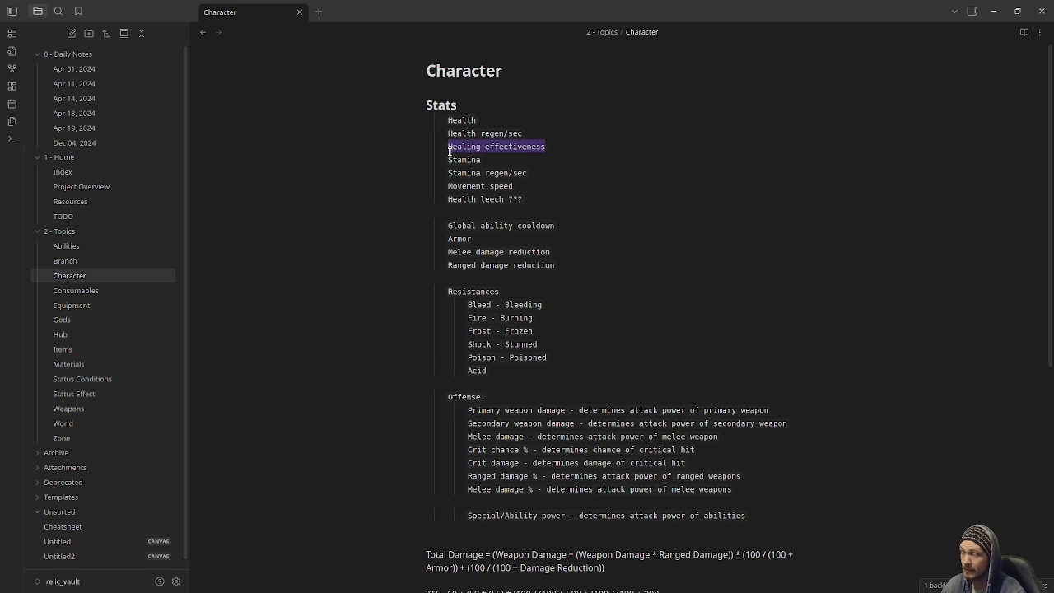
double_click(472, 159)
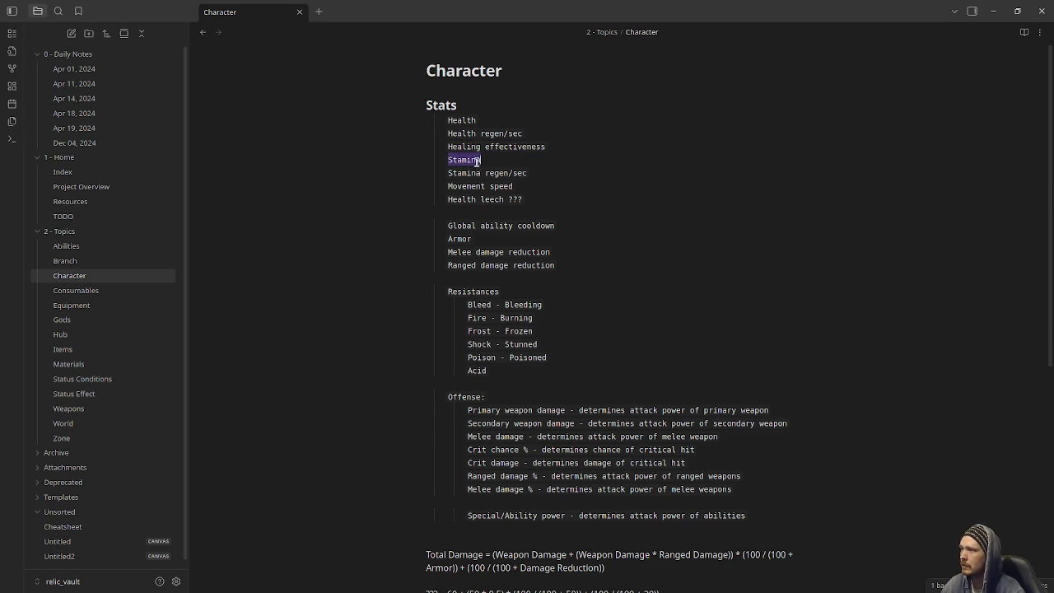
left_click_drag(539, 173, 443, 158)
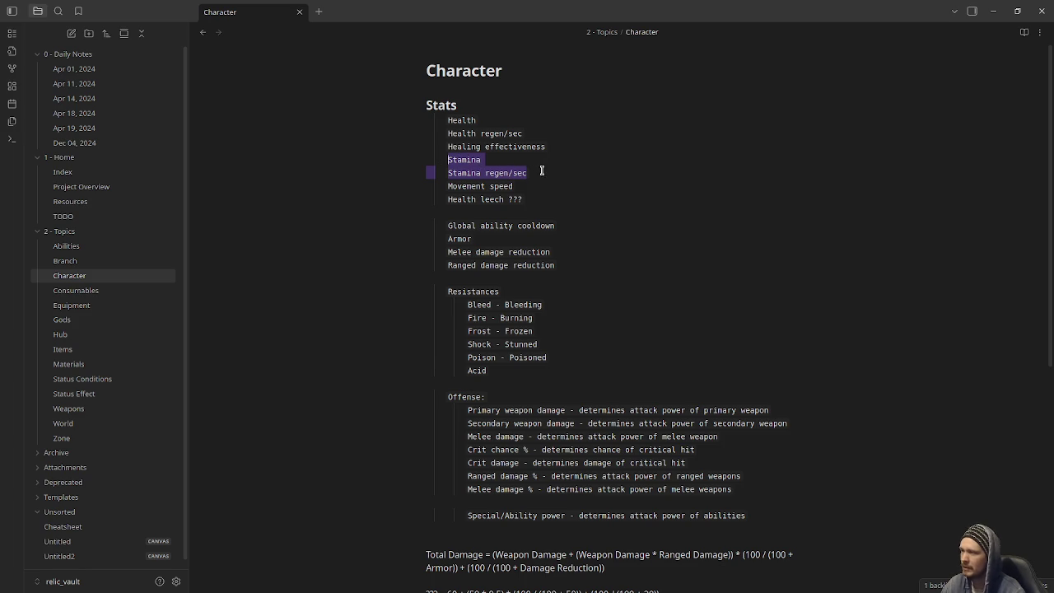
double_click(453, 186)
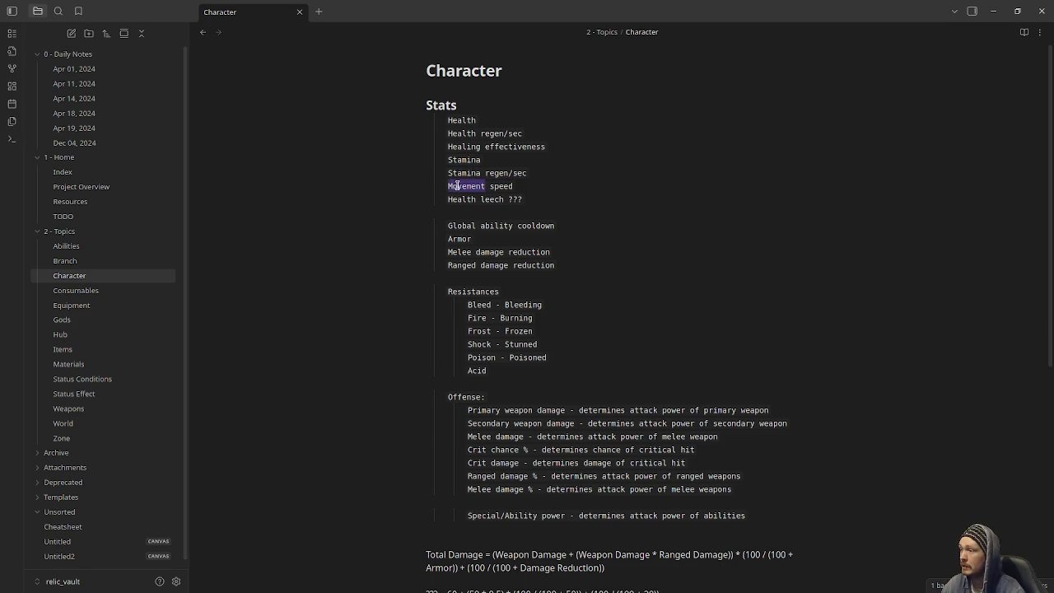
double_click(460, 200)
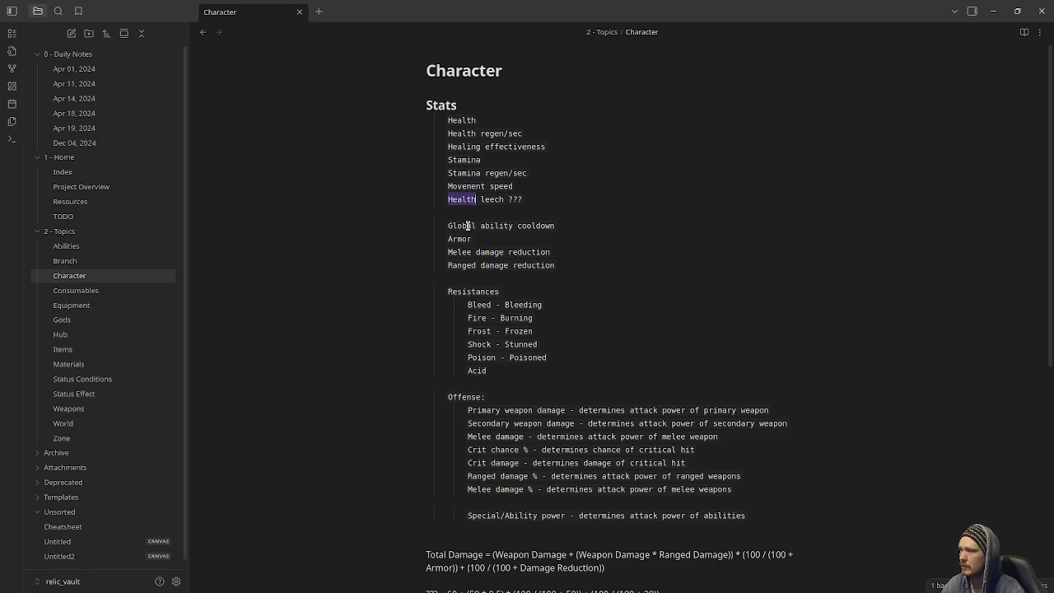
left_click_drag(576, 228, 442, 229)
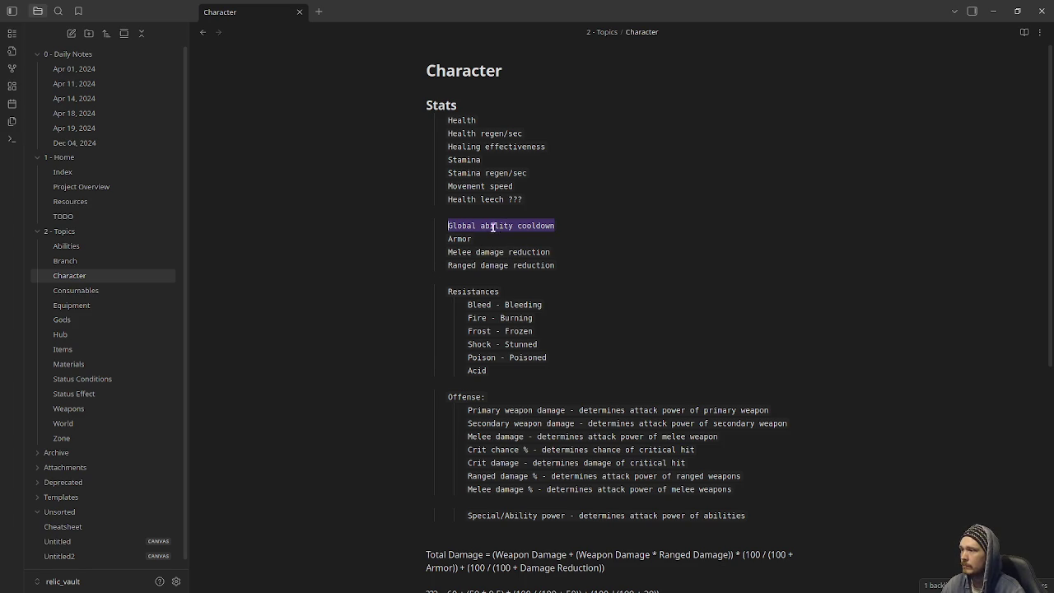
- Highlight the Armor, Melee and Ranged damage reduction lines, then the Resistances list through Acid
left_click(531, 226)
left_click_drag(556, 227, 447, 226)
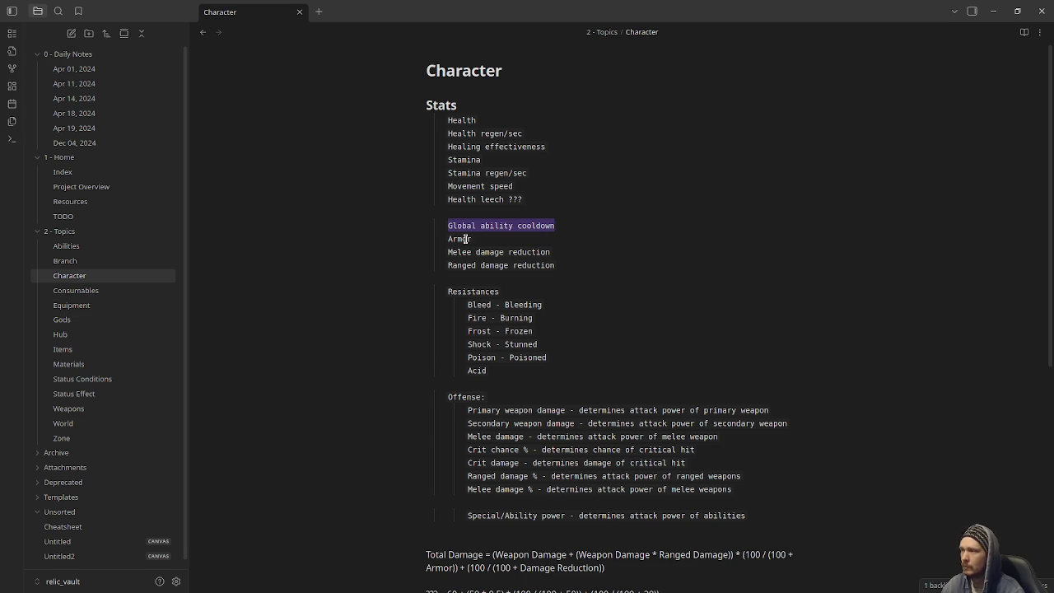
double_click(466, 239)
double_click(482, 252)
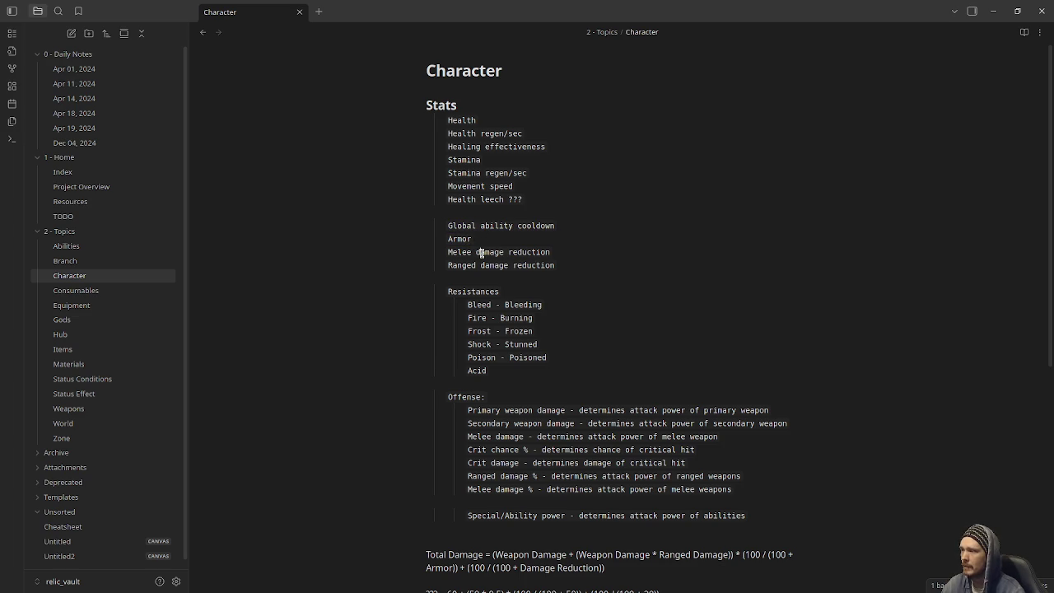
double_click(461, 265)
mouse_move(558, 265)
left_mouse_down()
mouse_move(477, 257)
mouse_move(447, 233)
left_mouse_up()
left_click(483, 267)
mouse_move(494, 370)
left_mouse_down()
mouse_move(465, 356)
mouse_move(447, 288)
left_mouse_up()
left_click(567, 300)
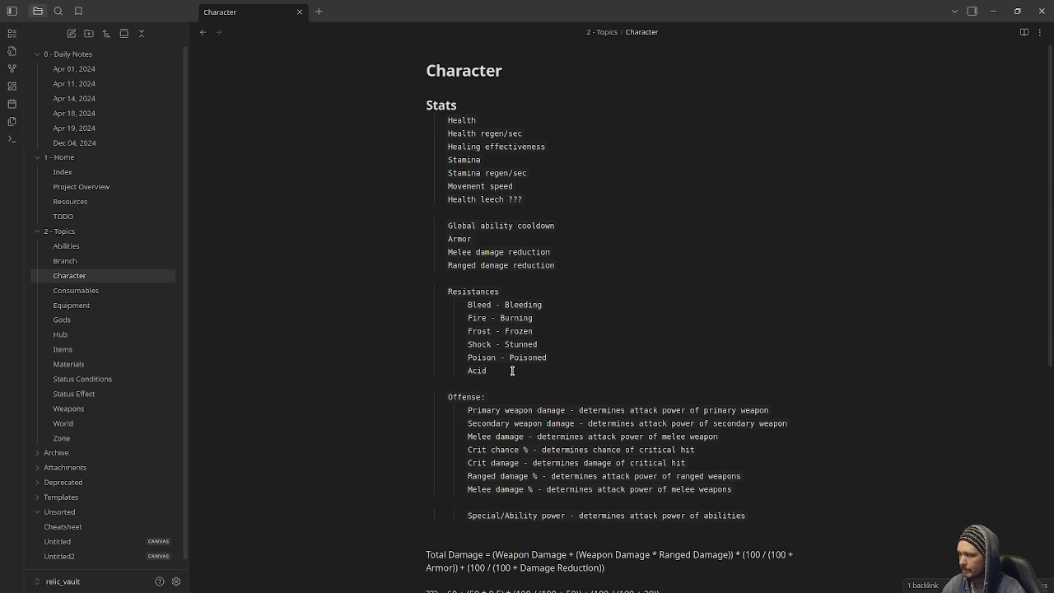
left_click_drag(512, 370, 447, 291)
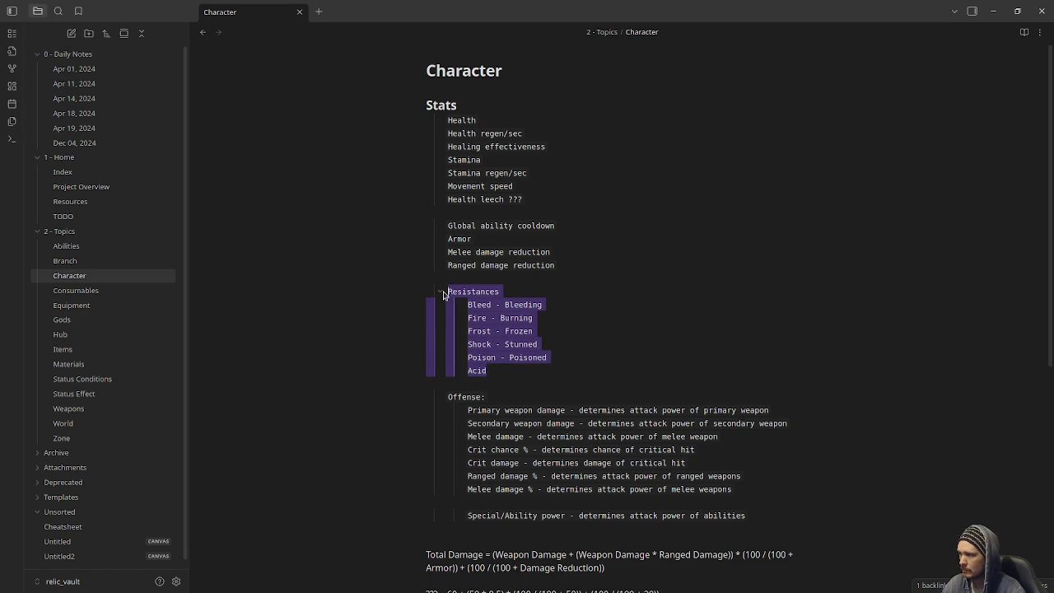
left_click(495, 369)
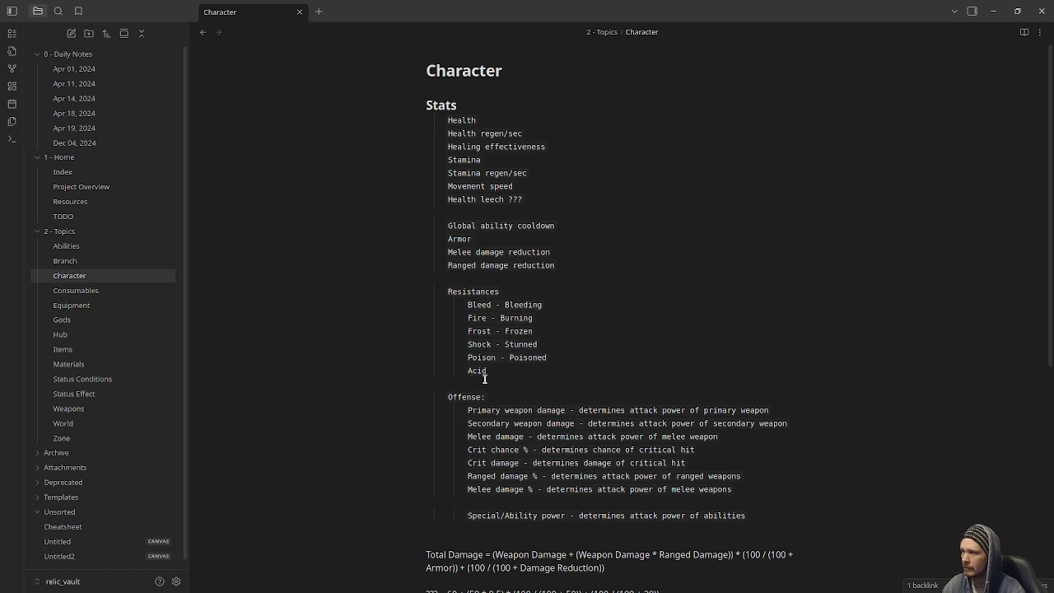
scroll(488, 399, "down", 3)
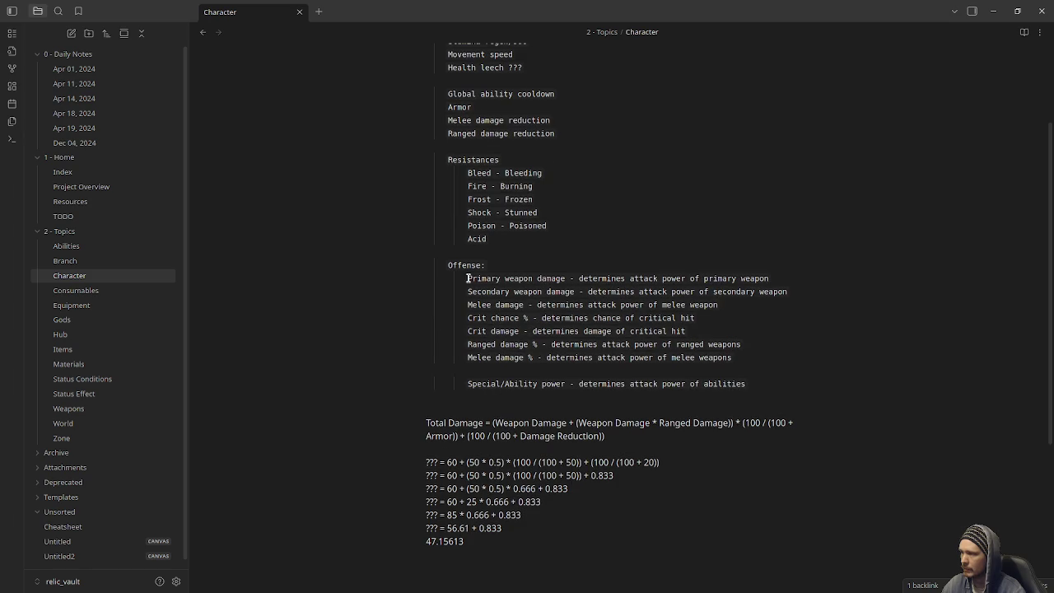
left_click(445, 263)
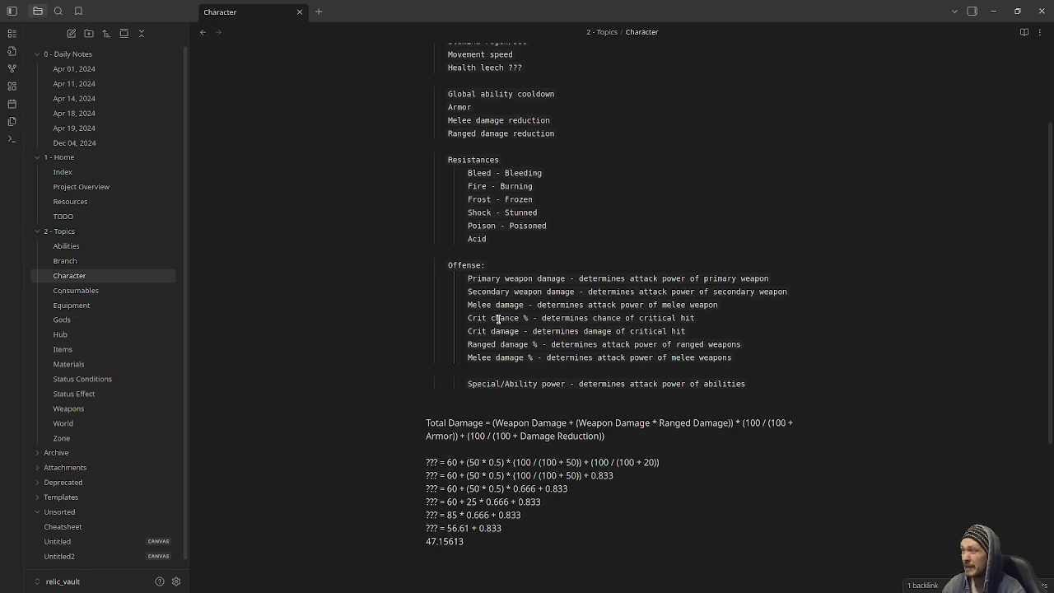
scroll(493, 319, "up", 3)
scroll(465, 256, "down", 3)
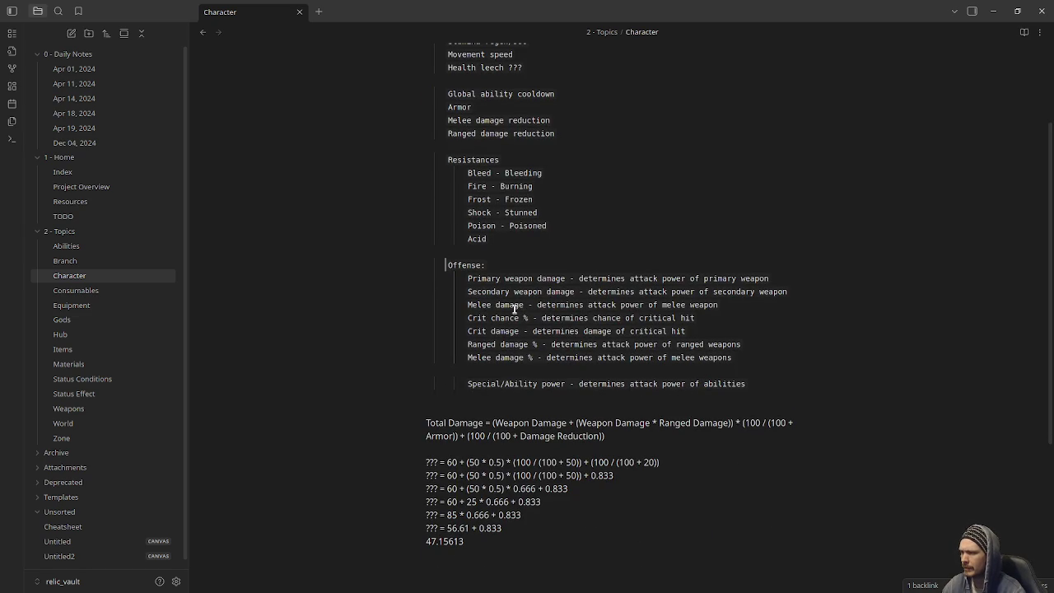
left_click_drag(475, 304, 563, 306)
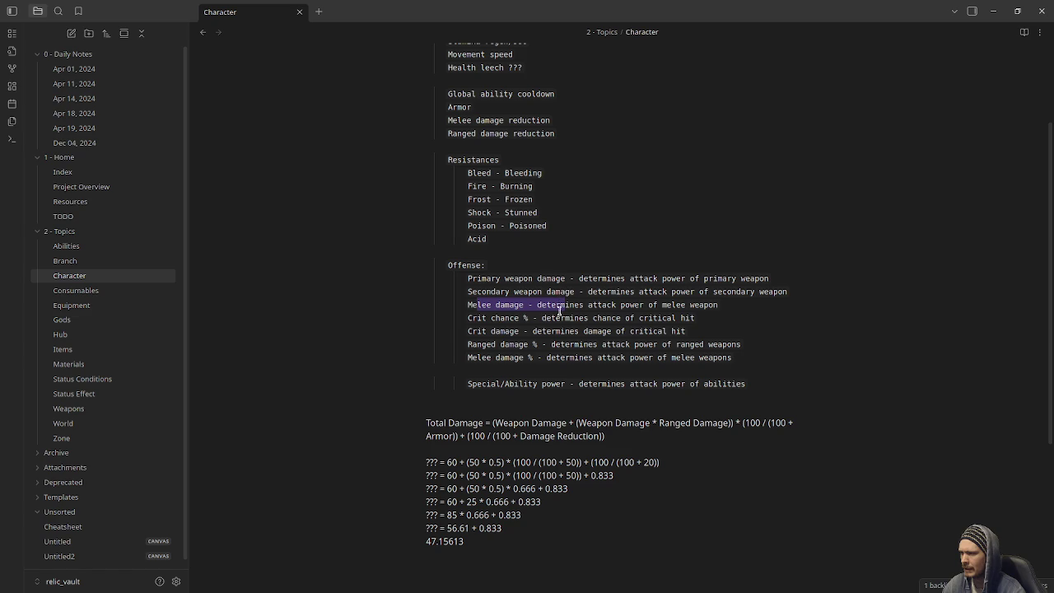
double_click(482, 319)
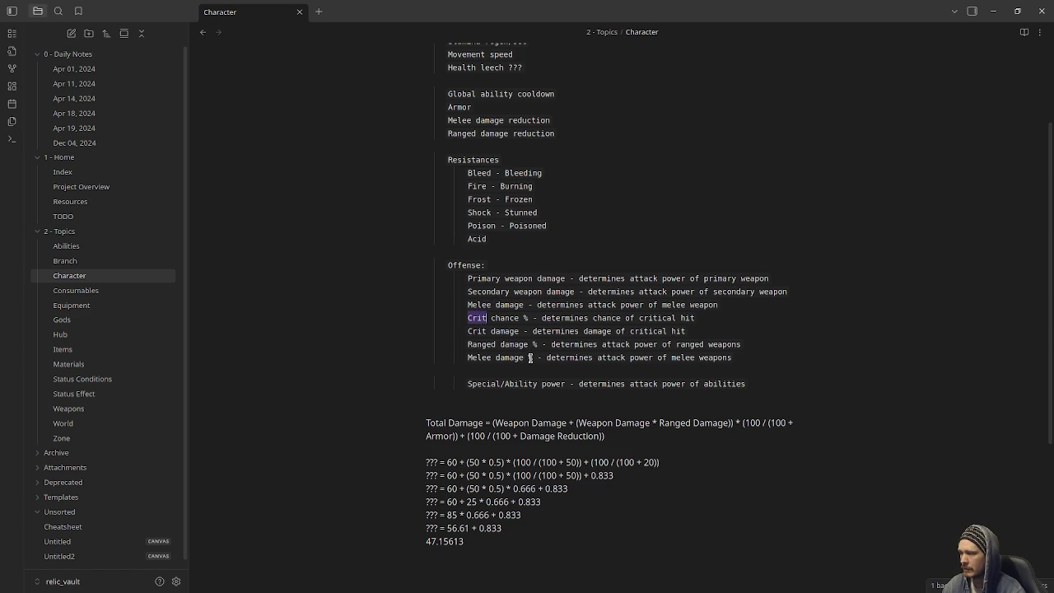
mouse_move(805, 386)
left_mouse_down()
mouse_move(498, 306)
mouse_move(448, 120)
left_mouse_up()
scroll(492, 288, "up", 3)
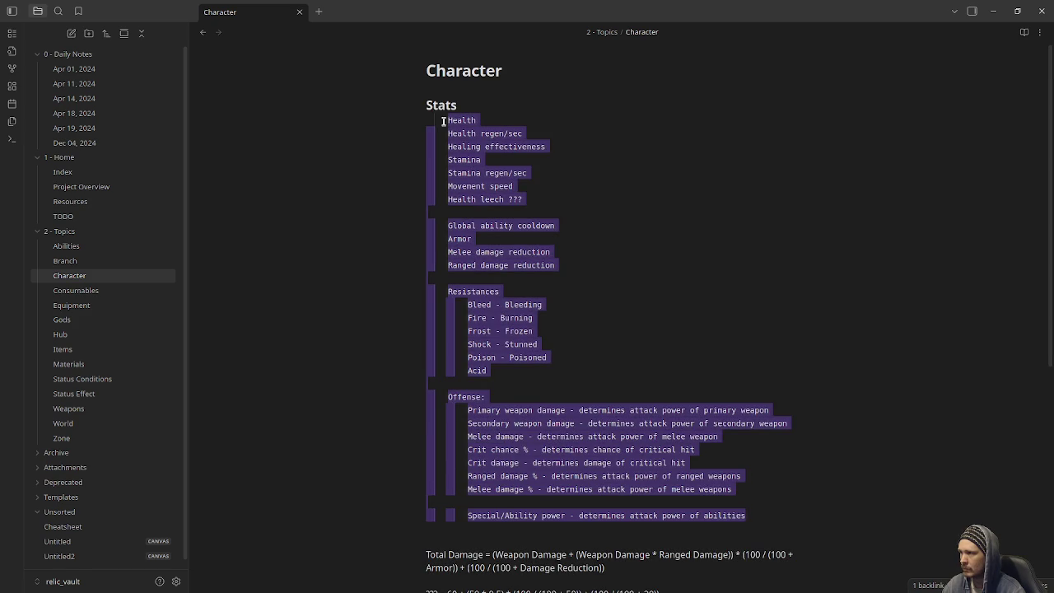
scroll(580, 353, "down", 2)
scroll(579, 353, "down", 4)
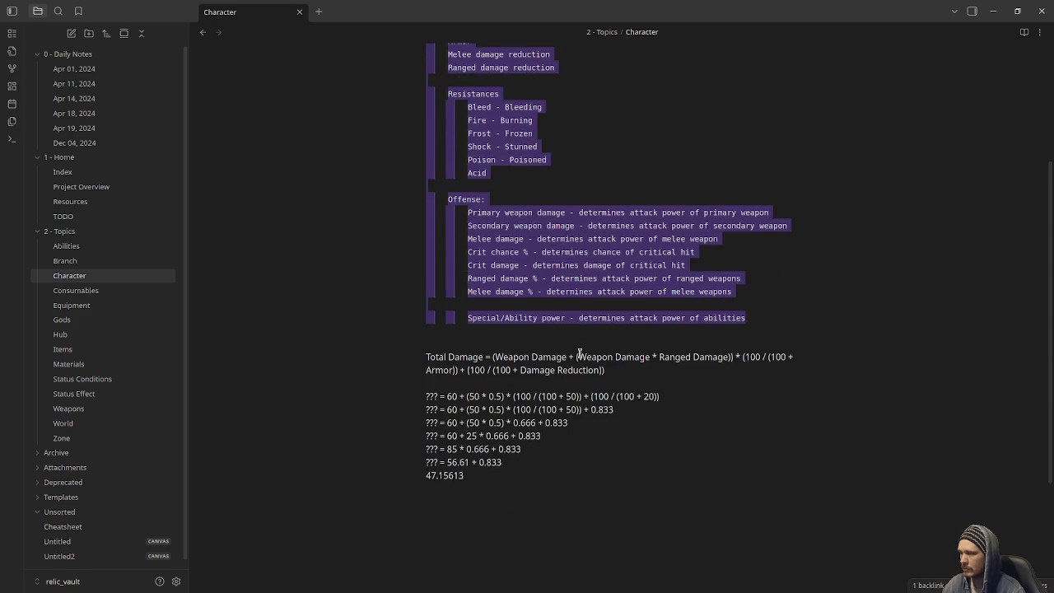
scroll(579, 353, "up", 4)
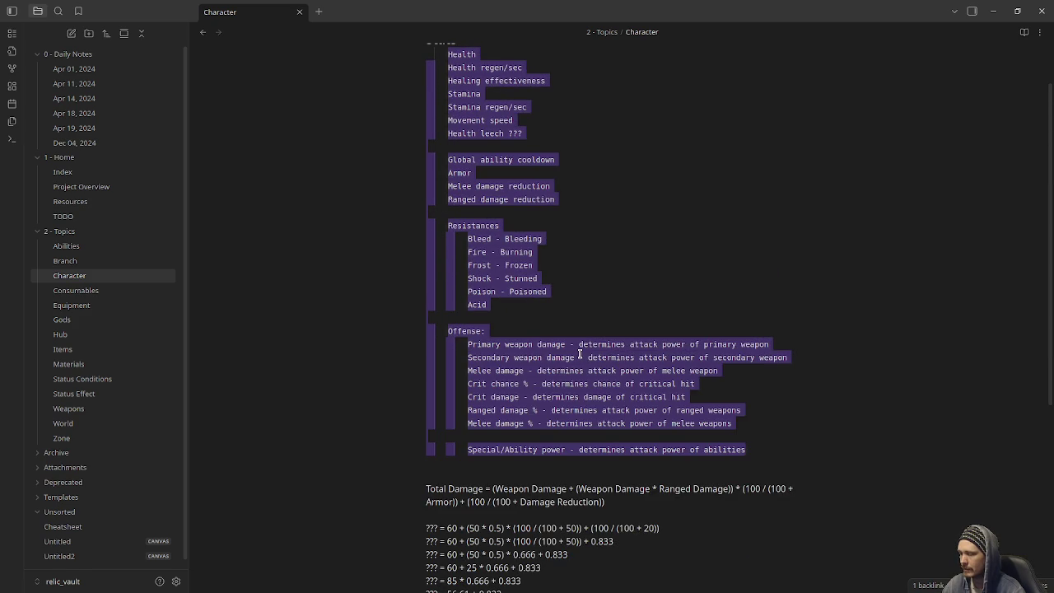
scroll(580, 353, "up", 2)
scroll(579, 353, "down", 6)
scroll(576, 357, "up", 6)
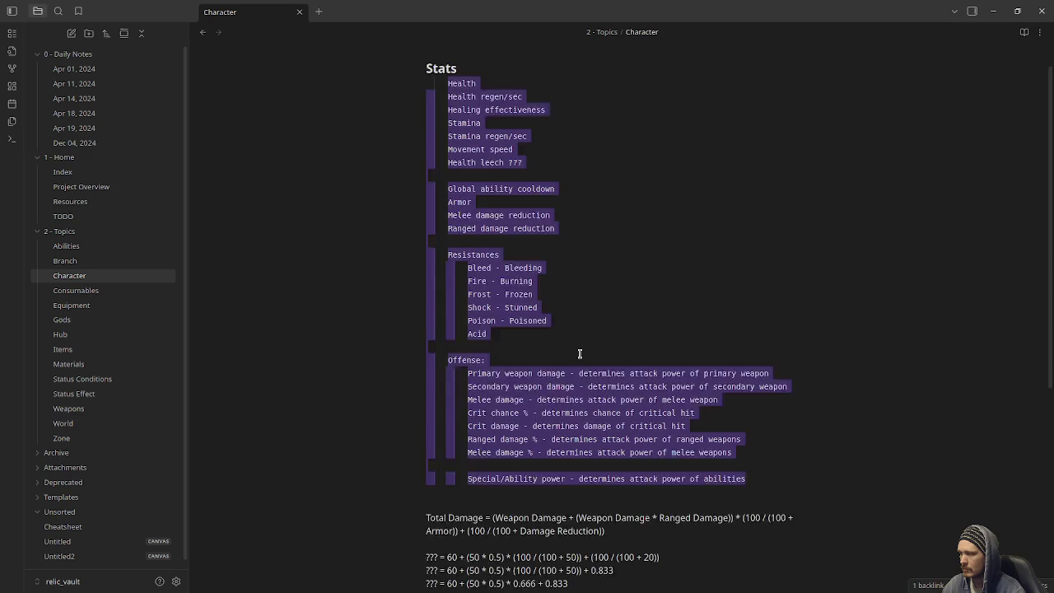
left_click(596, 345)
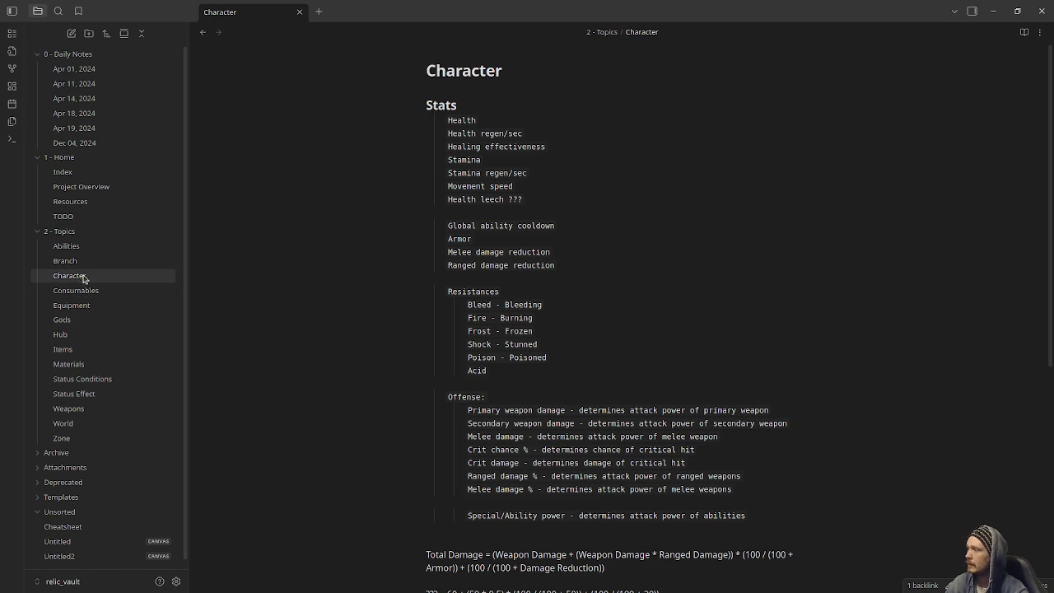
left_click(91, 245)
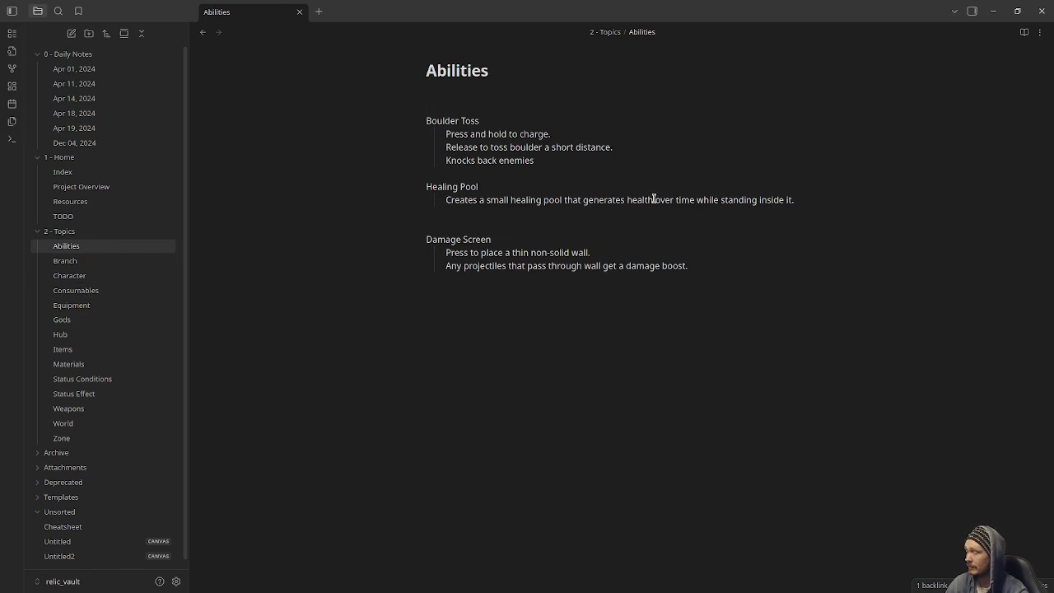
- Select the Healing Pool ability description in the Abilities note and minimize Obsidian
left_click_drag(806, 199, 426, 189)
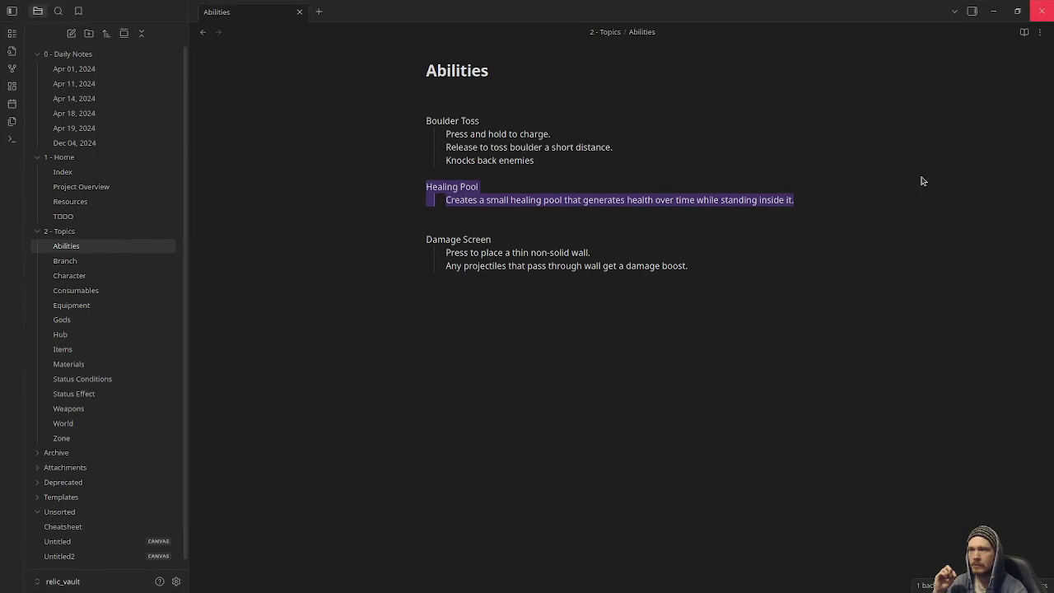
left_click(991, 12)
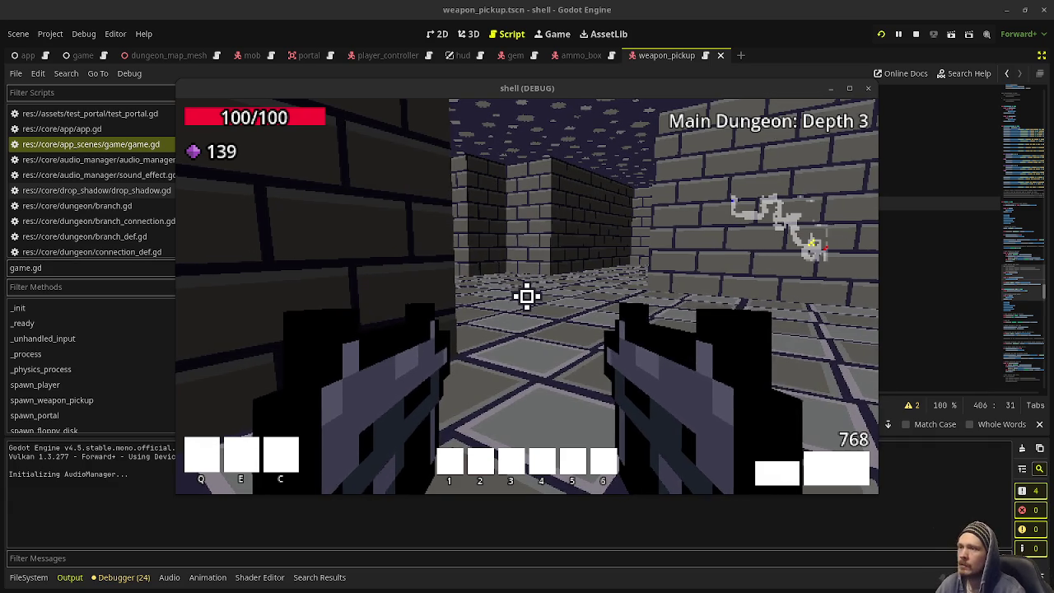
- Stop the running game and scroll the Scripts list to find player_controller.gd
left_click(915, 34)
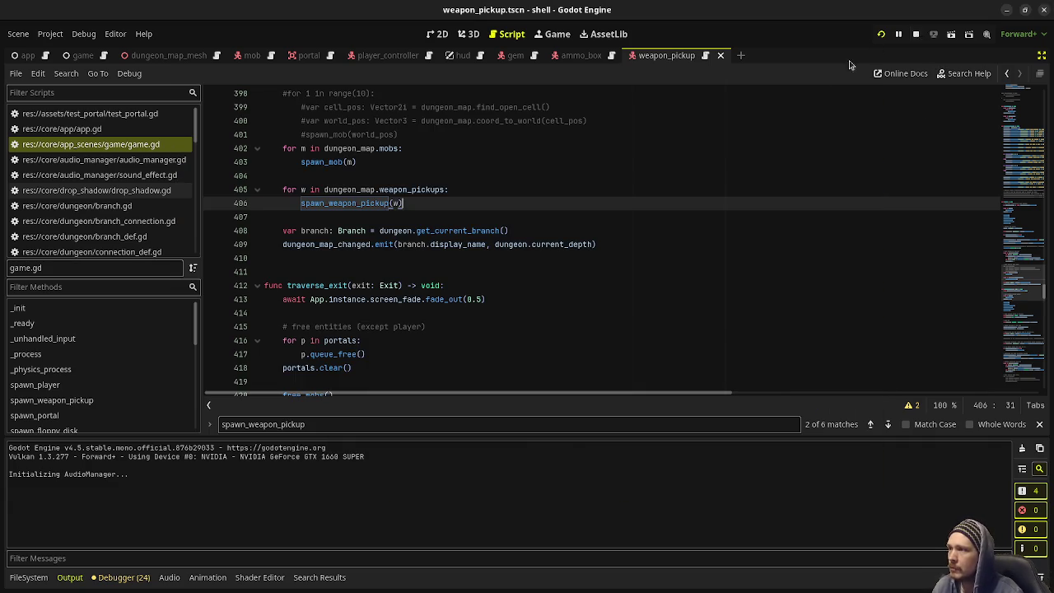
scroll(1016, 290, "down", 3)
left_click_drag(1017, 290, 1017, 162)
scroll(121, 222, "down", 5)
scroll(121, 222, "down", 2)
scroll(121, 222, "up", 10)
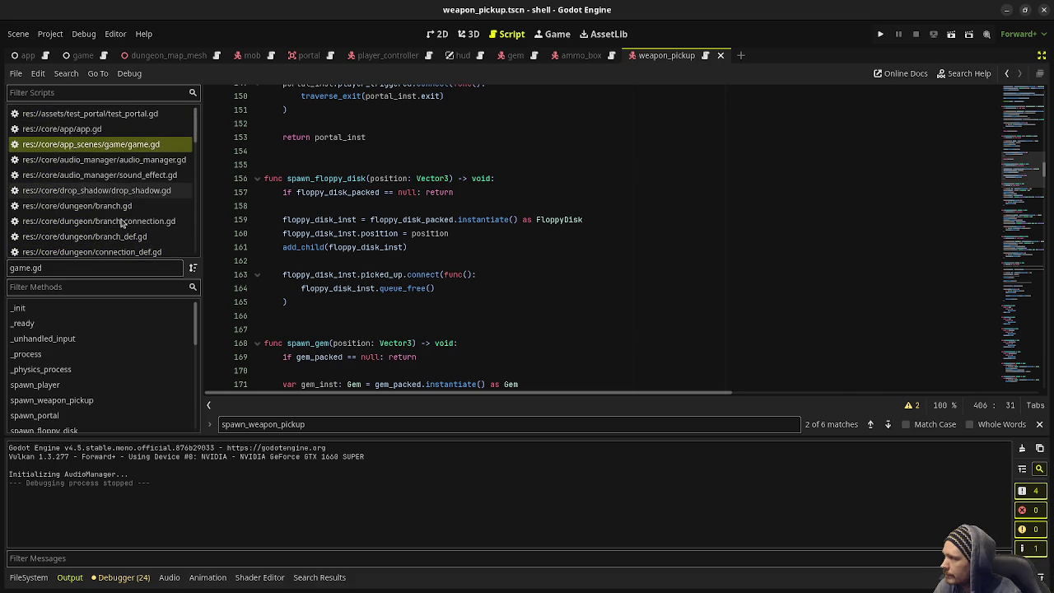
scroll(121, 222, "down", 8)
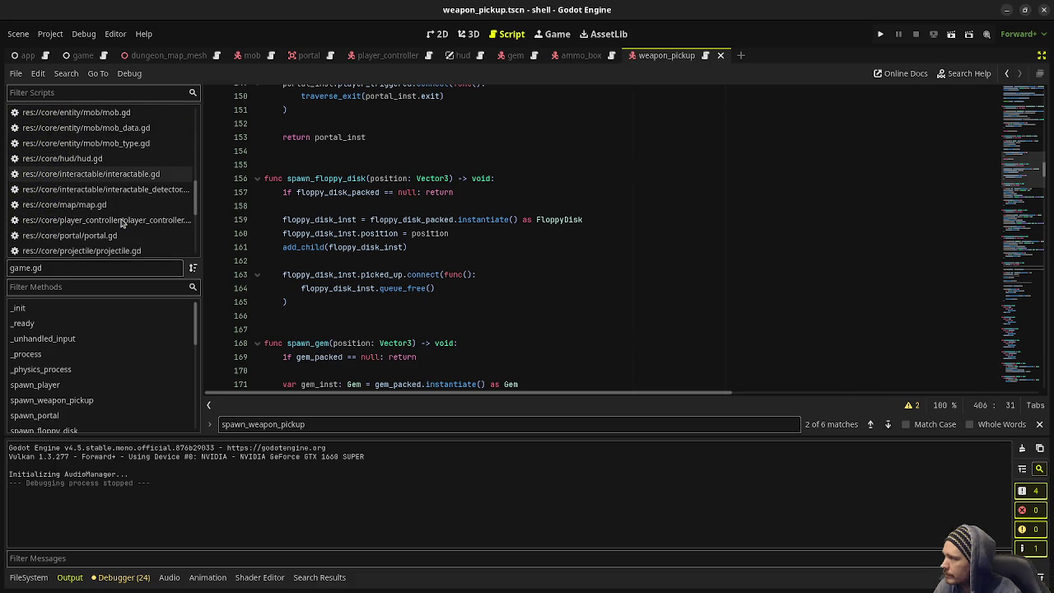
- Open player_controller.gd and select the add_health function name
left_click(132, 182)
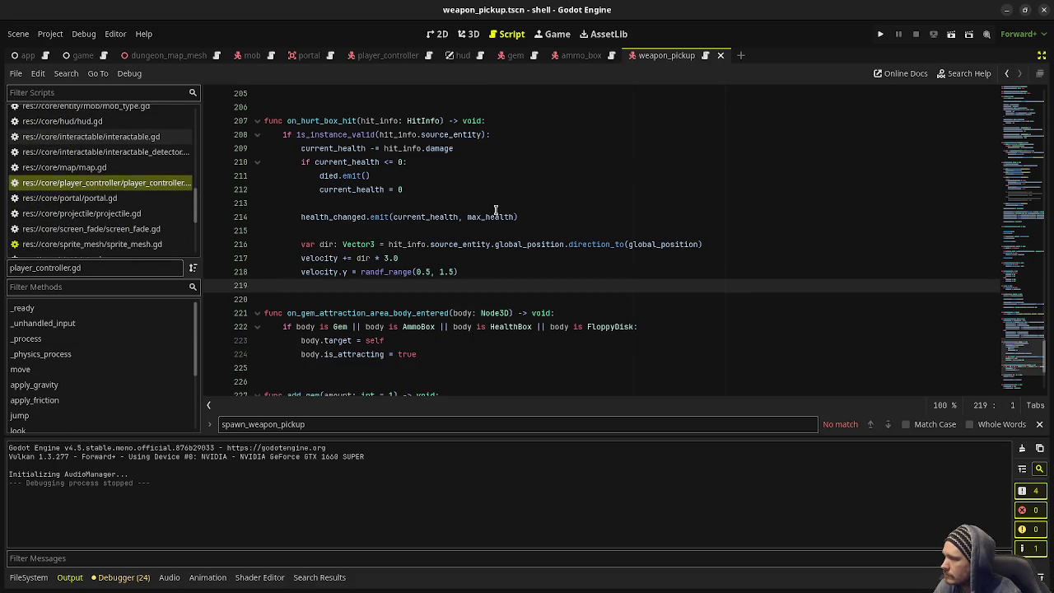
scroll(496, 210, "up", 3)
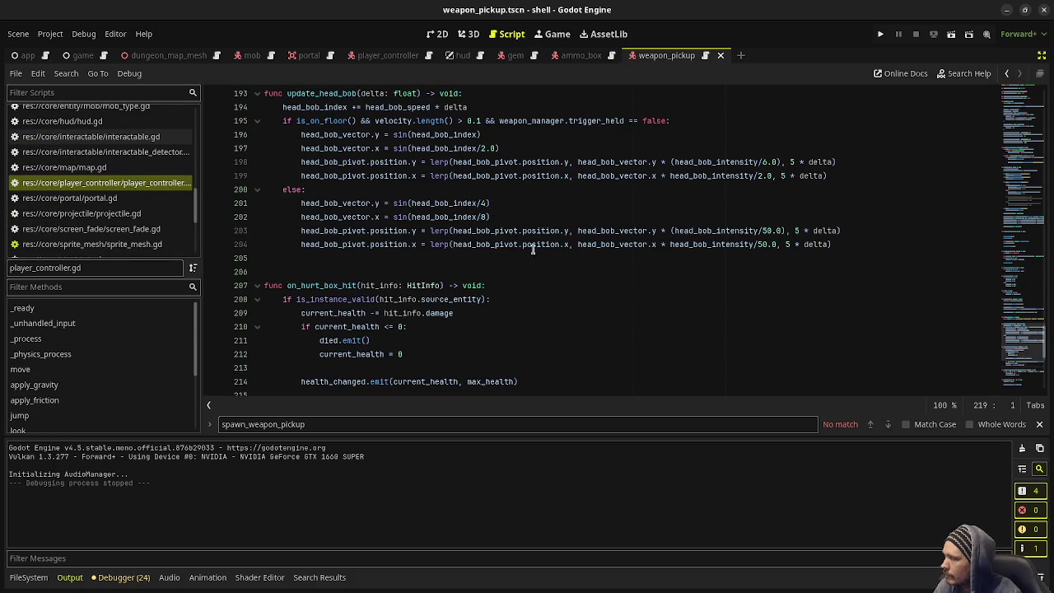
scroll(535, 255, "down", 5)
scroll(554, 267, "down", 2)
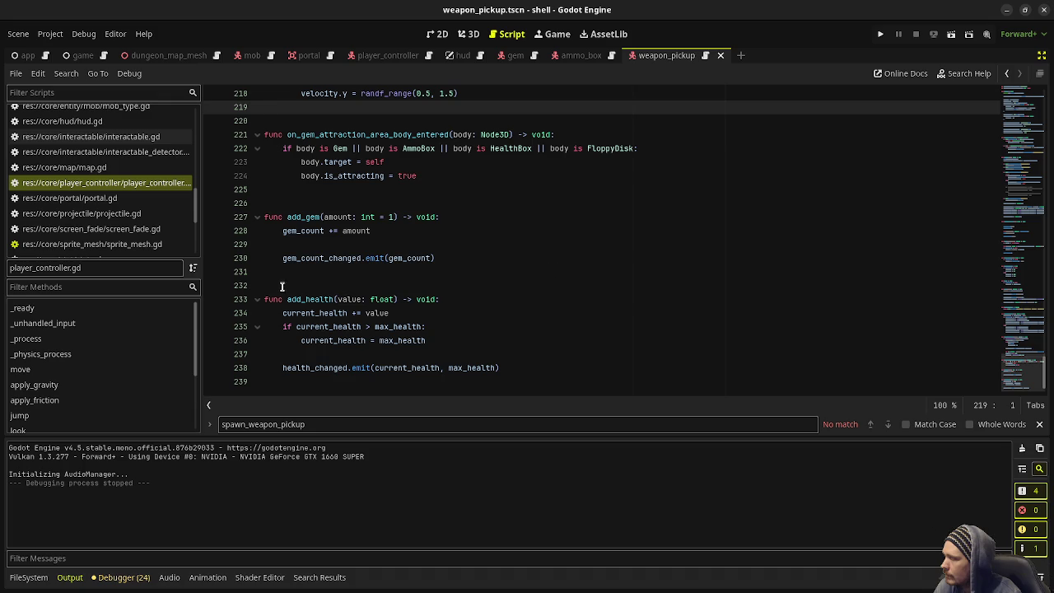
double_click(327, 299)
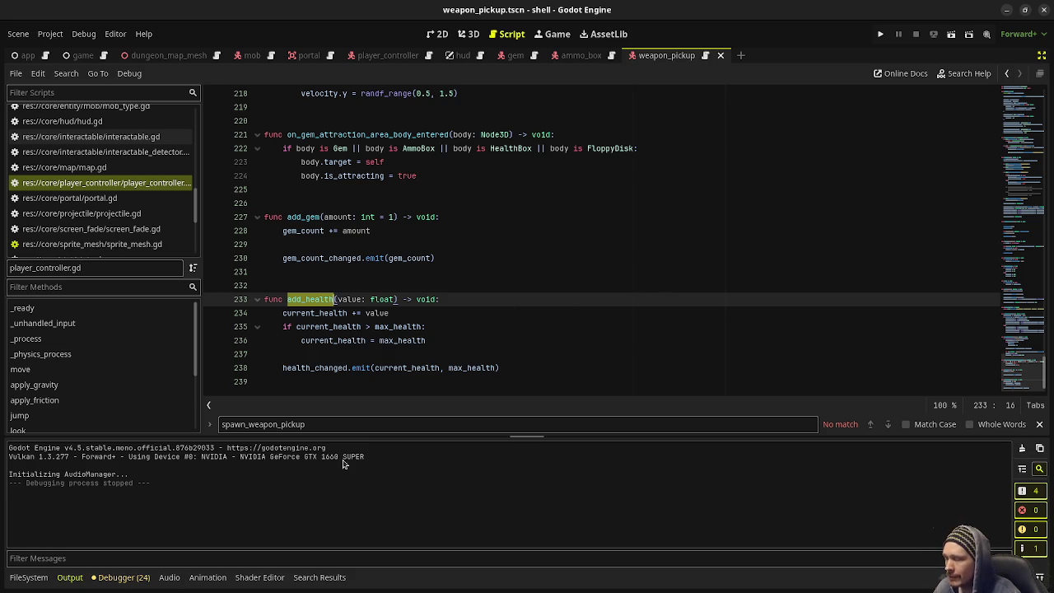
left_click(29, 576)
- Create a new 'ability' folder inside res://core and open it
scroll(82, 527, "up", 10)
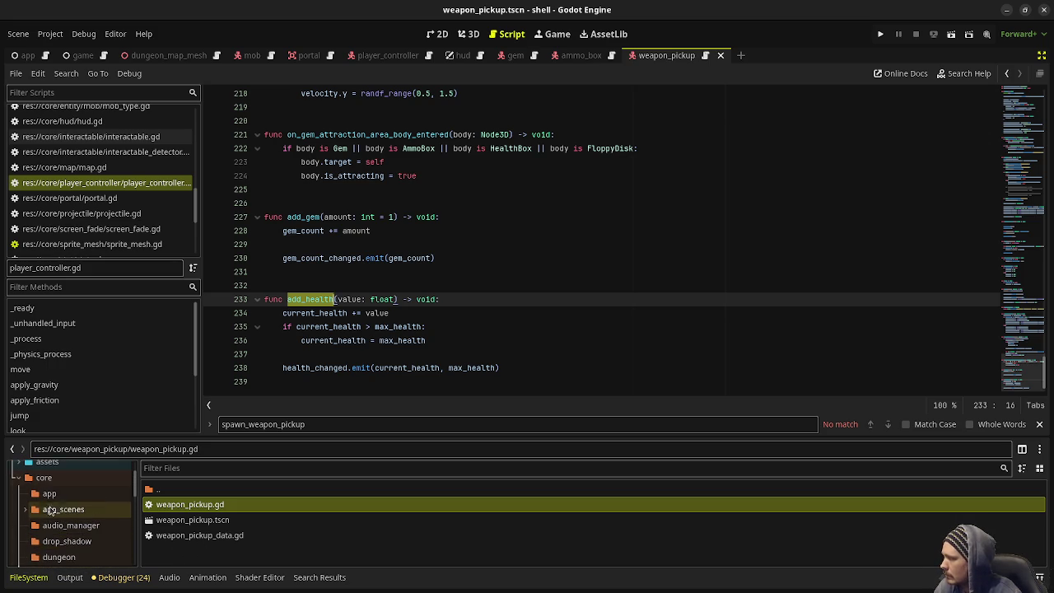
left_click(44, 477)
right_click(44, 477)
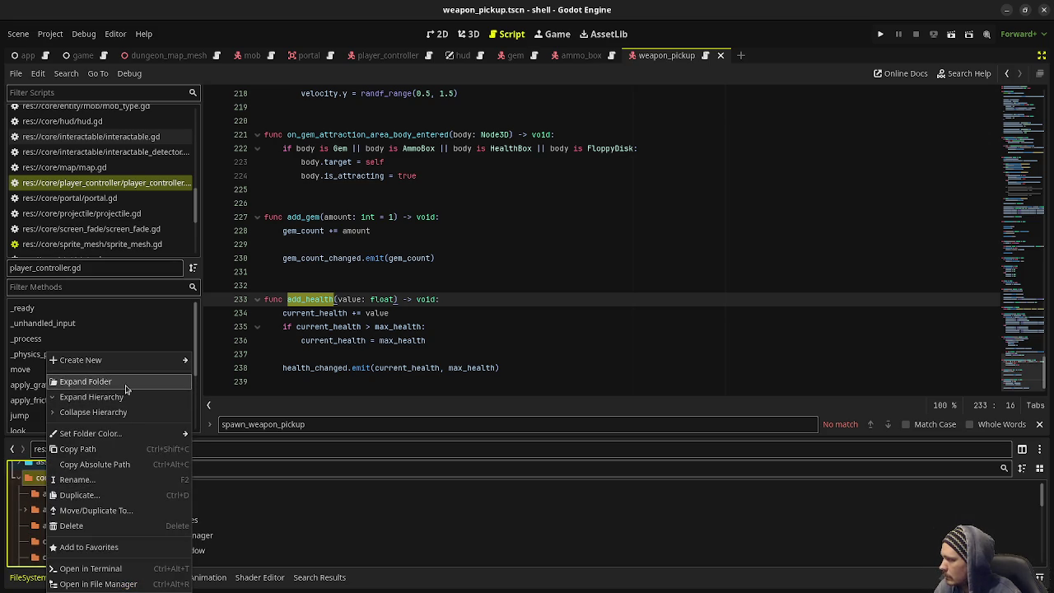
mouse_move(124, 359)
left_click(206, 360)
type("ability")
key("Return")
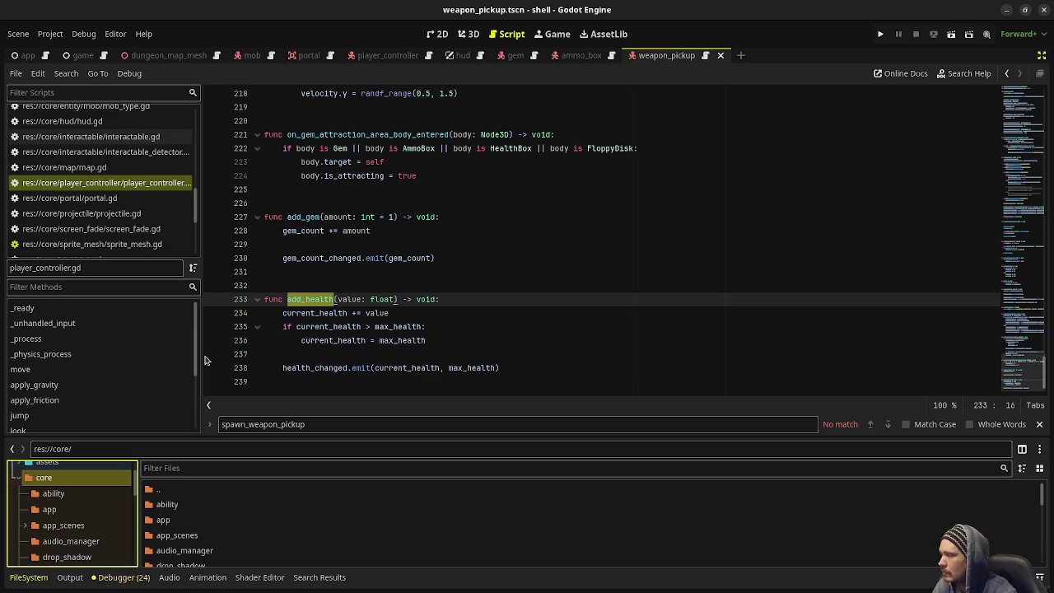
double_click(192, 504)
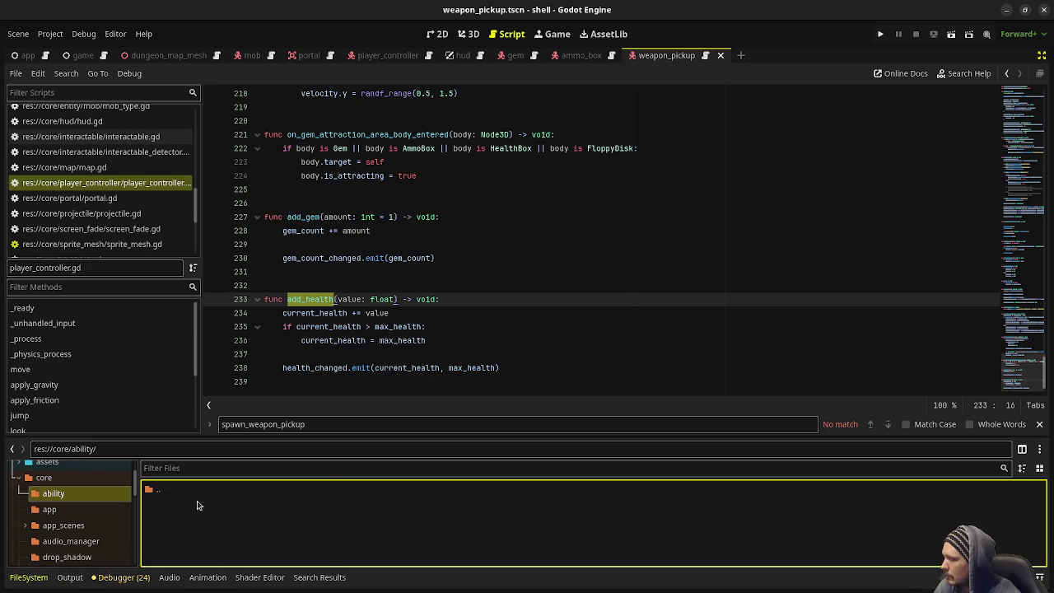
- Create the ability.gd script in the ability folder and open it in the editor
right_click(192, 513)
left_click(245, 520)
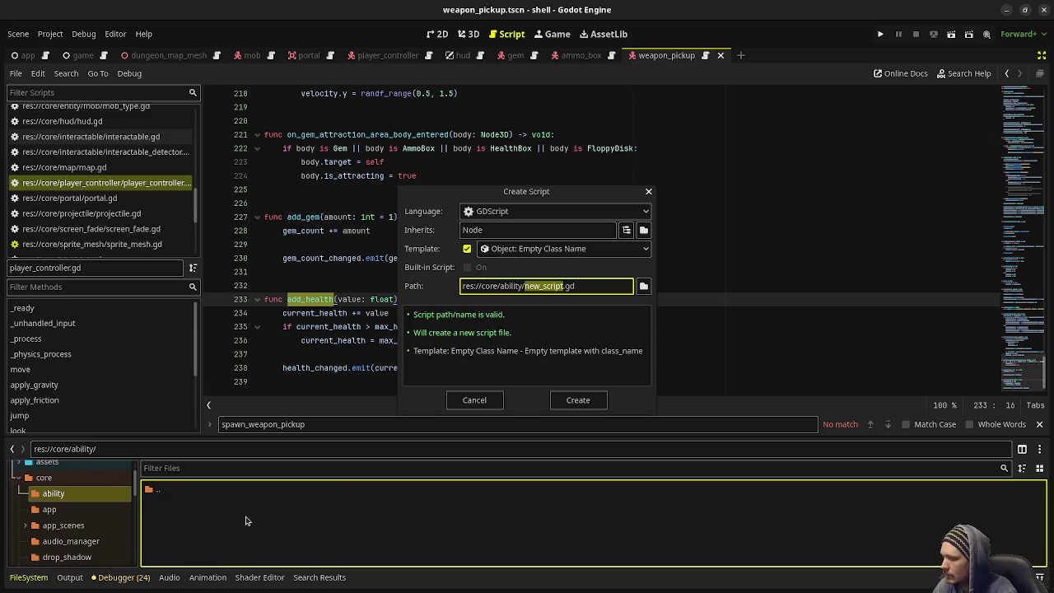
type("ability")
key("Return")
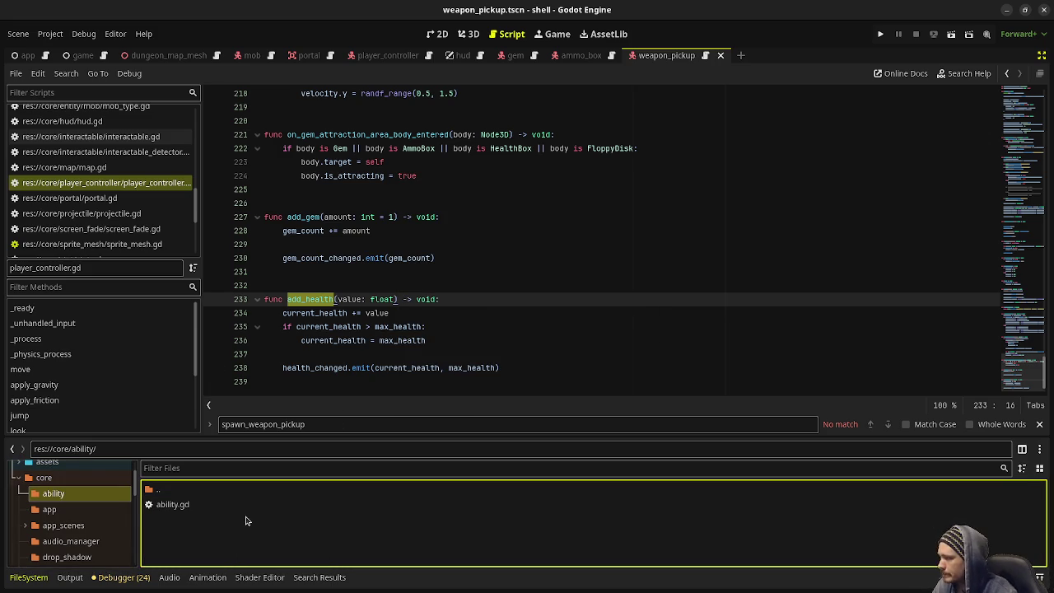
double_click(205, 504)
double_click(390, 95)
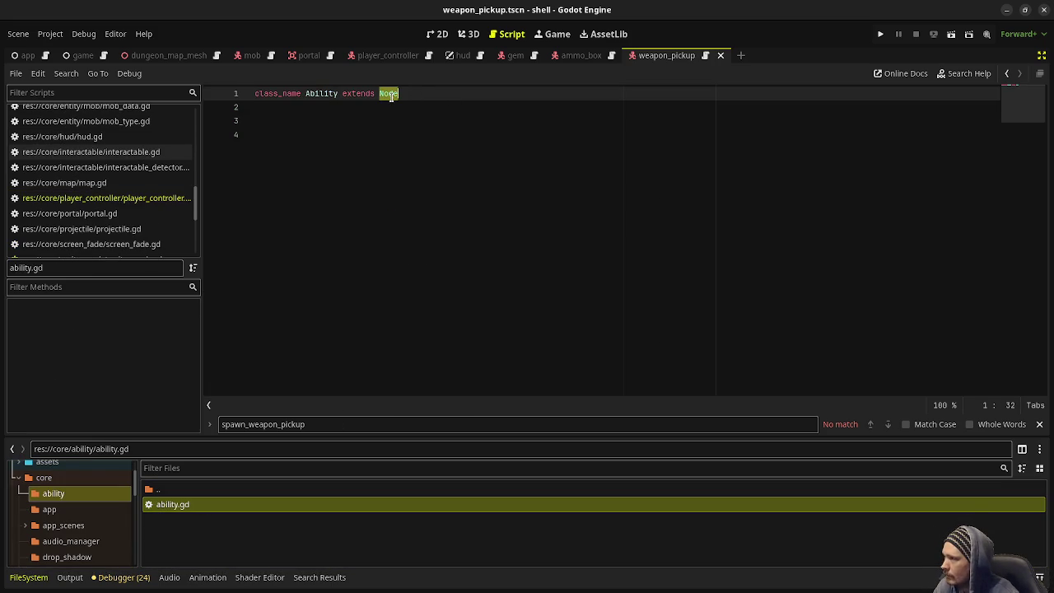
- Replace Node with Resource so ability.gd declares class_name Ability extends Resource
mouse_move(391, 95)
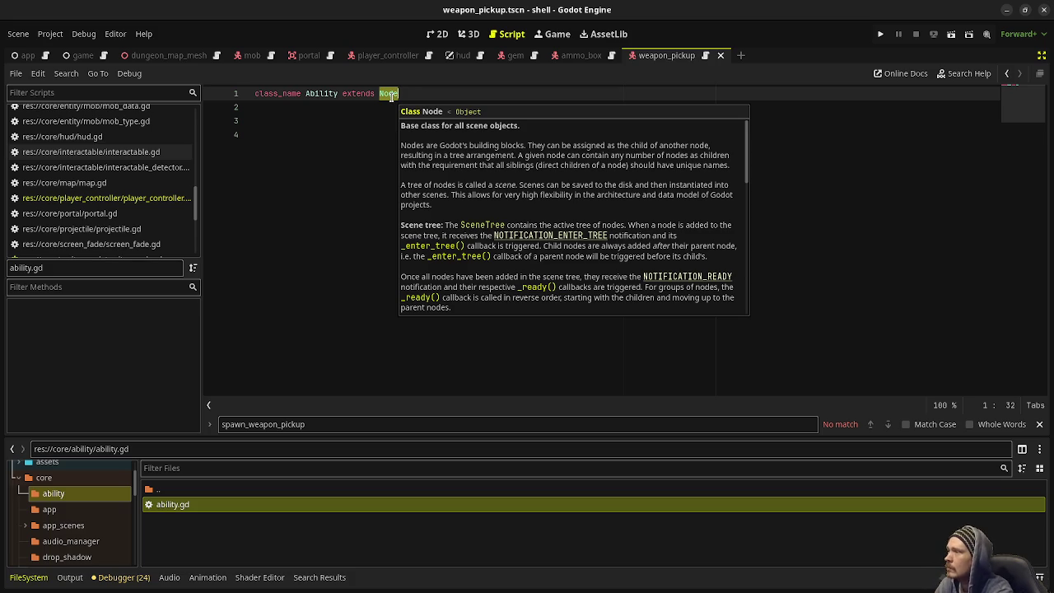
type("Resource")
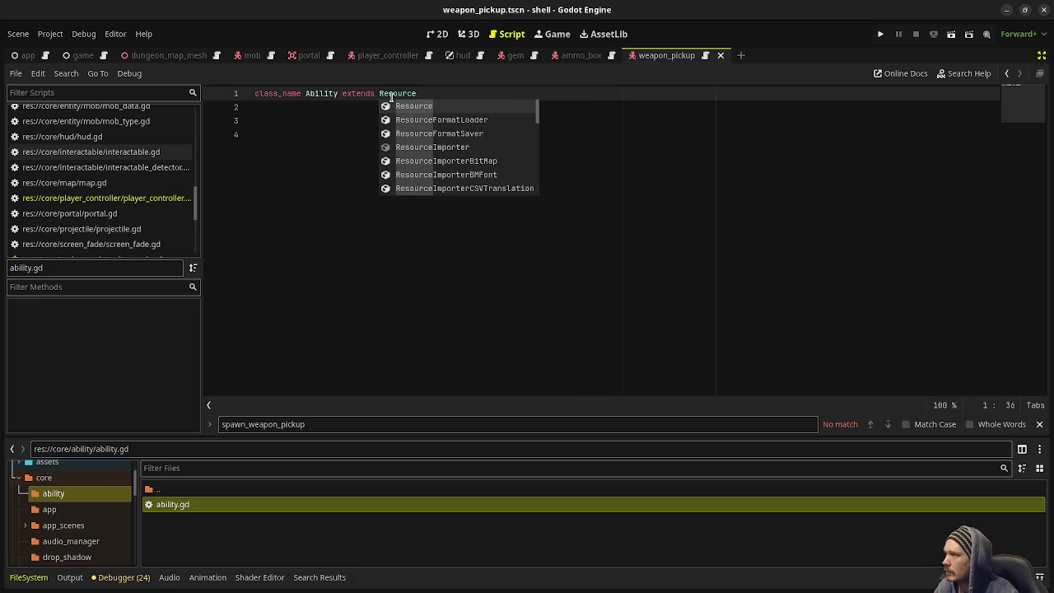
left_click(280, 159)
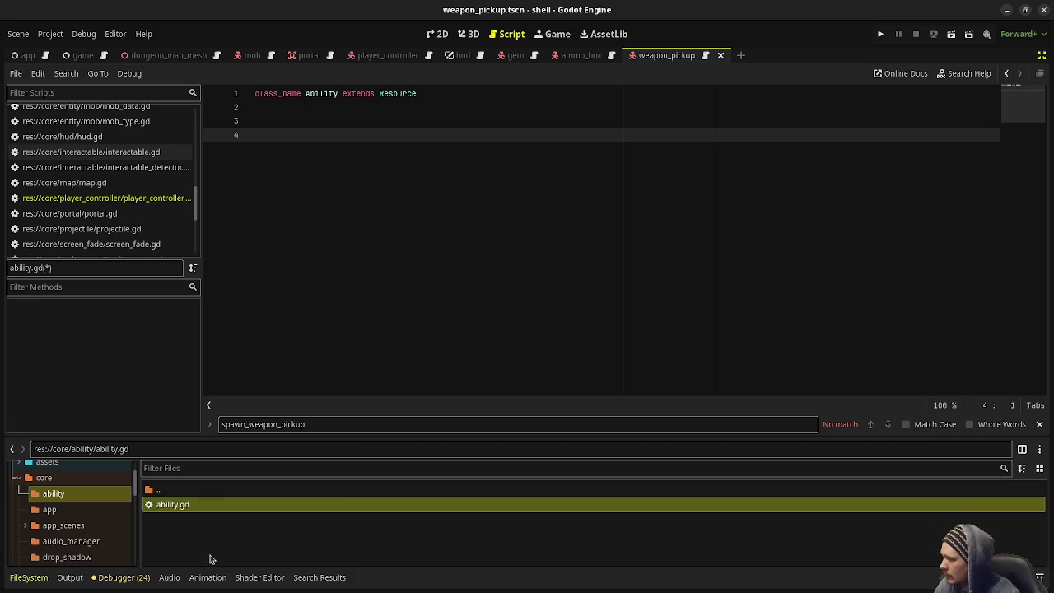
right_click(206, 546)
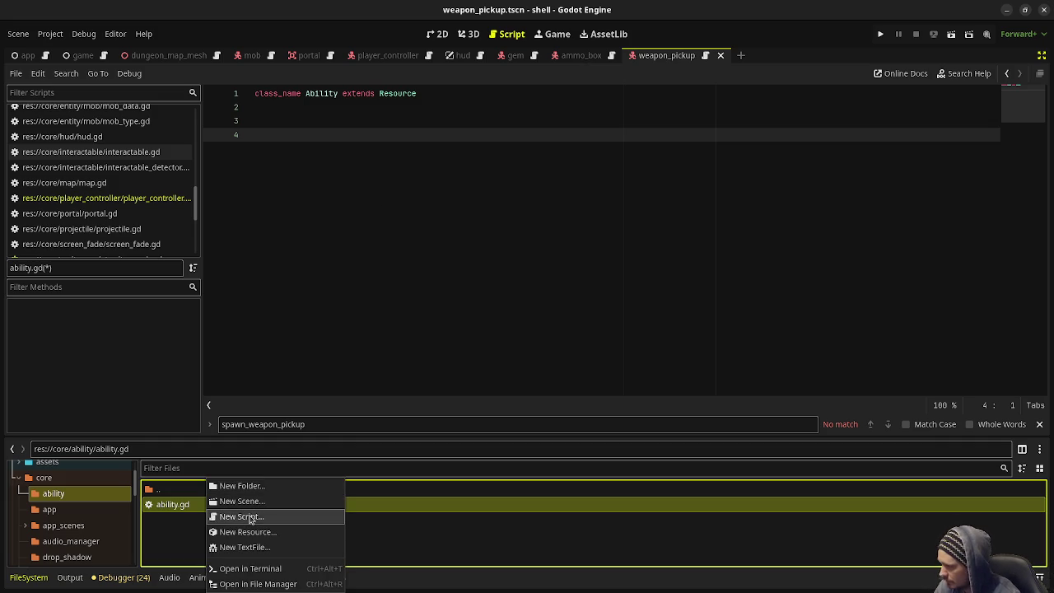
- Create an ability_behavior.gd script in the ability folder and open it
left_click(250, 517)
type("ability/ability_behavior.gd")
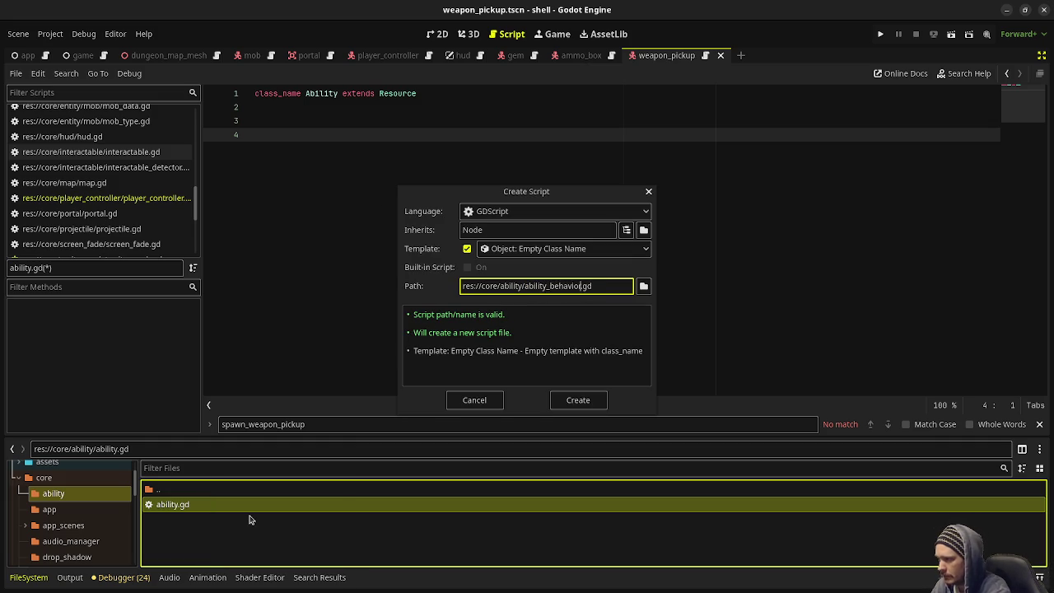
left_click(577, 400)
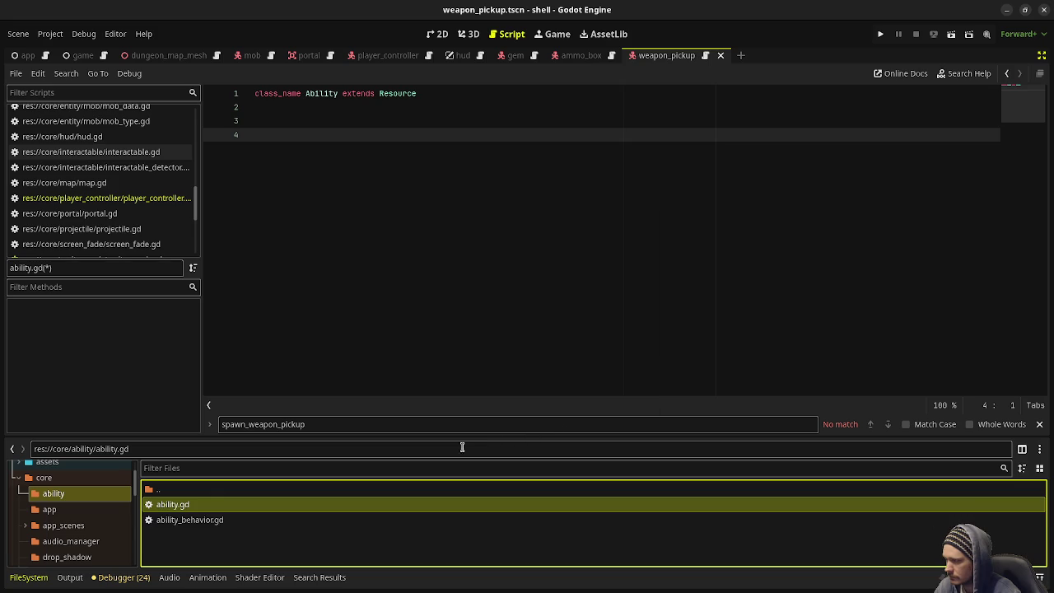
double_click(174, 522)
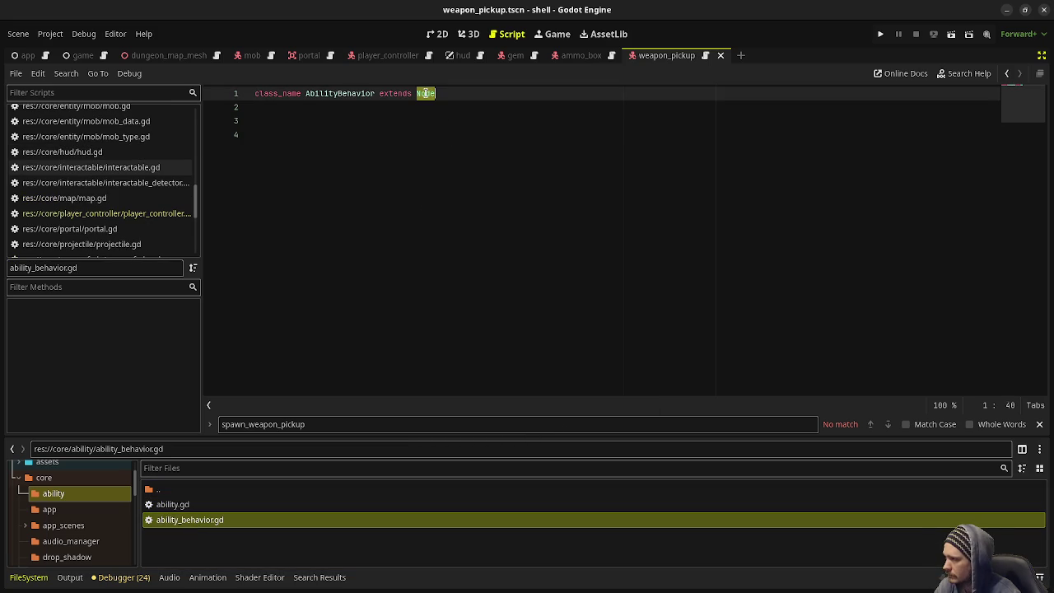
- Make AbilityBehavior extend Resource, add an empty execute() -> void function with pass, and save
mouse_move(426, 93)
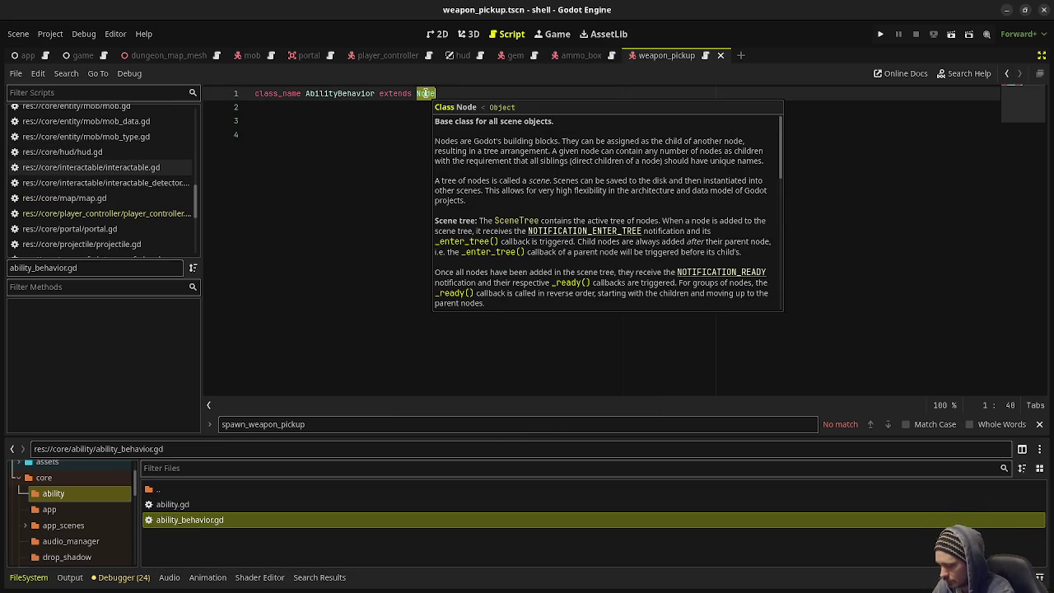
type("Resource")
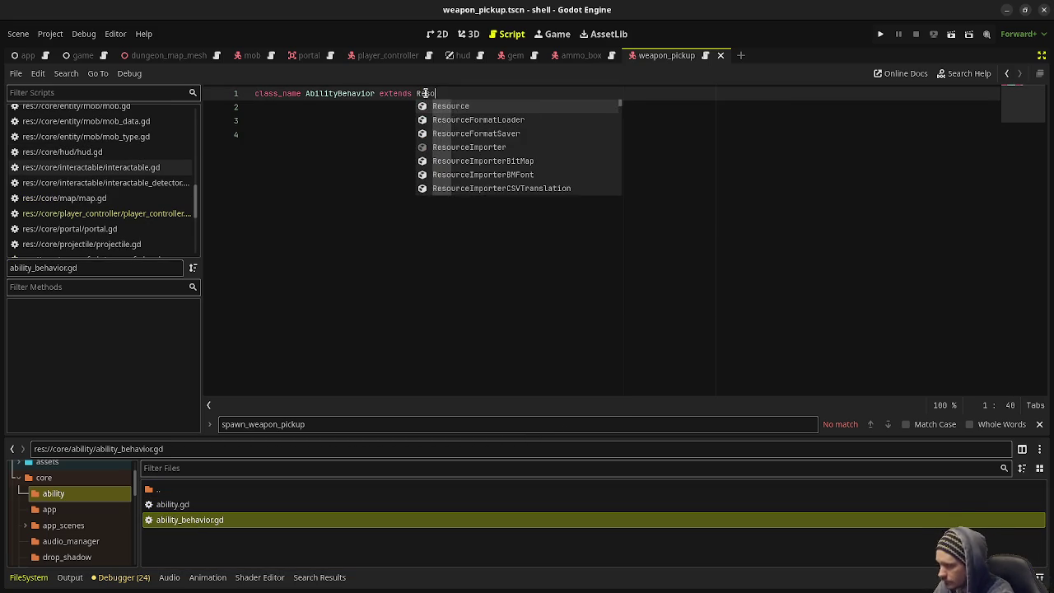
left_click(357, 141)
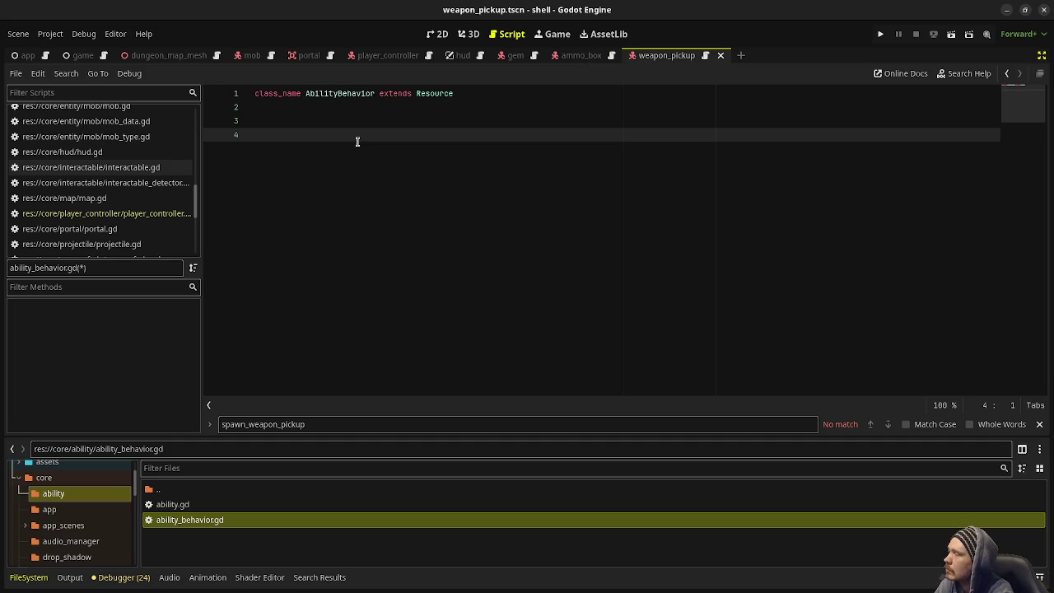
type("func ")
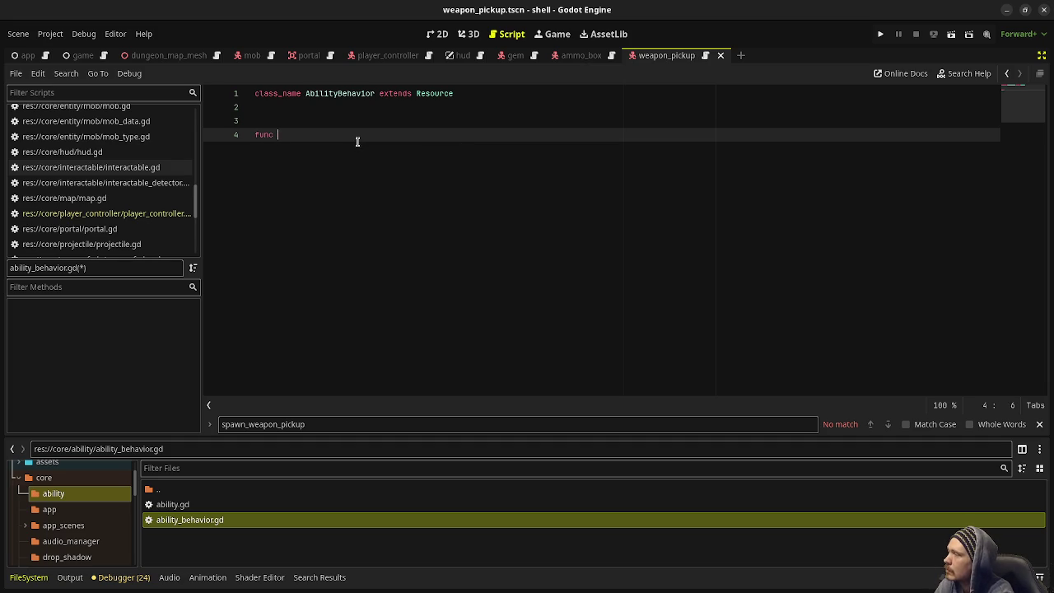
type("execute() -")
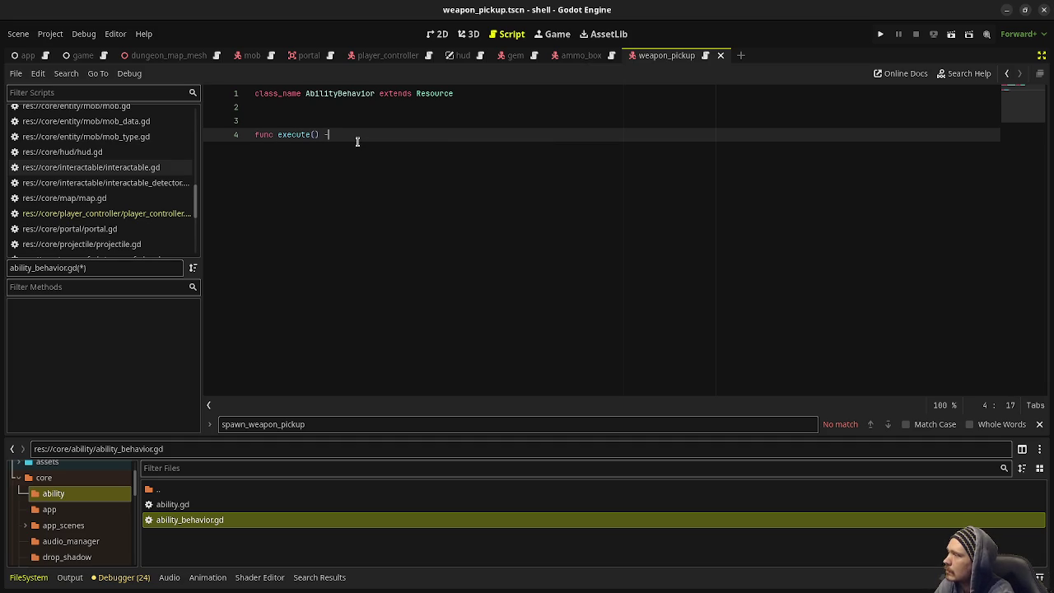
type("> void:")
key("Return")
type("pass")
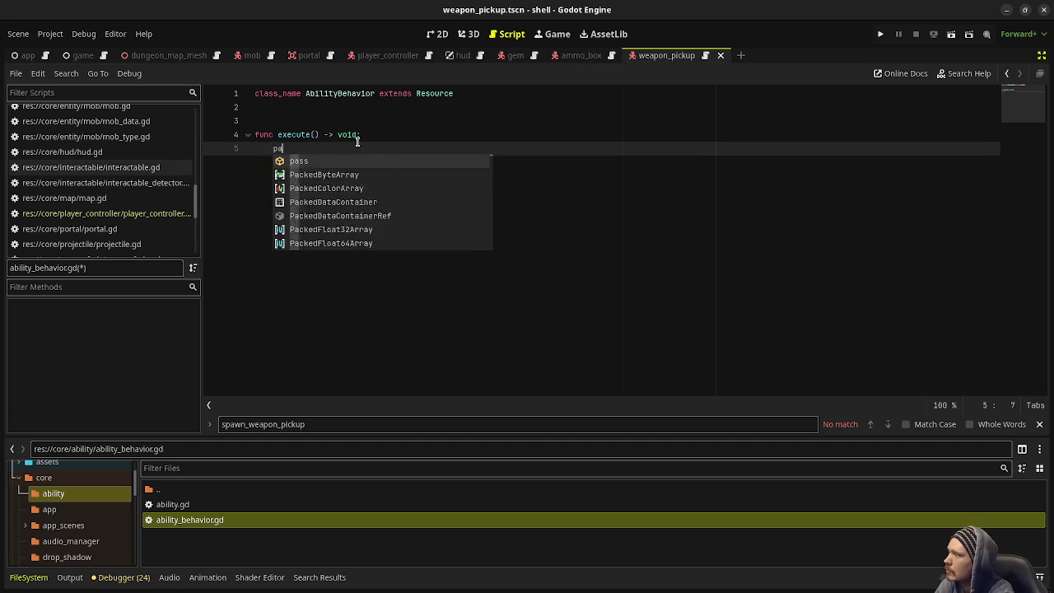
key("ctrl+s")
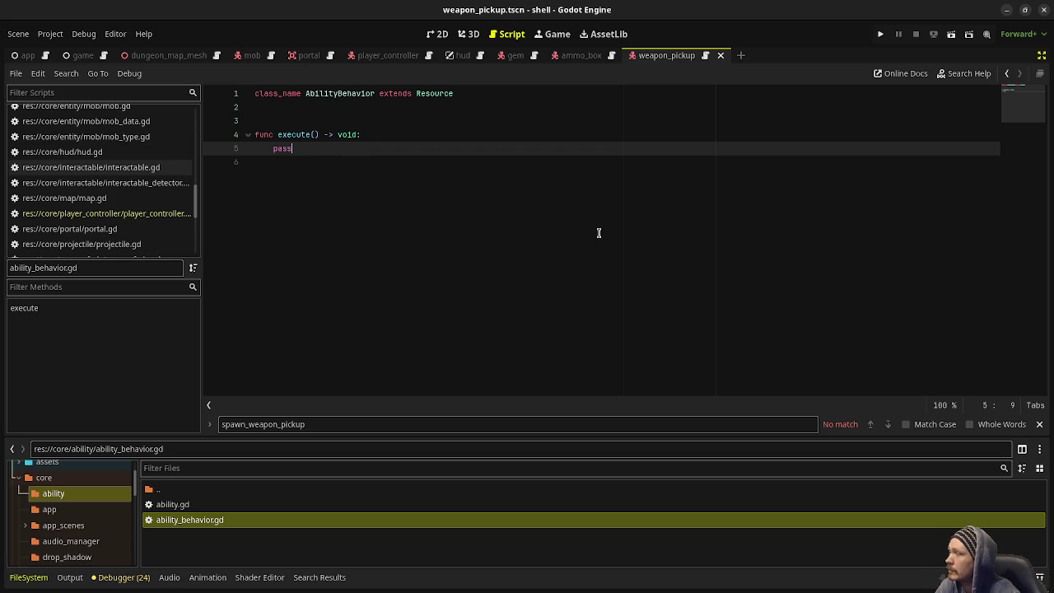
double_click(208, 504)
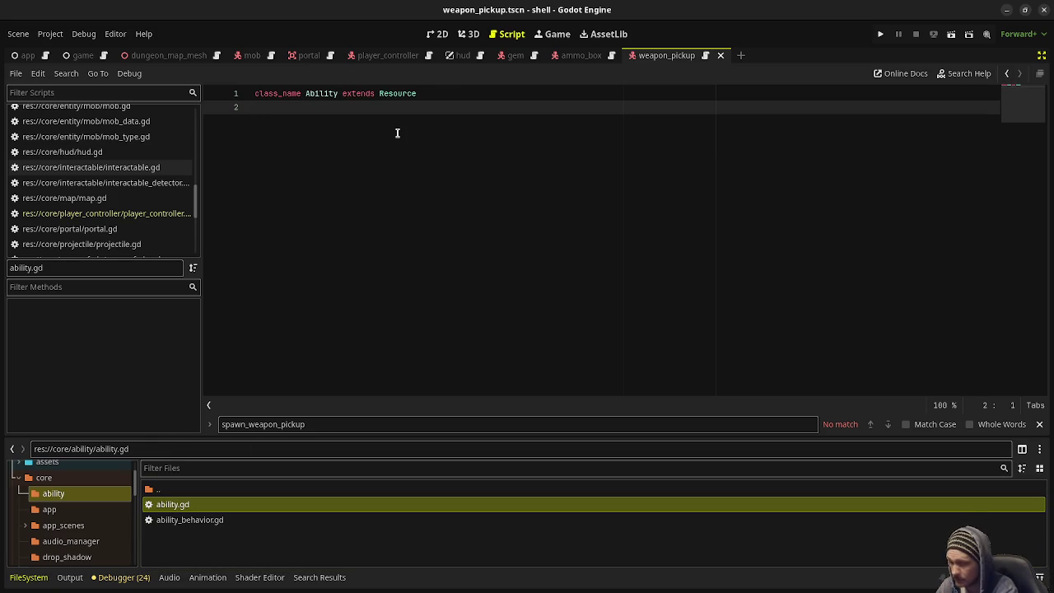
key("Return")
key("Return")
type("@export var a")
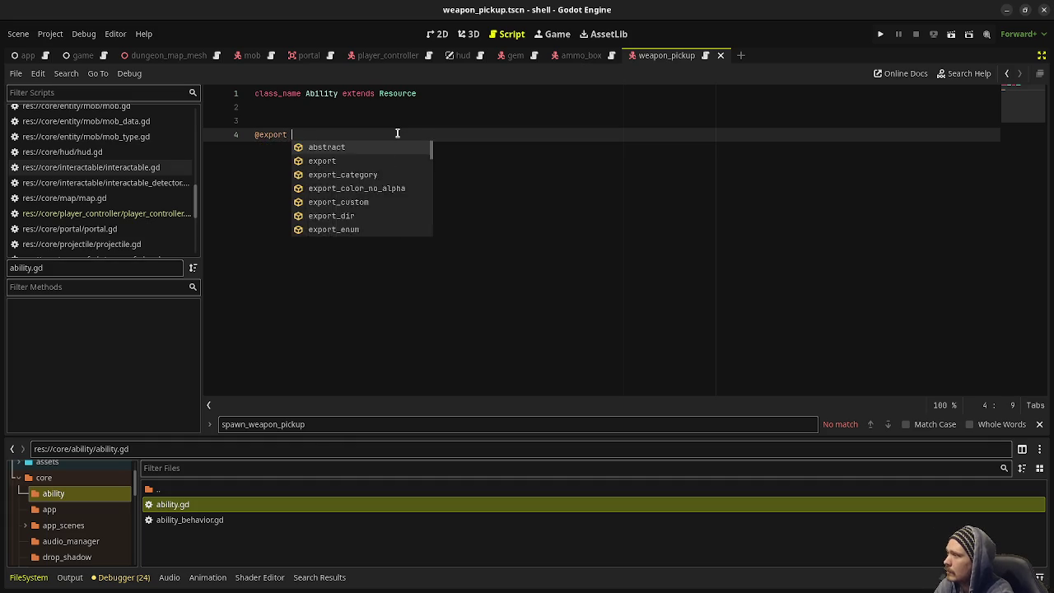
type("bility_behavior: Abilit")
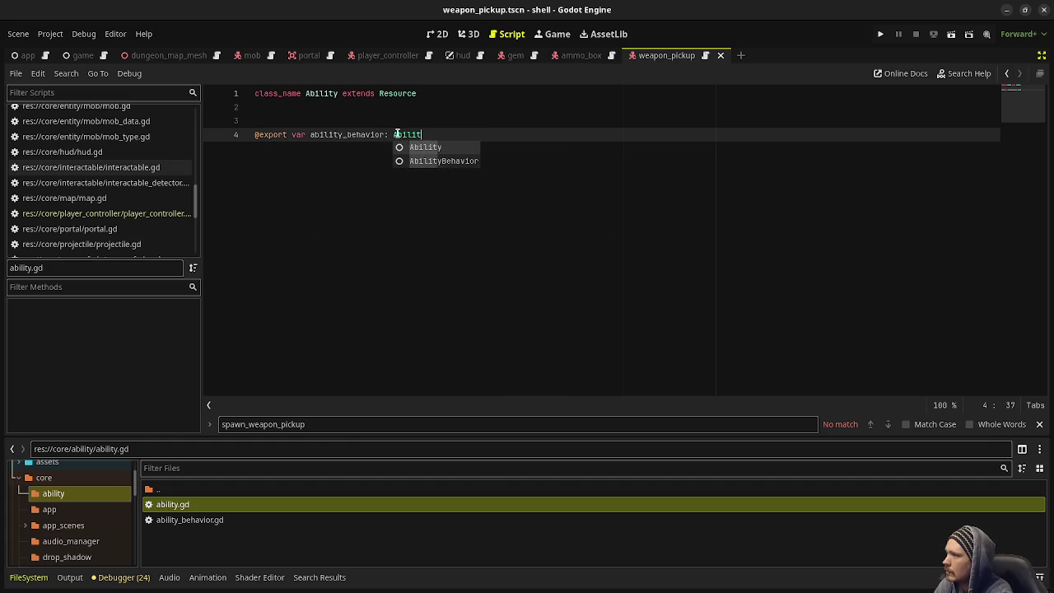
type("yBehavior")
key("ctrl+s")
key("Return")
key("Return")
key("Return")
- Add 'func execute() -> void:' that calls ability_behavior.execute(), and save ability.gd
type("func exectu")
key("BackSpace")
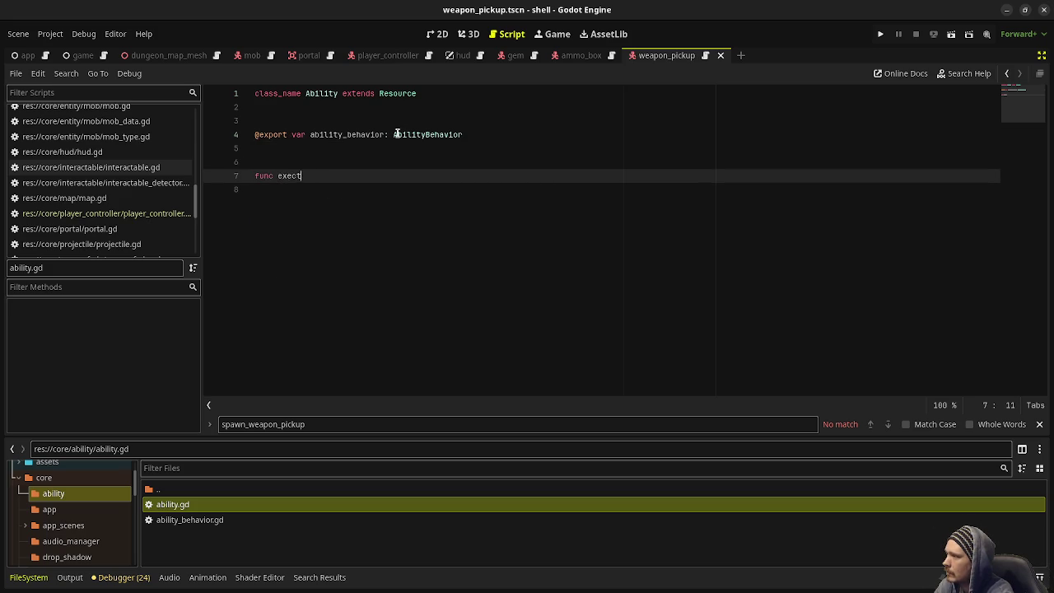
key("BackSpace")
type("u")
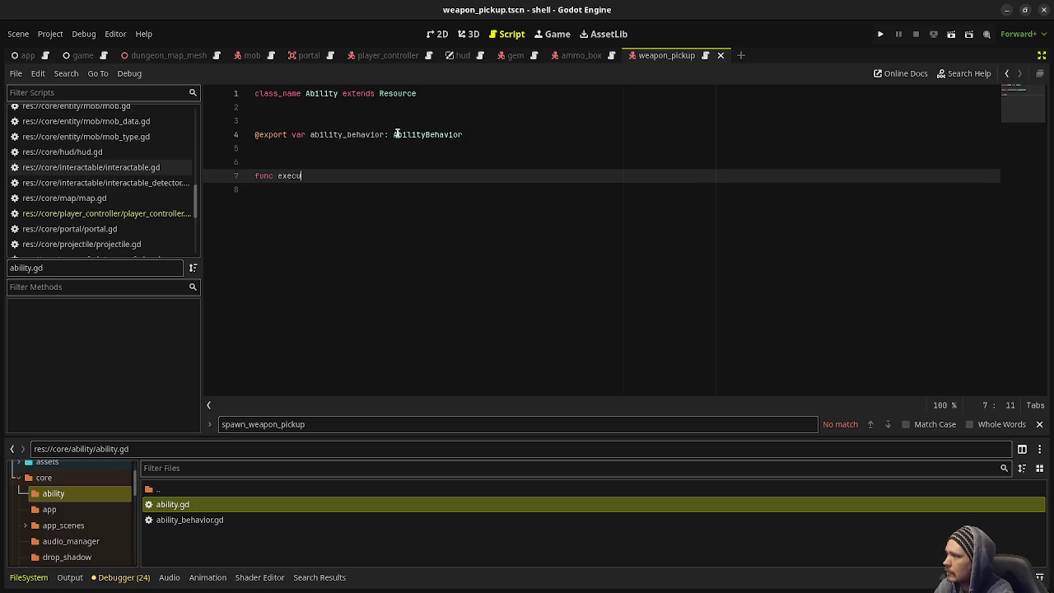
type("te() -> void:")
key("Return")
type("abilit")
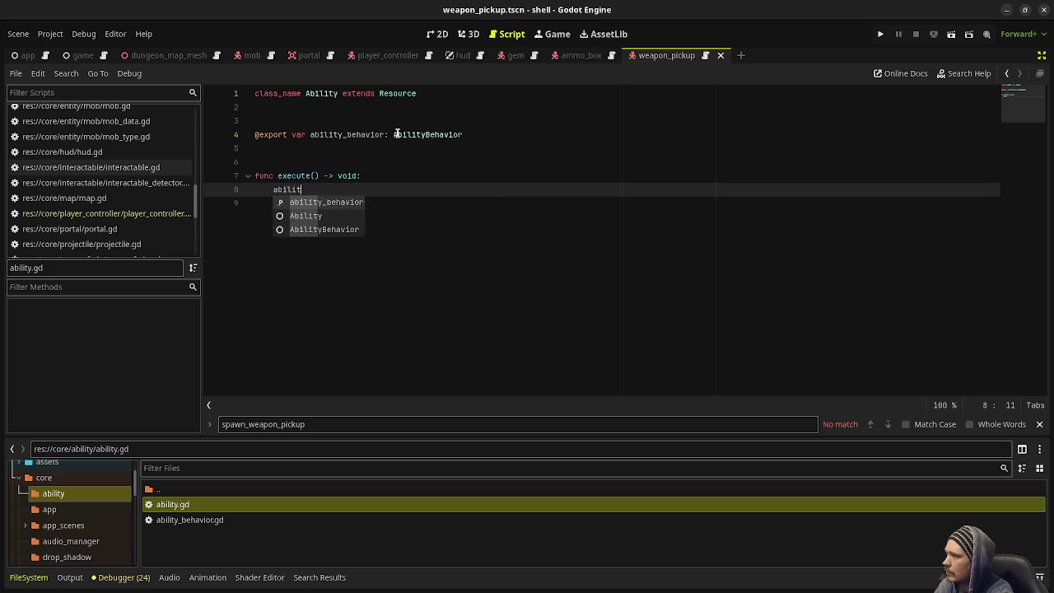
key("Return")
type(".")
key("Return")
key("ctrl+s")
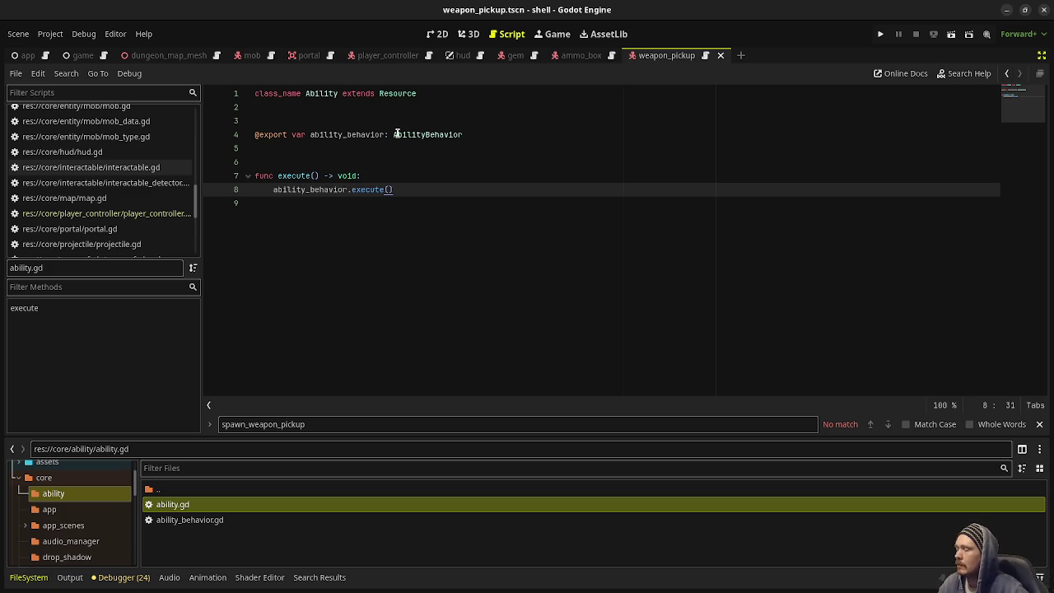
left_click(107, 213)
scroll(461, 222, "up", 3)
scroll(494, 247, "up", 20)
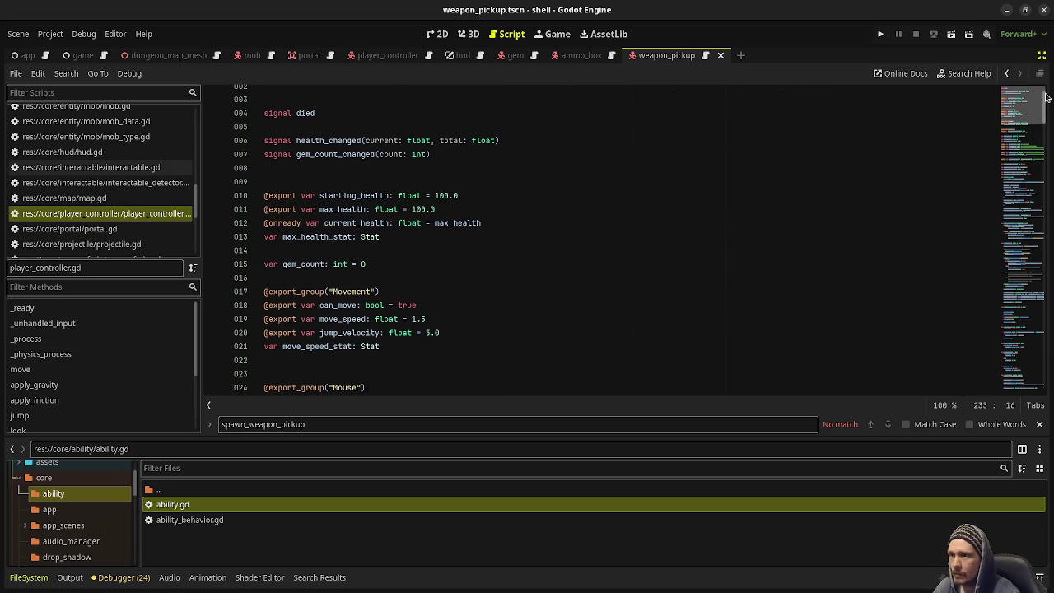
scroll(520, 268, "down", 13)
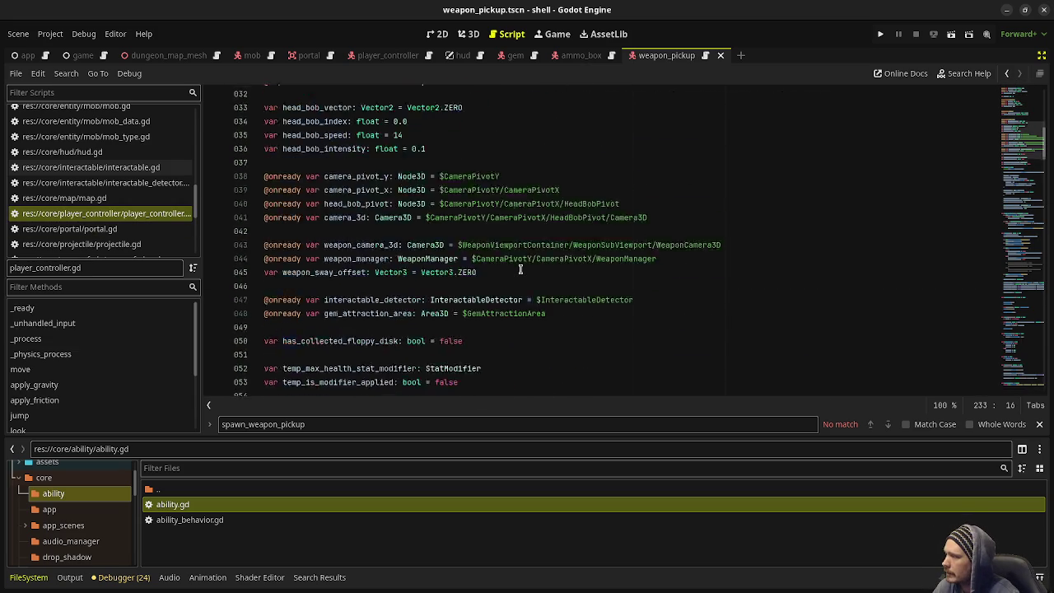
left_click(519, 288)
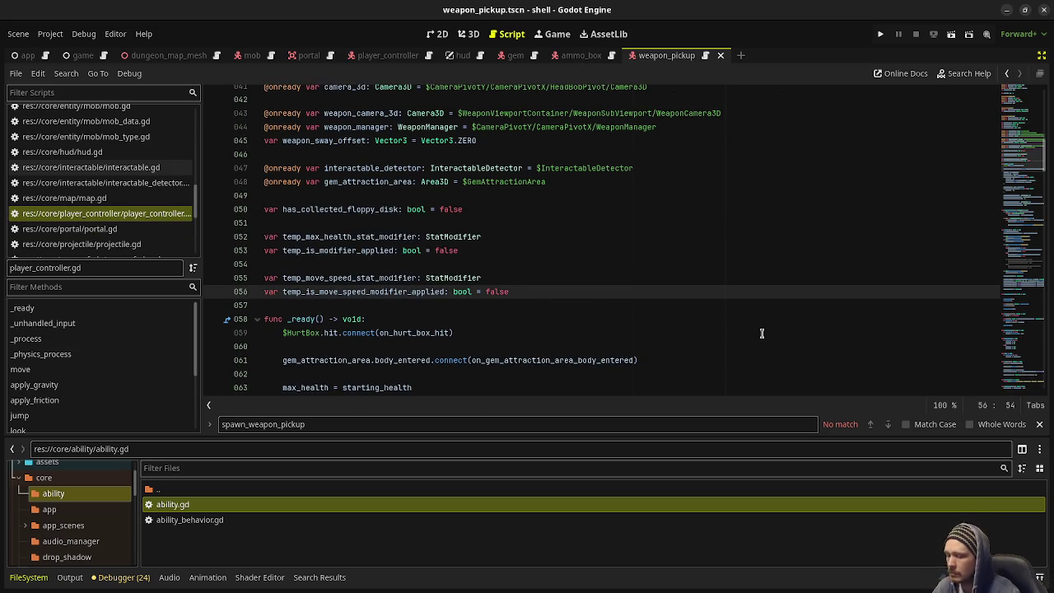
key("Return")
key("Return")
type("@exp")
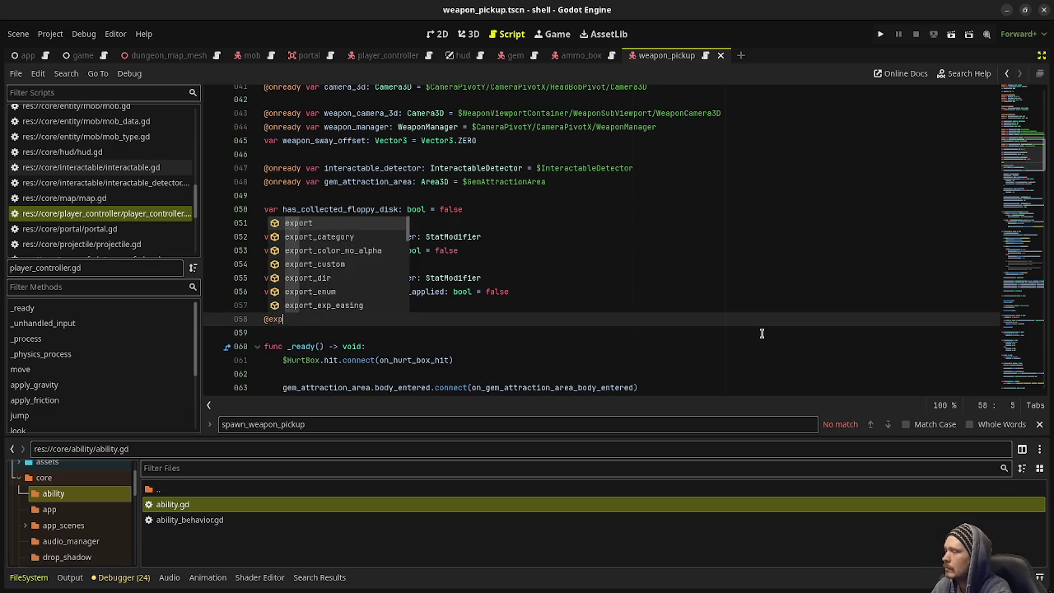
type("ort var q")
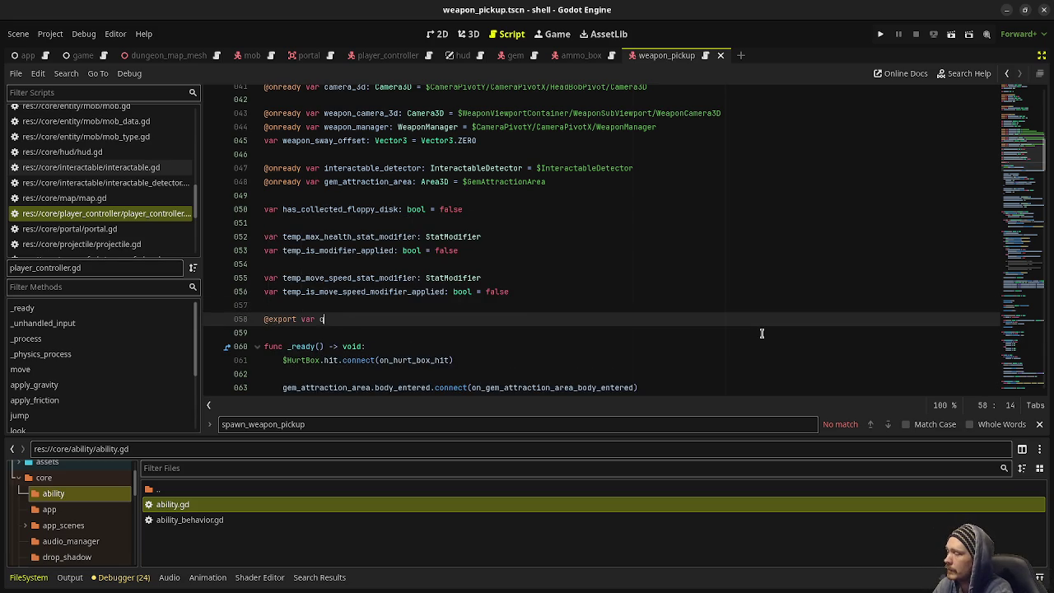
type("_ability: ")
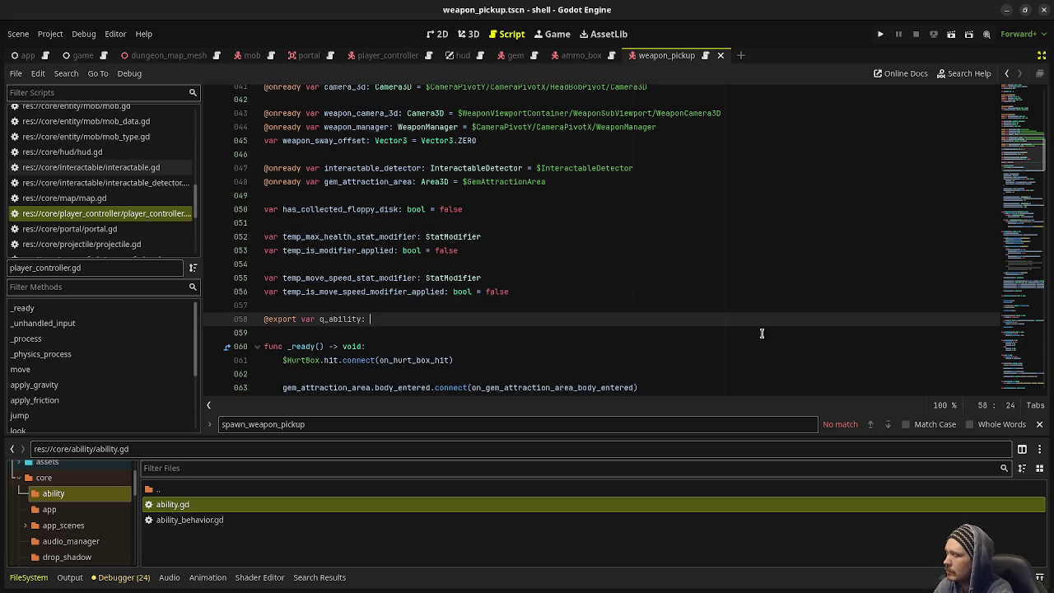
type("Ability")
key("ctrl+s")
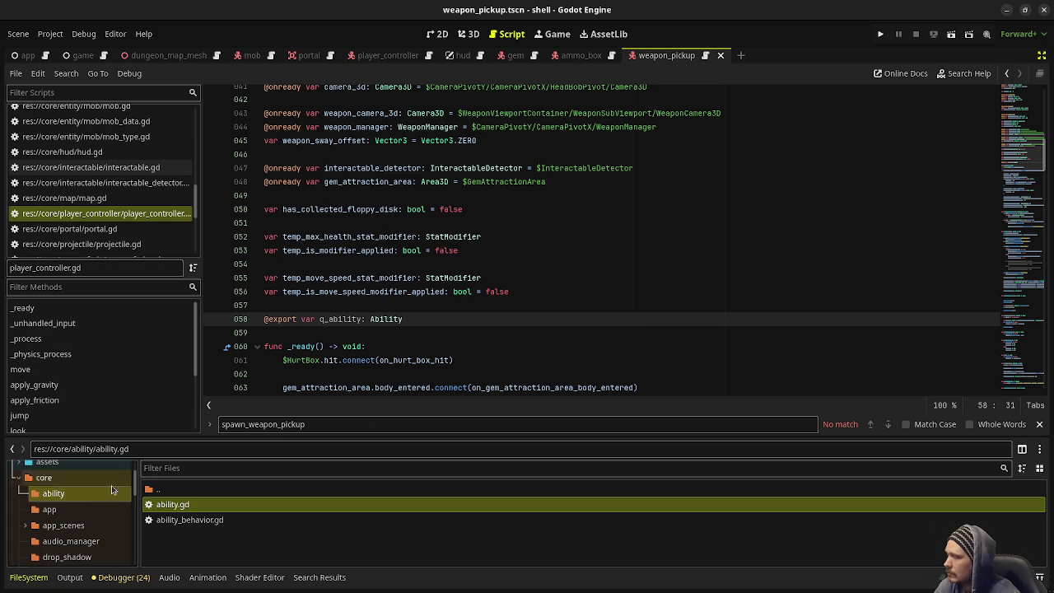
scroll(89, 505, "down", 4)
scroll(89, 505, "down", 10)
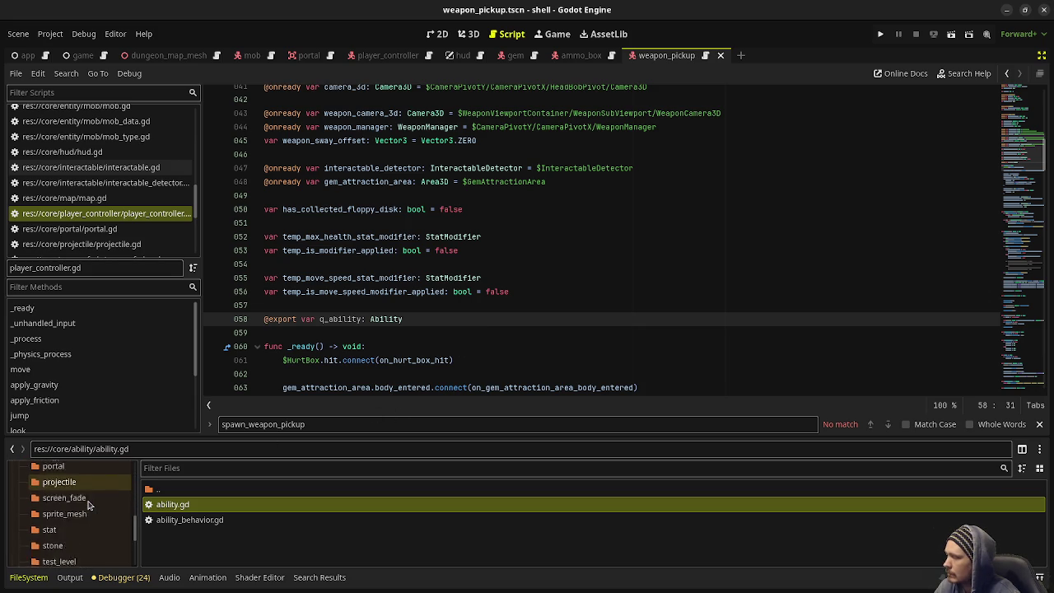
- Create an 'abilities' folder inside data and open it
right_click(64, 505)
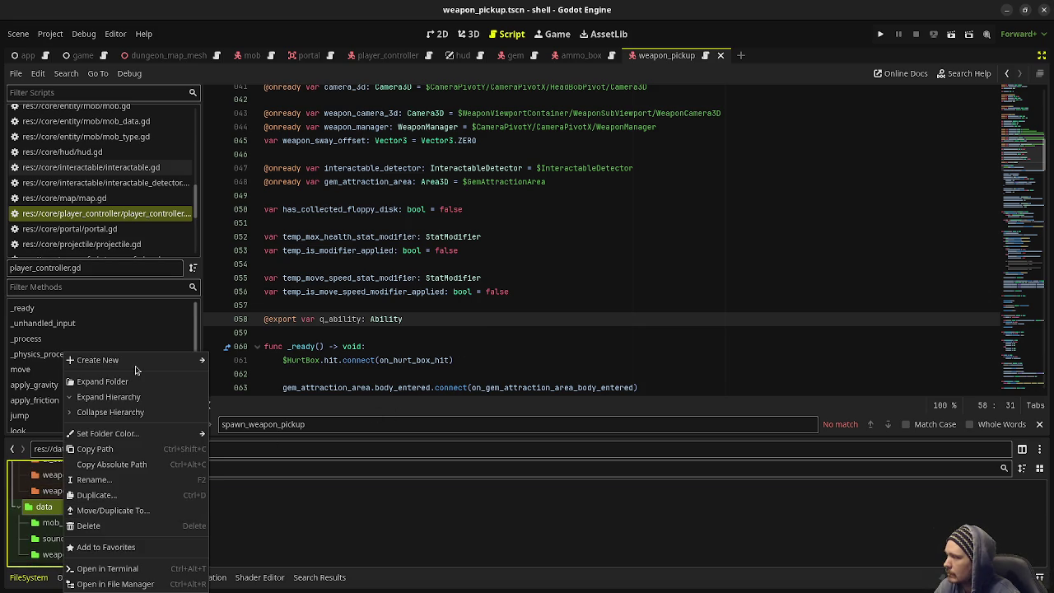
mouse_move(134, 363)
left_click(232, 366)
type("abilities")
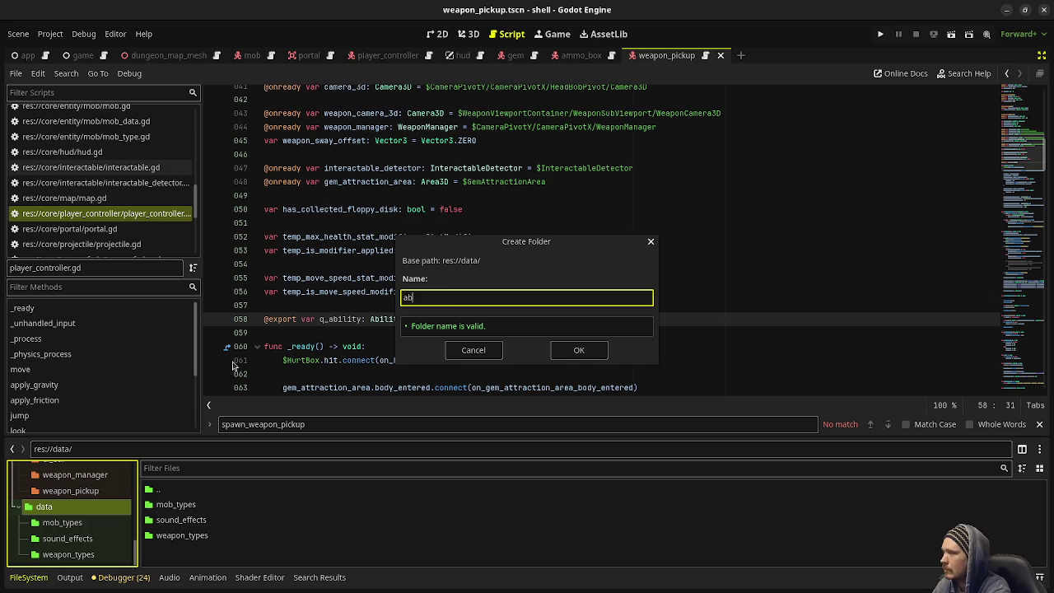
key("Return")
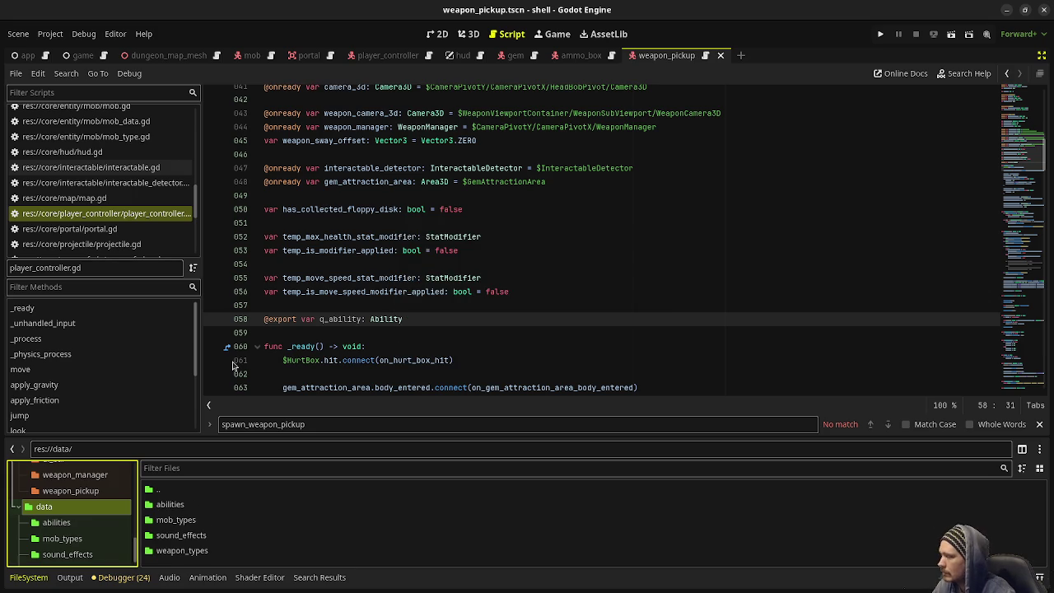
double_click(203, 504)
- Create a new Ability resource there saved as health_fountain.tres
right_click(227, 507)
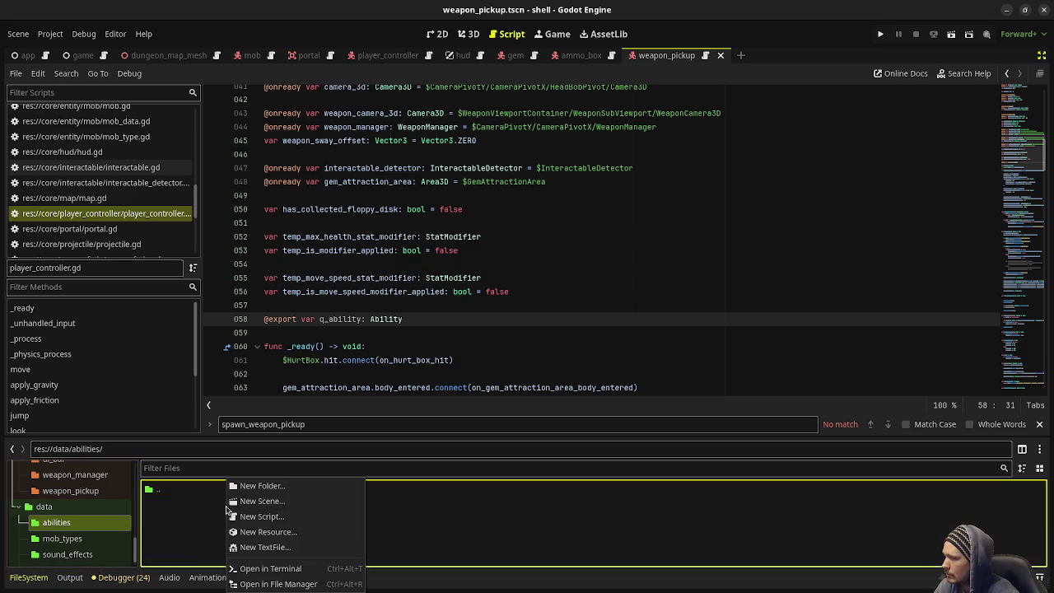
left_click(284, 528)
type("ability")
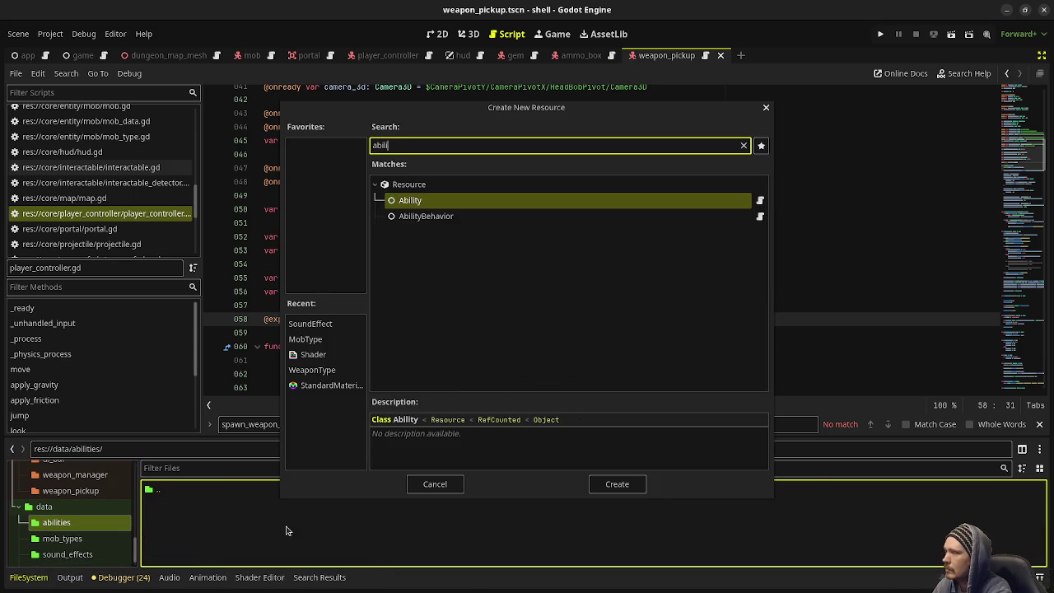
key("Return")
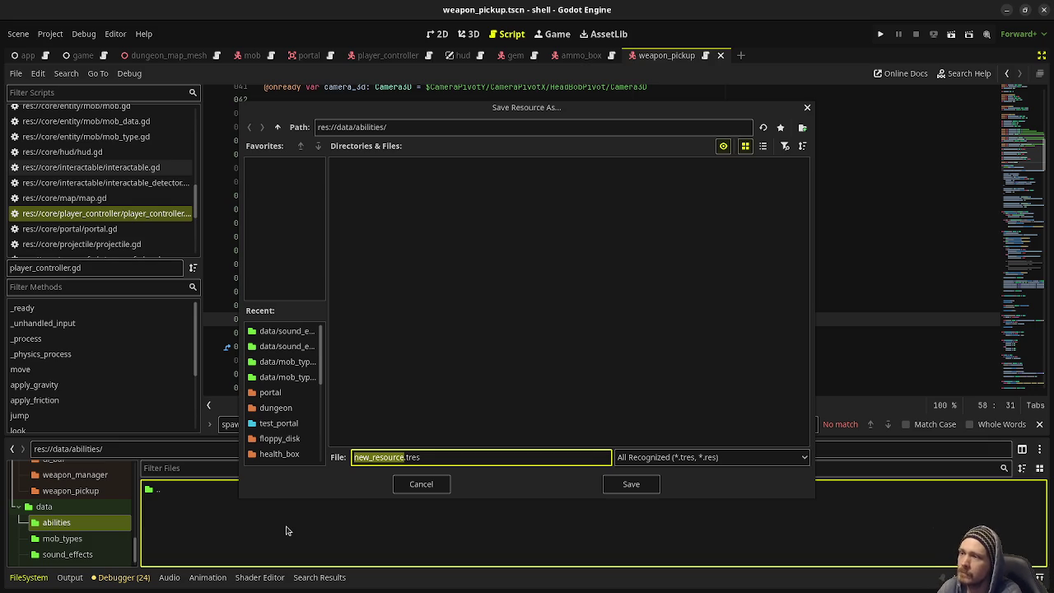
type("health_found")
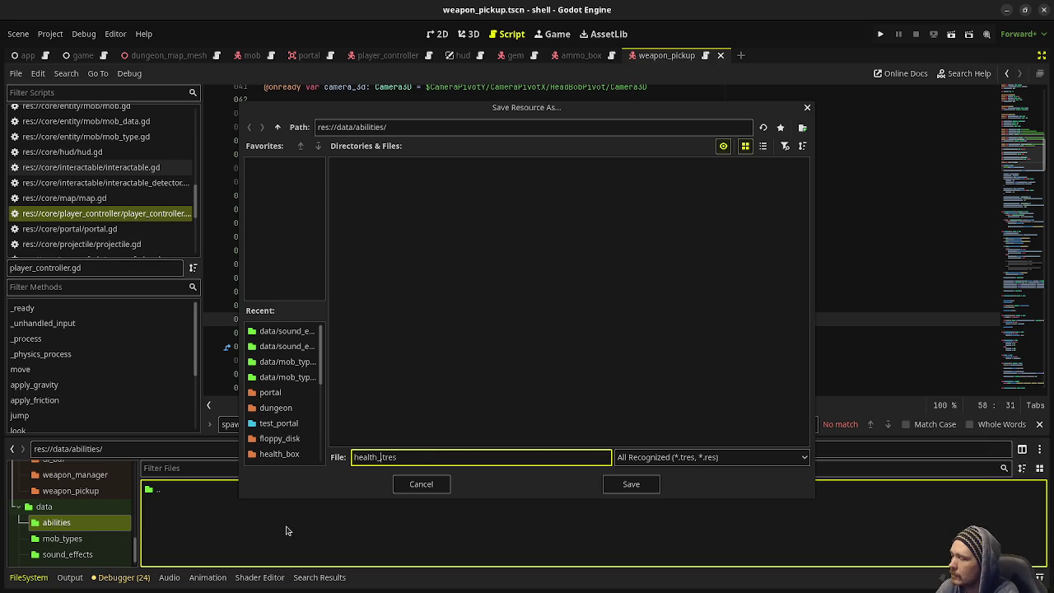
key("BackSpace")
type("tai")
type("n")
key("Return")
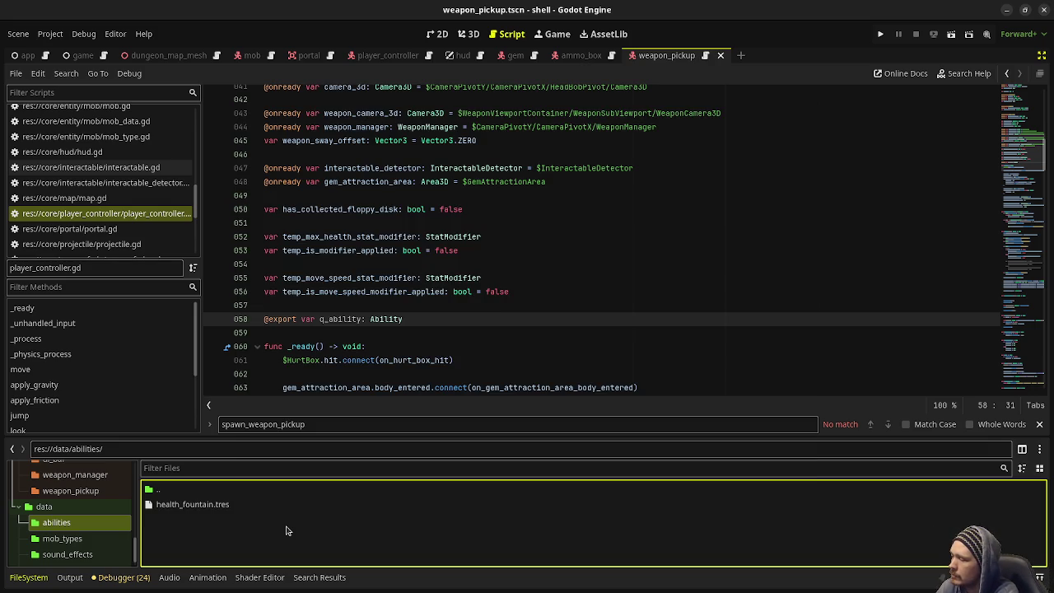
- Select health_fountain.tres and show its properties alongside the code
left_click(210, 505)
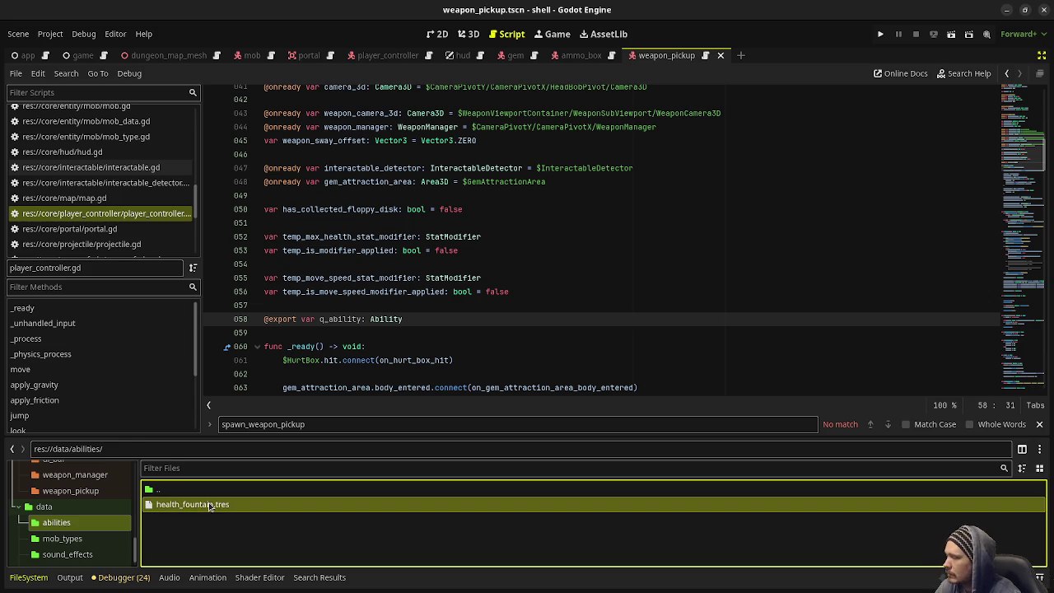
left_click(1044, 57)
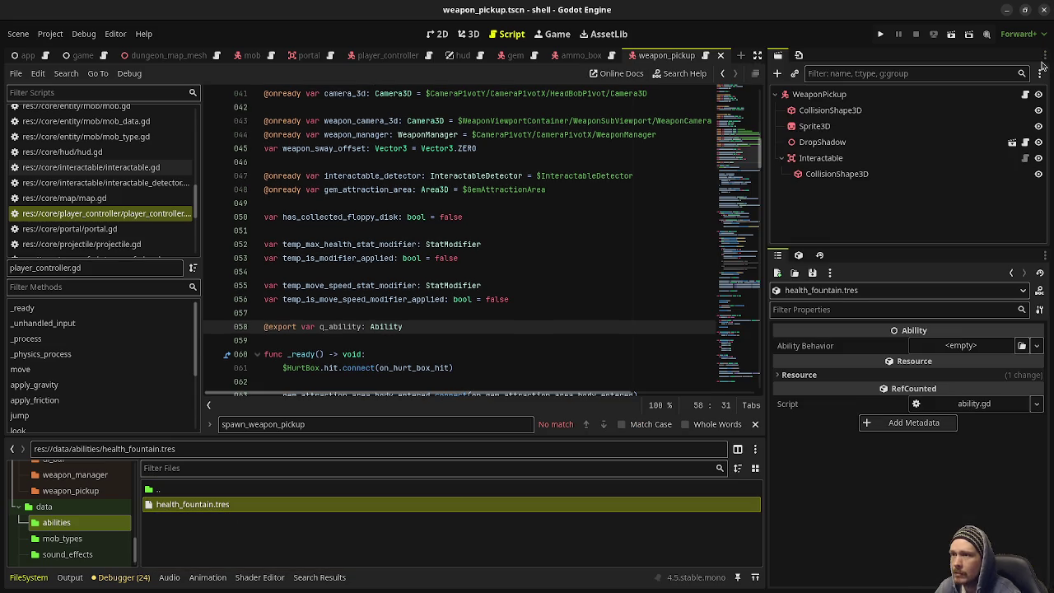
mouse_move(914, 347)
left_mouse_down()
mouse_move(269, 554)
mouse_move(157, 532)
mouse_move(118, 508)
mouse_move(70, 548)
mouse_move(60, 507)
left_mouse_up()
scroll(60, 508, "up", 2)
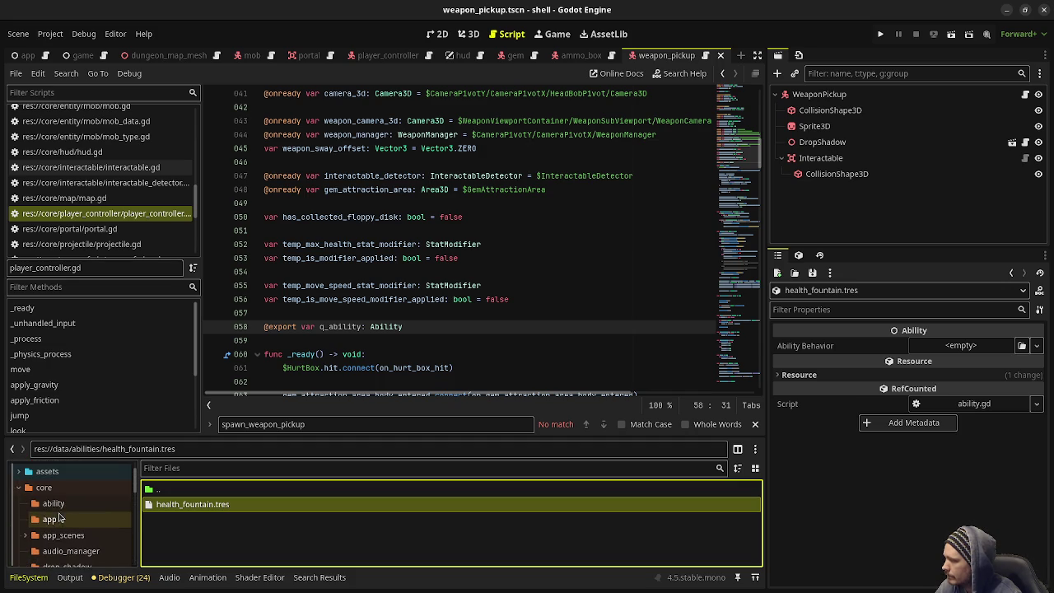
left_click(55, 502)
right_click(178, 538)
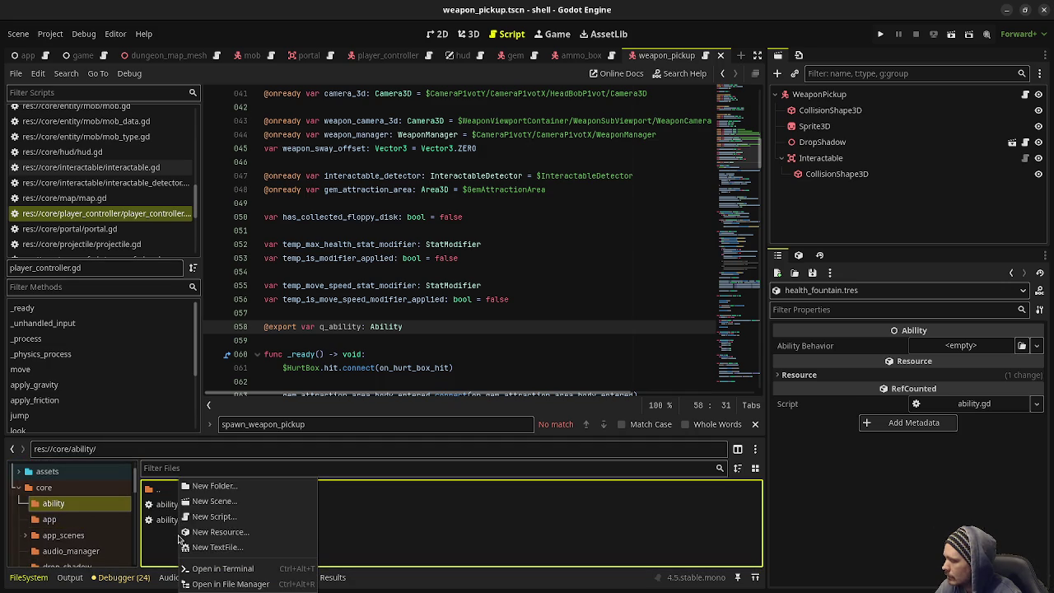
- Create a new script named spawn_node.gd in res://core/ability
left_click(224, 519)
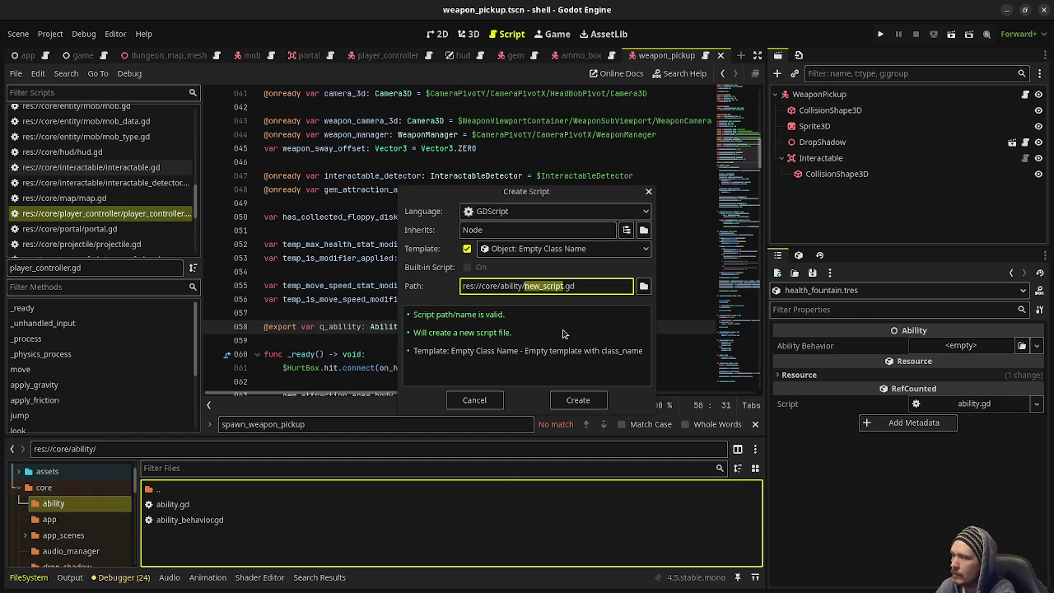
type("spawn_")
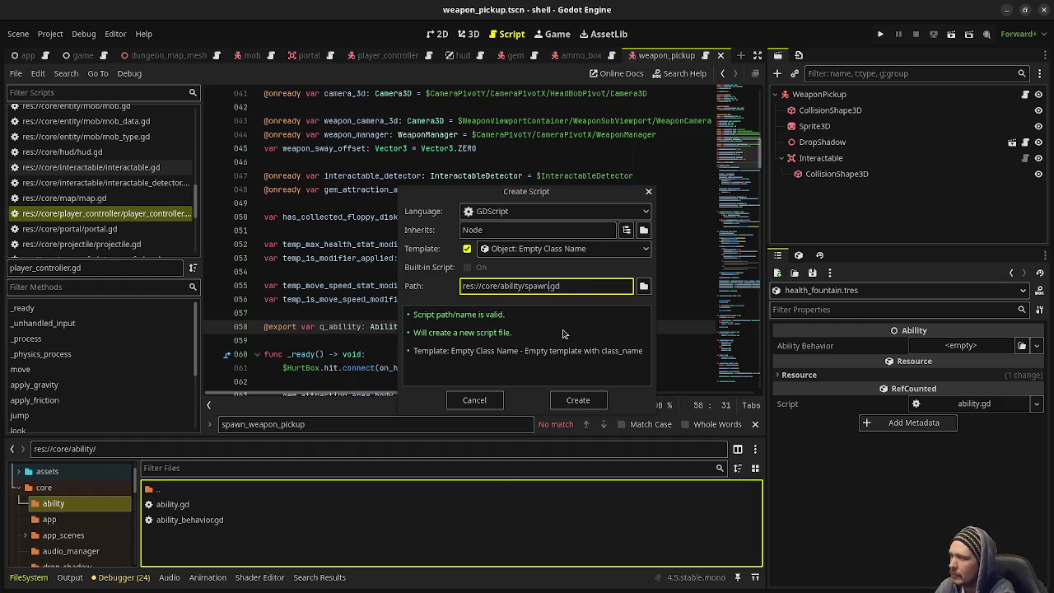
type("node")
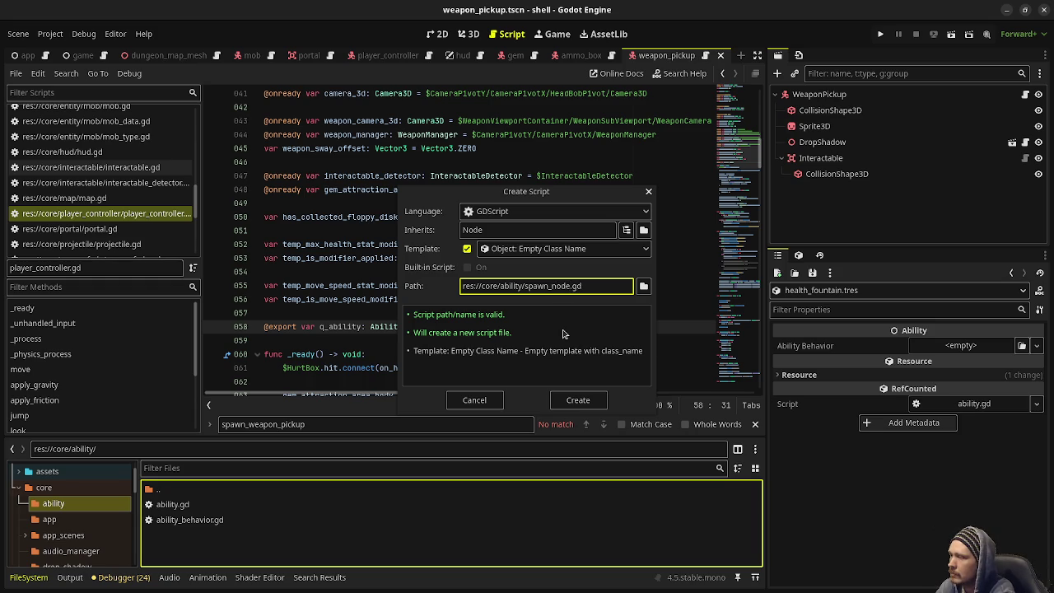
key("Return")
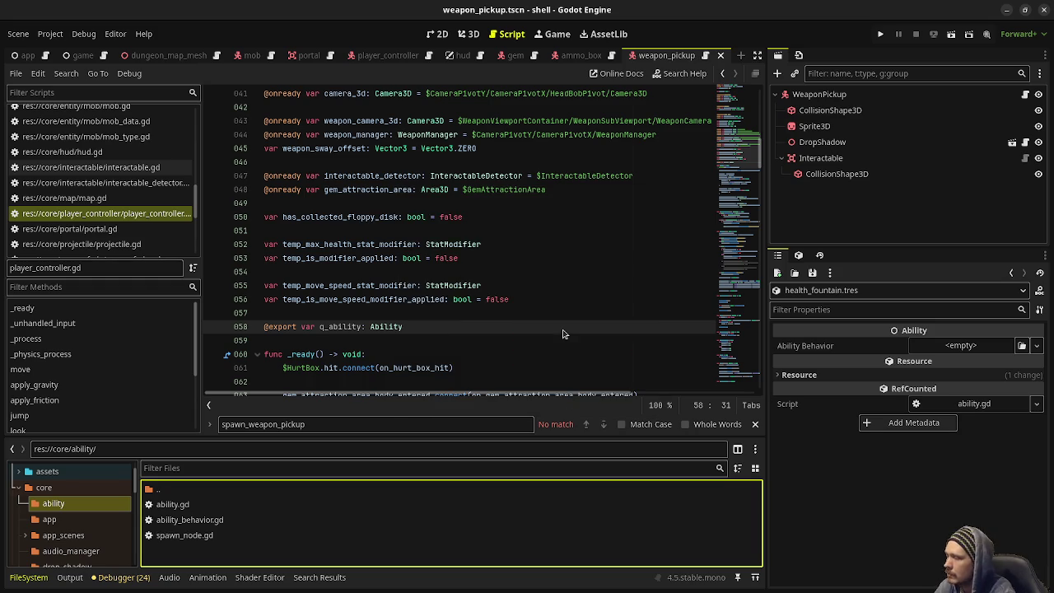
- Make spawn_node.gd extend AbilityBehavior and add an execute() function
double_click(232, 539)
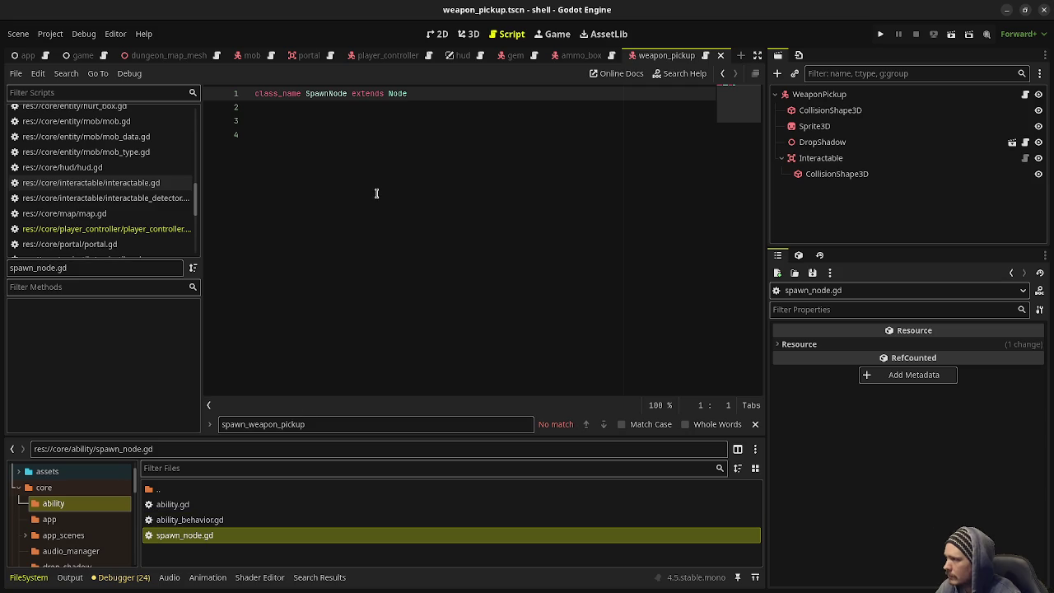
double_click(390, 93)
type("AbilityBehavior")
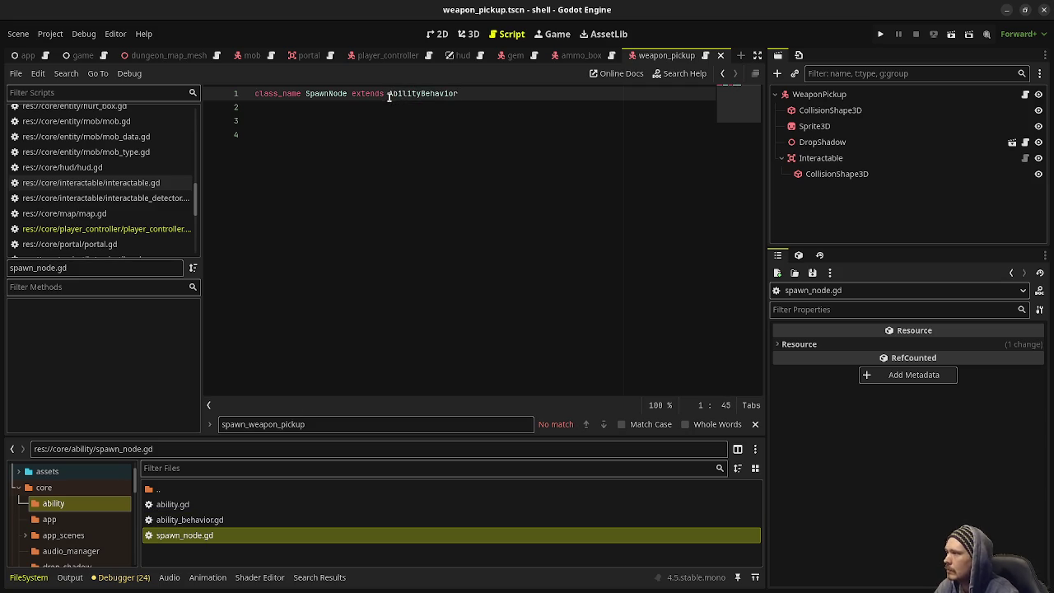
left_click(371, 144)
type("func exe")
key("Return")
- Add an exported scene variable typed PackedScene above execute(), with blank lines around it
key("Up")
key("Up")
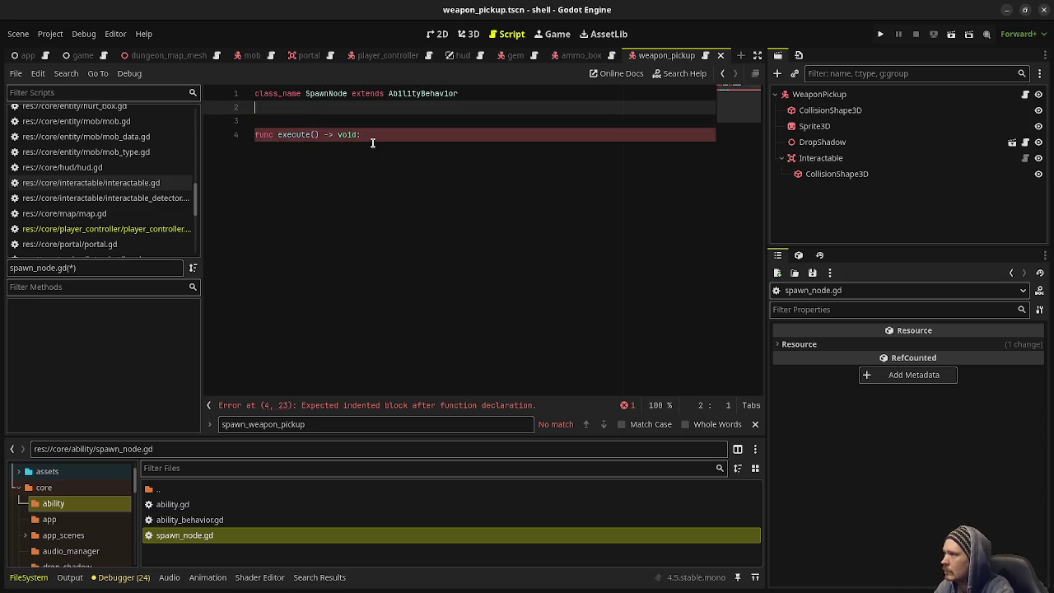
key("Return")
type("@expo")
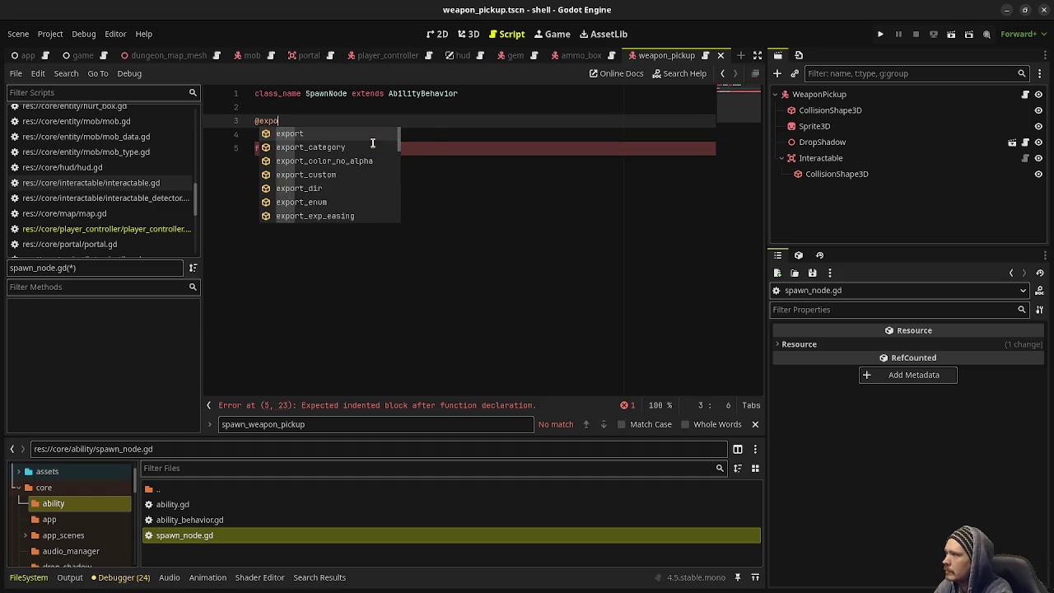
type("rt var ")
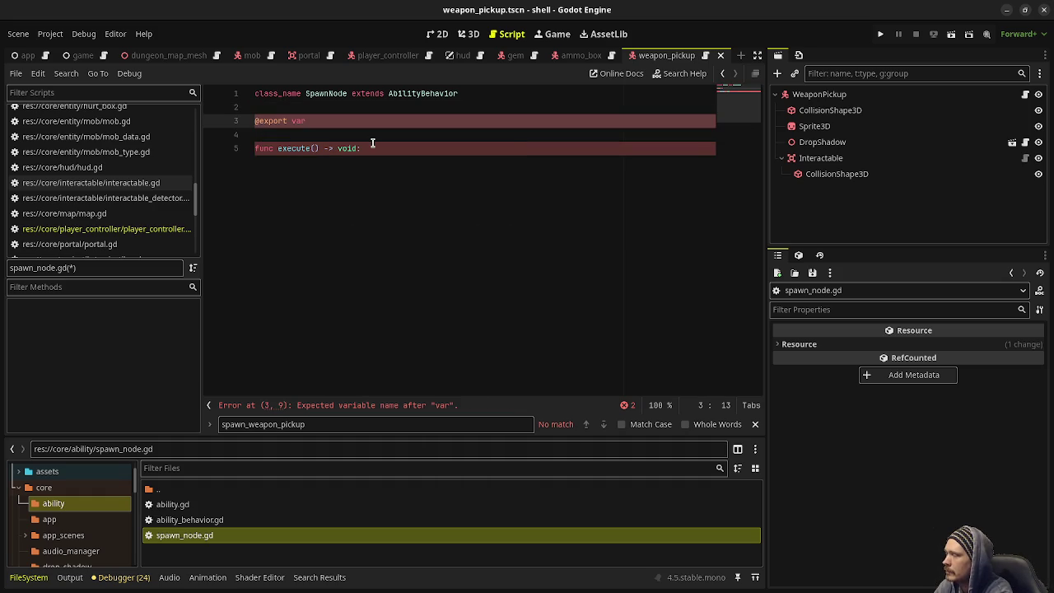
type("node")
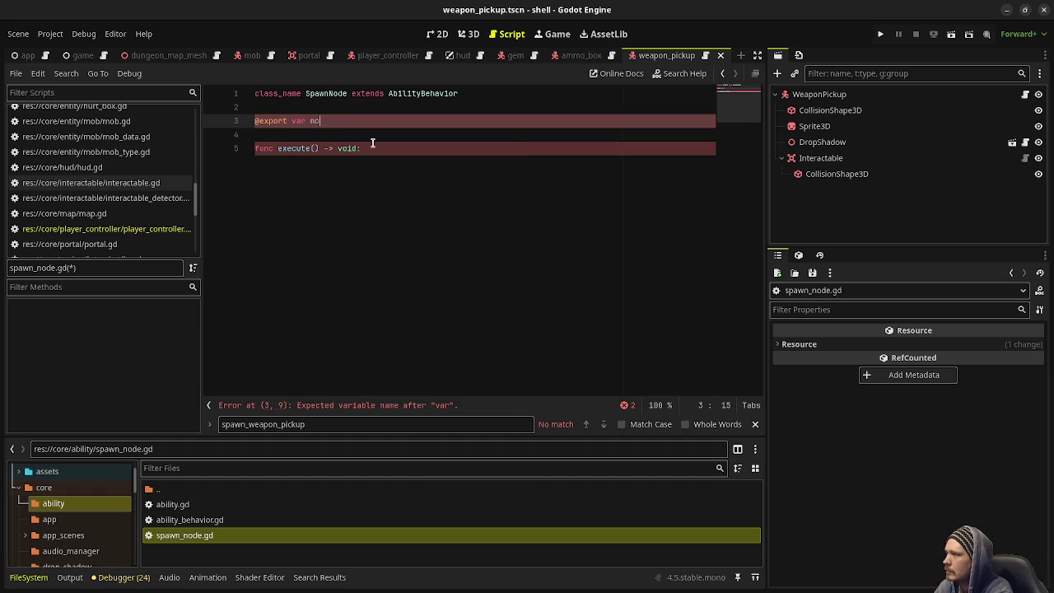
key("BackSpace")
key("BackSpace")
key("BackSpace")
key("BackSpace")
type("scene_")
key("BackSpace")
type(": PackedScec")
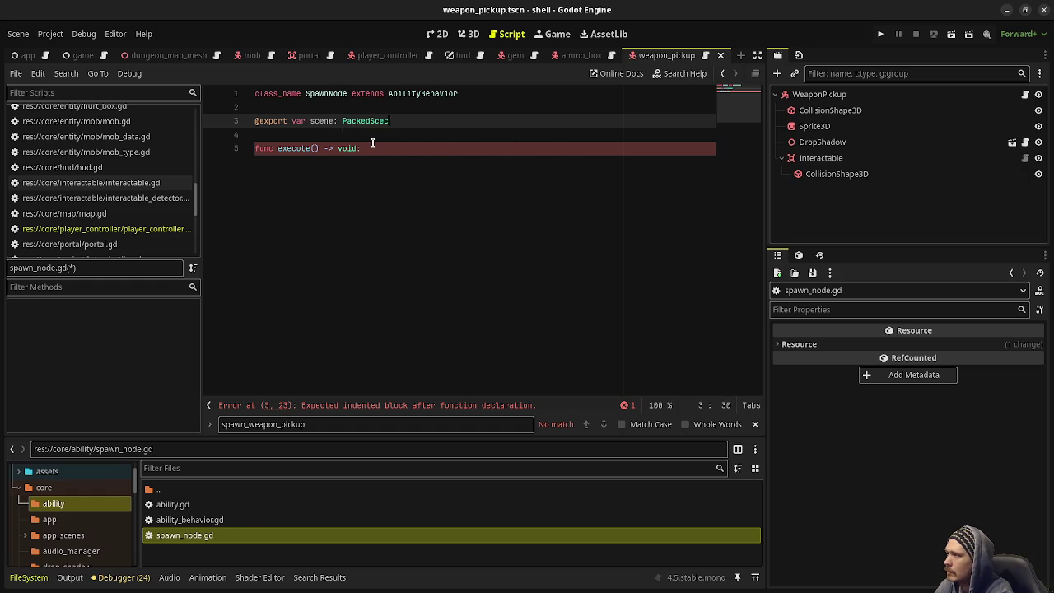
type("ne")
key("Return")
key("Up")
key("Up")
key("Return")
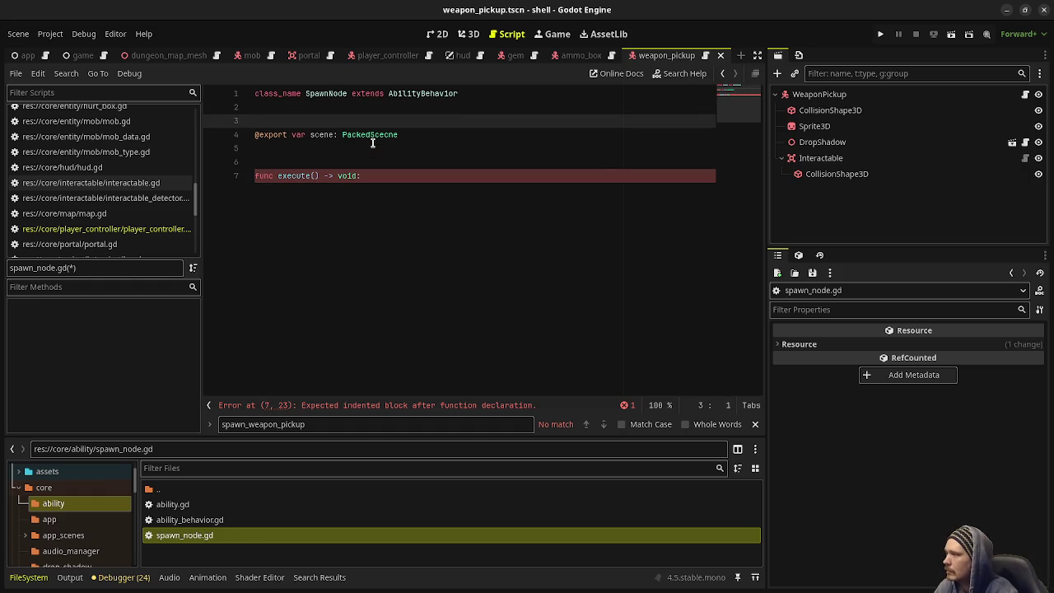
left_click(351, 196)
key("Return")
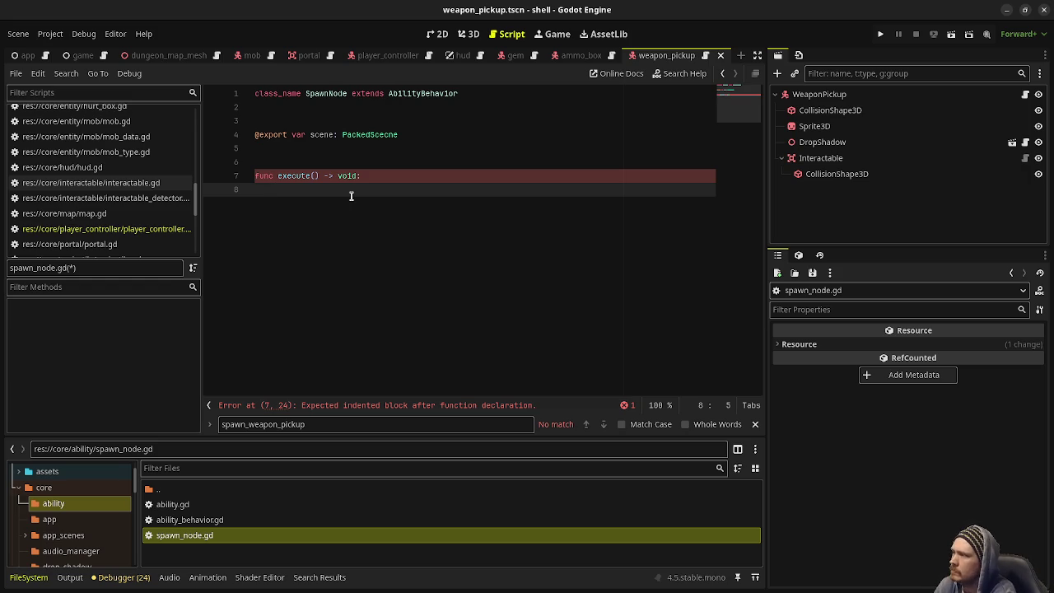
- Add 'var scene_inst = scene.instantiate()' inside execute()
type("var ")
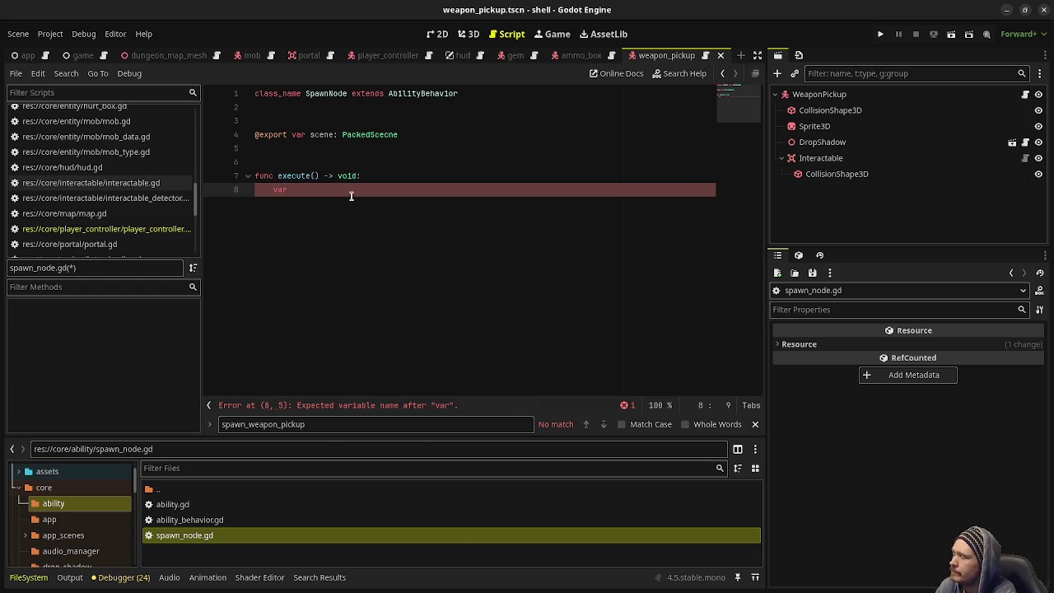
type("scene_inst:")
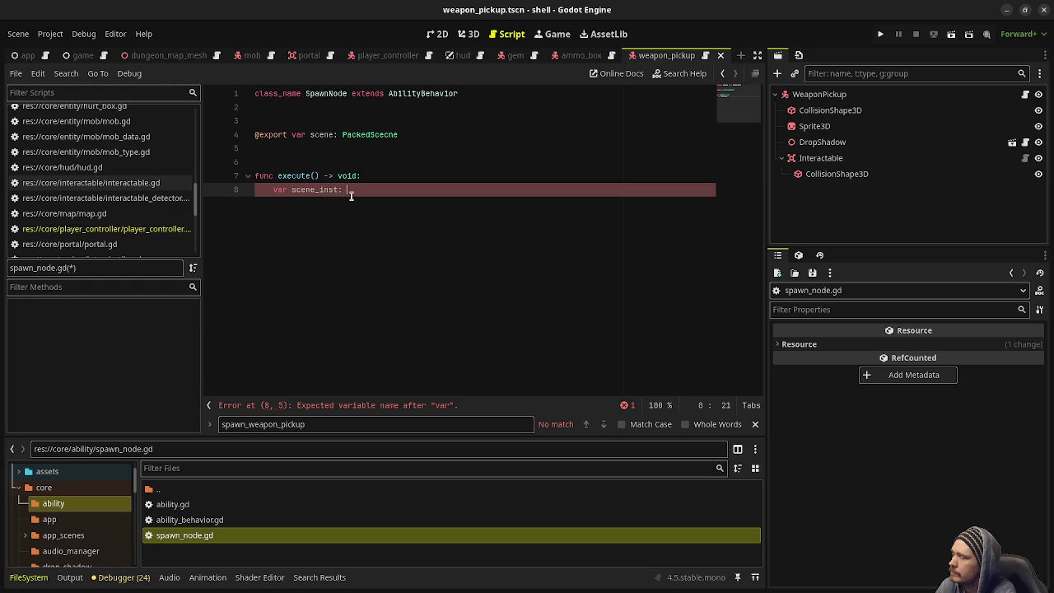
key("BackSpace")
key("BackSpace")
type("=")
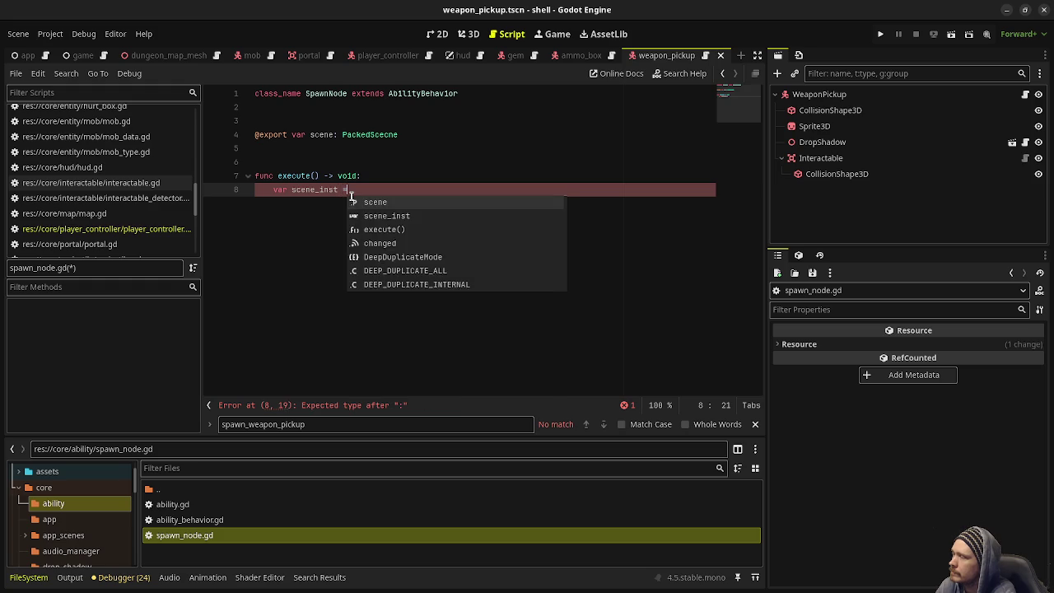
type(" scene.insta")
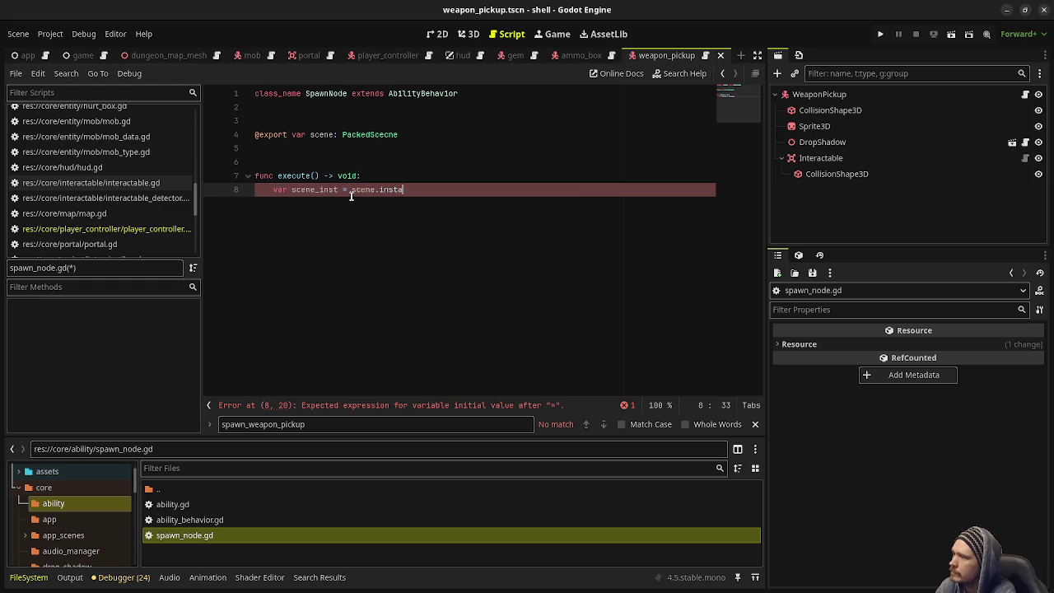
type("ntiate()")
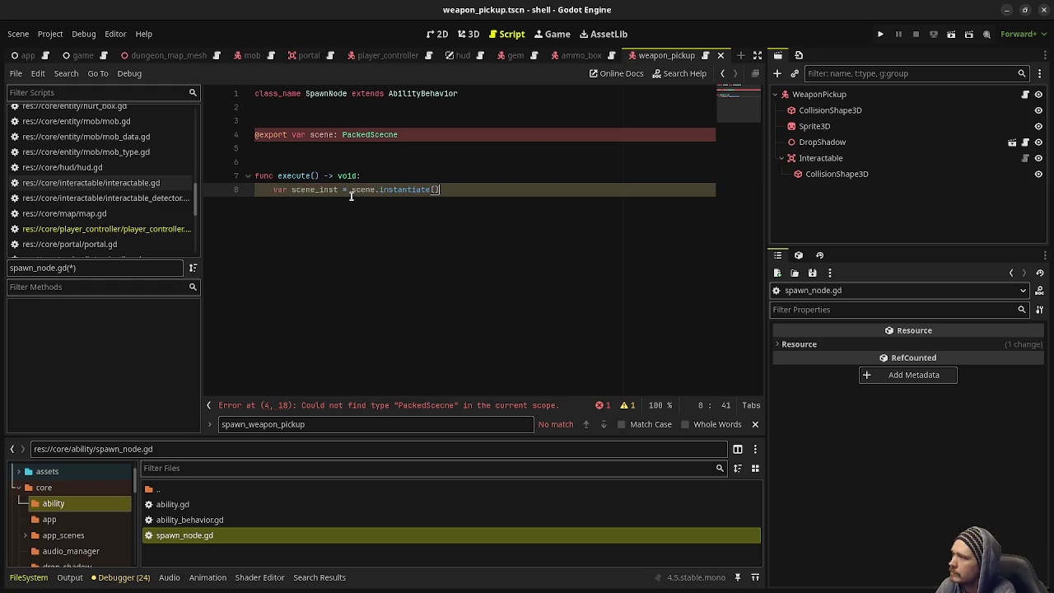
- Correct the 'PackedScecne' typo on line 4 to 'PackedScene'
left_click(396, 134)
key("BackSpace")
key("BackSpace")
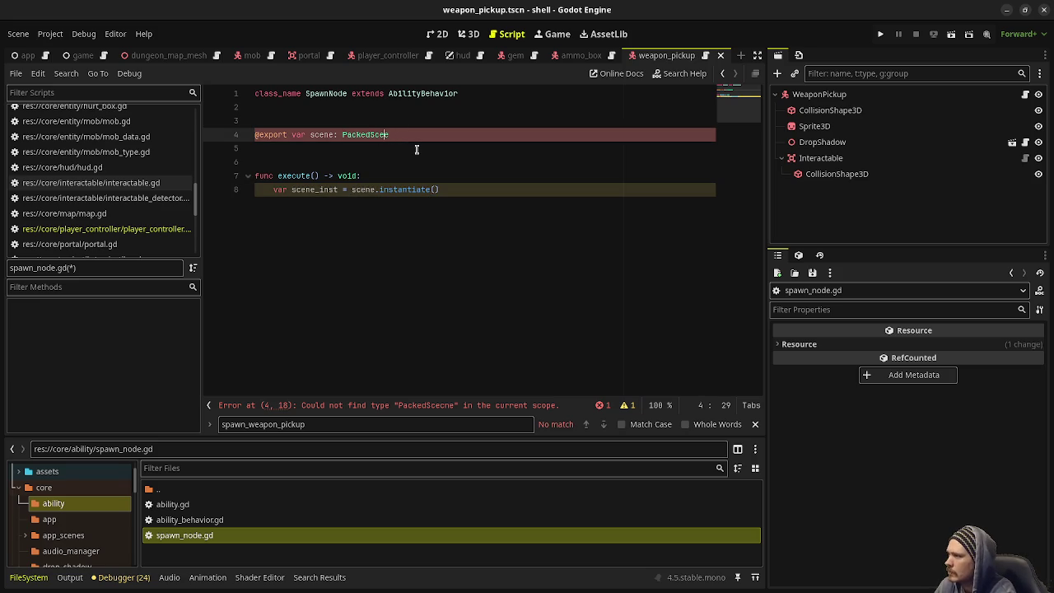
type("n")
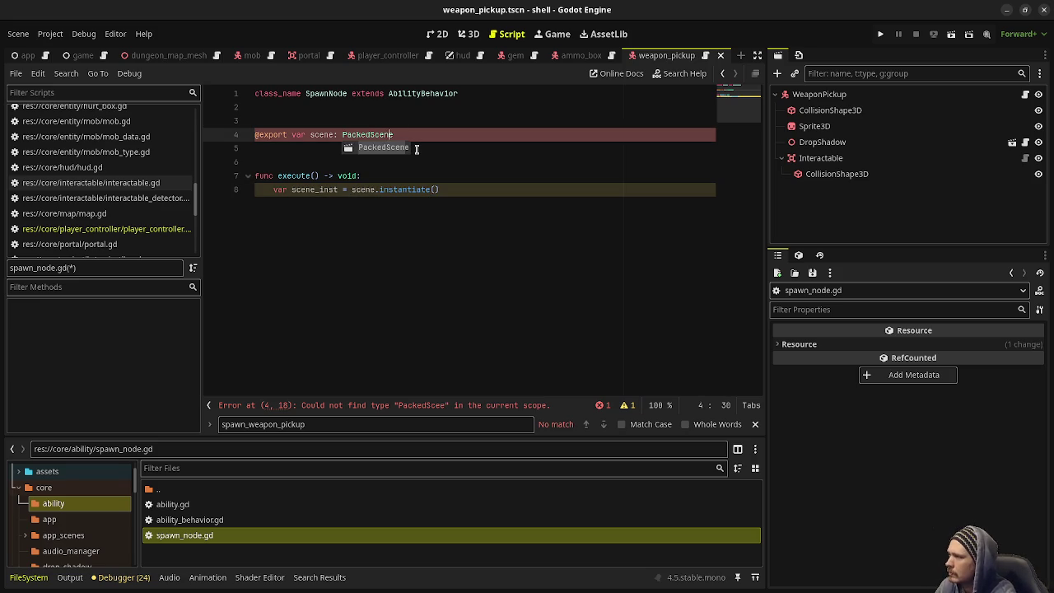
left_click(431, 256)
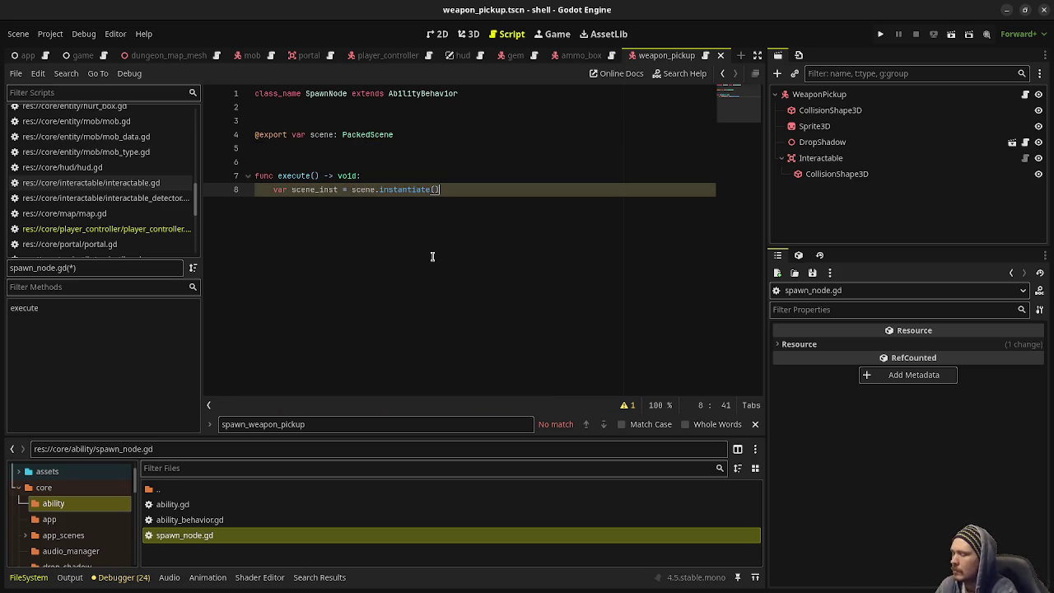
key("Return")
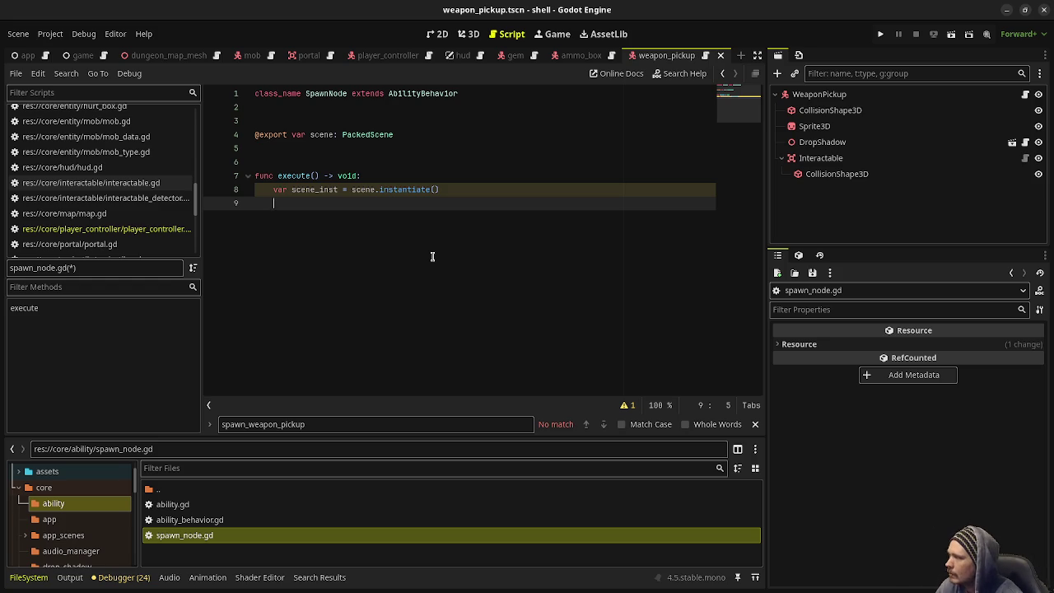
- In ability.gd, give execute() a player_controller: PlayerController parameter and pass it to ability_behavior.execute()
scroll(130, 230, "down", 10)
scroll(129, 229, "up", 5)
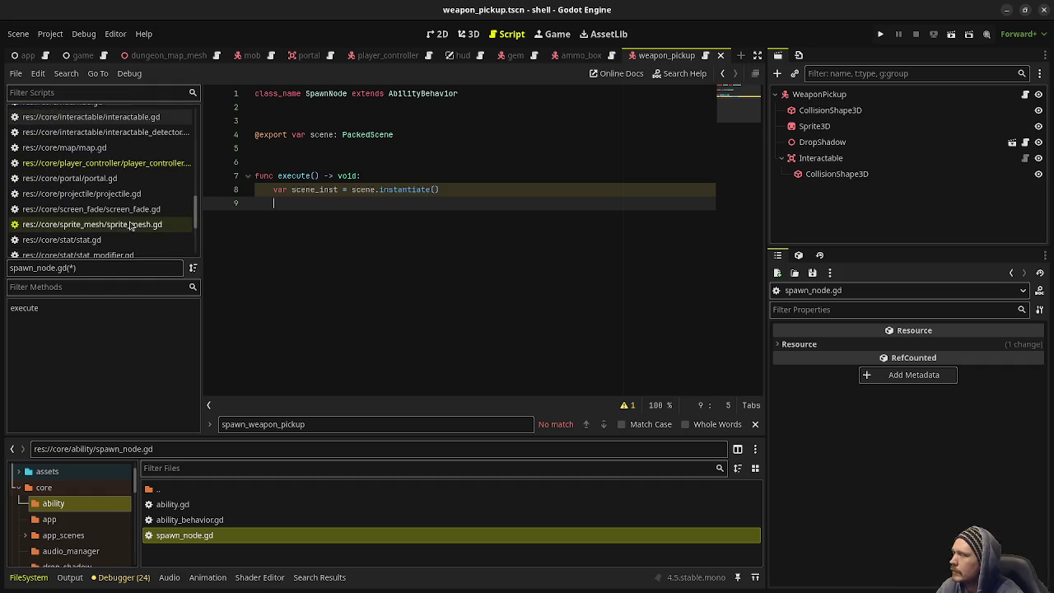
scroll(136, 206, "up", 4)
scroll(139, 203, "up", 6)
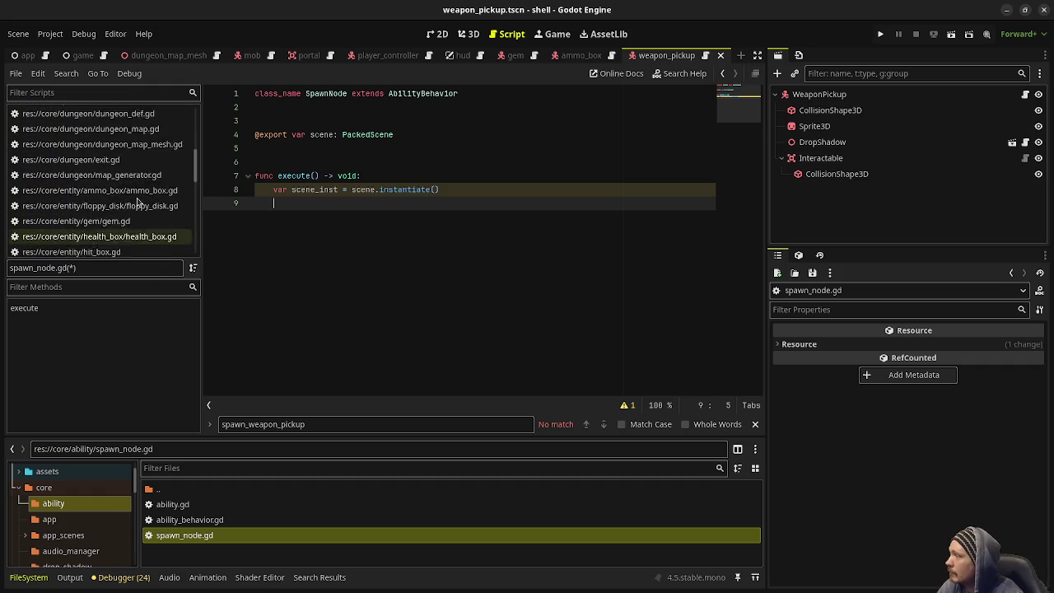
left_click(122, 132)
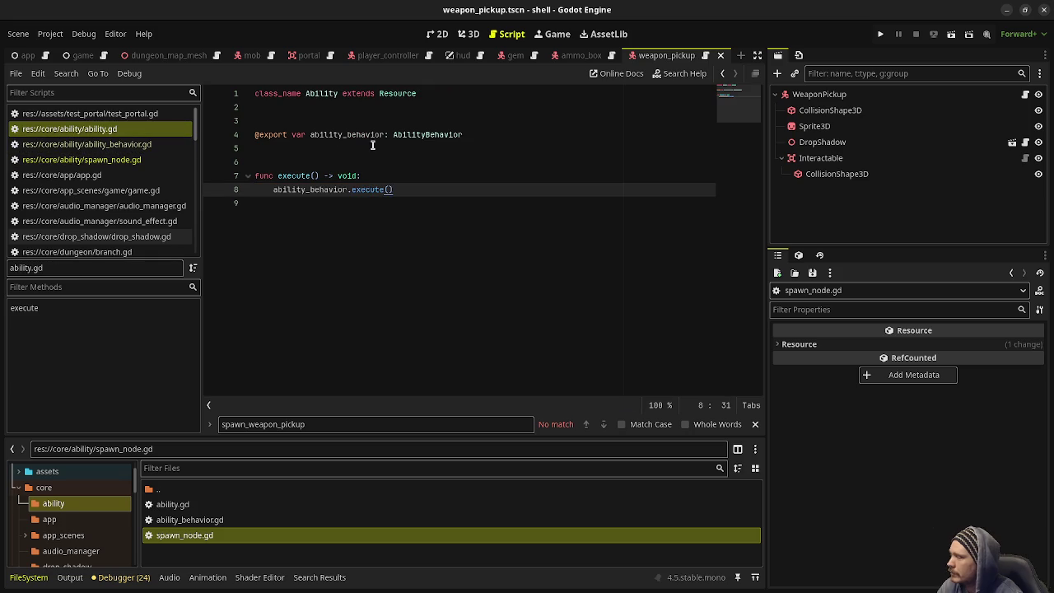
left_click(317, 175)
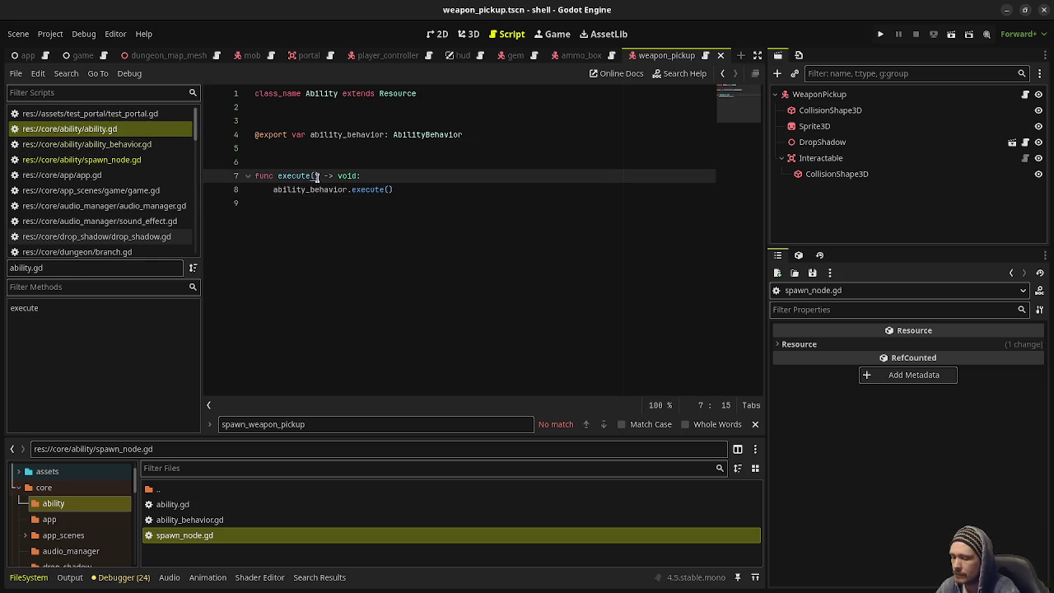
type("player_contro")
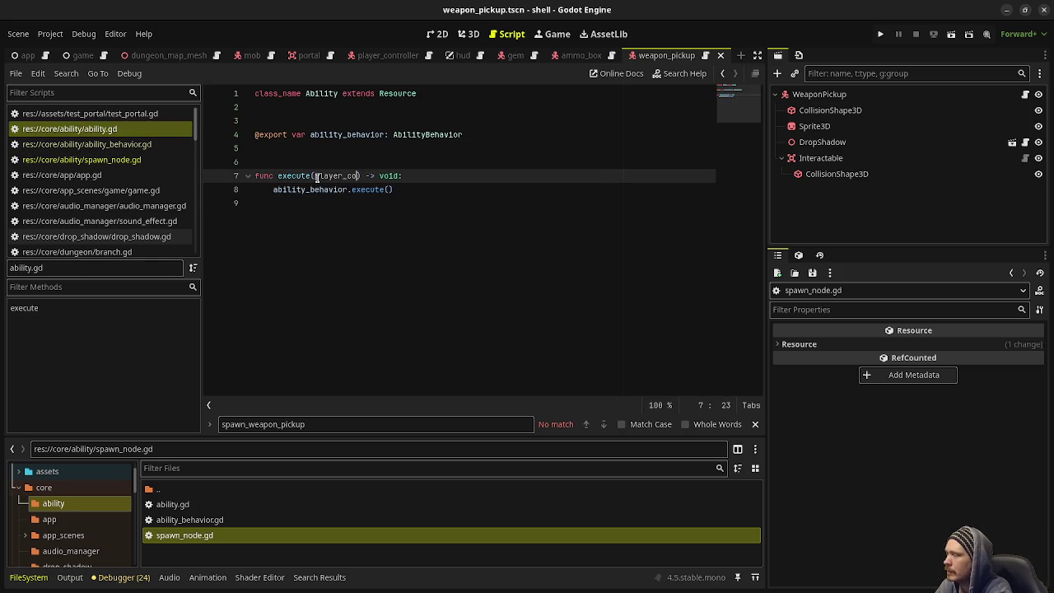
type("ller: PlayerCo")
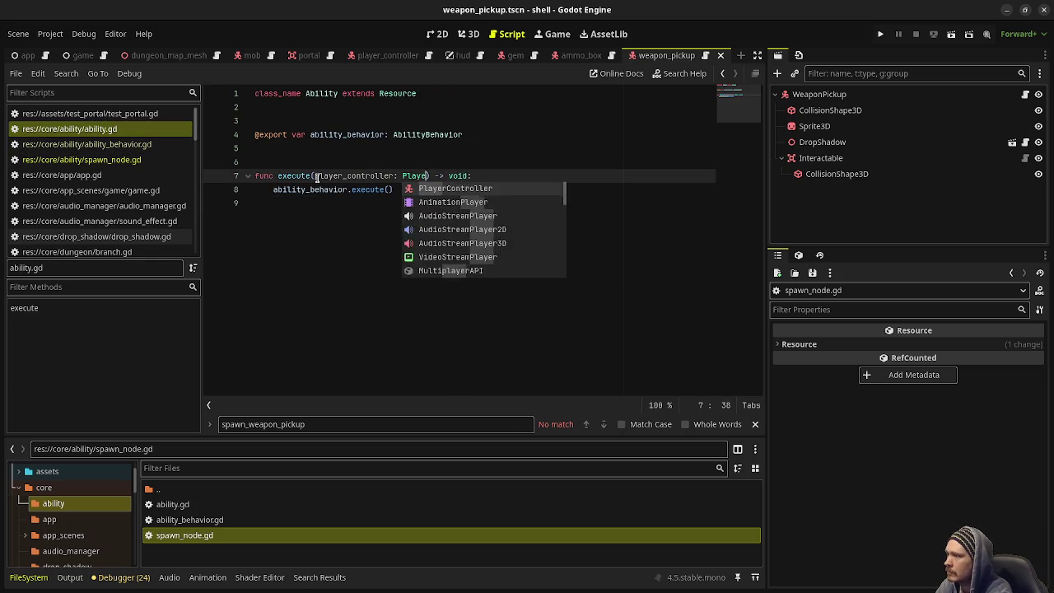
type("ntroller")
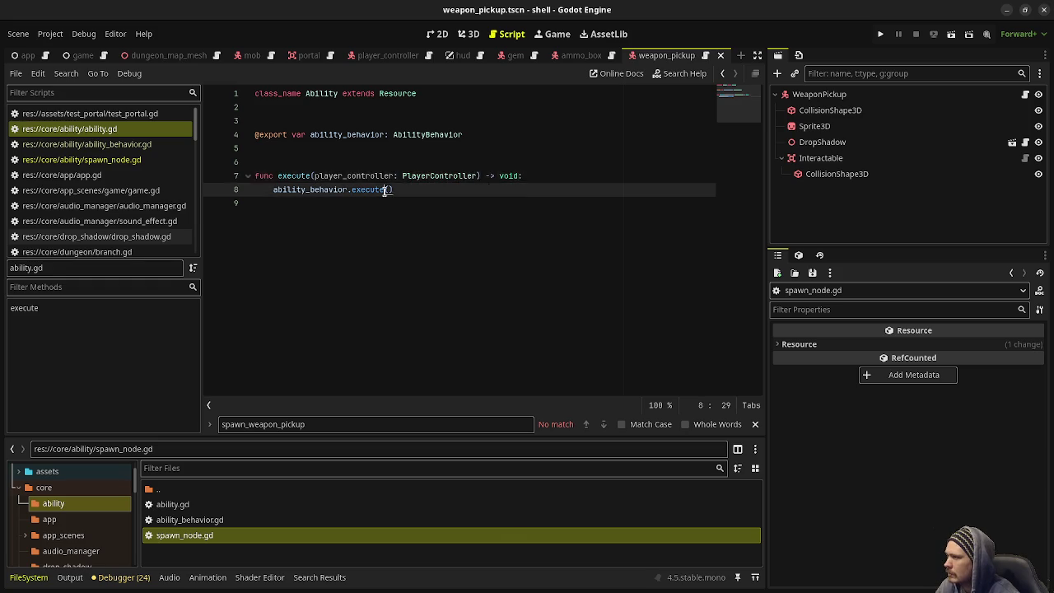
double_click(361, 177)
key("ctrl+c")
left_click(387, 190)
key("ctrl+v")
key("ctrl+s")
- Add the same player_controller: PlayerController parameter to execute() in ability_behavior.gd and save
left_click(86, 144)
left_click(315, 134)
key("ctrl+v")
type(": PlayeRCont")
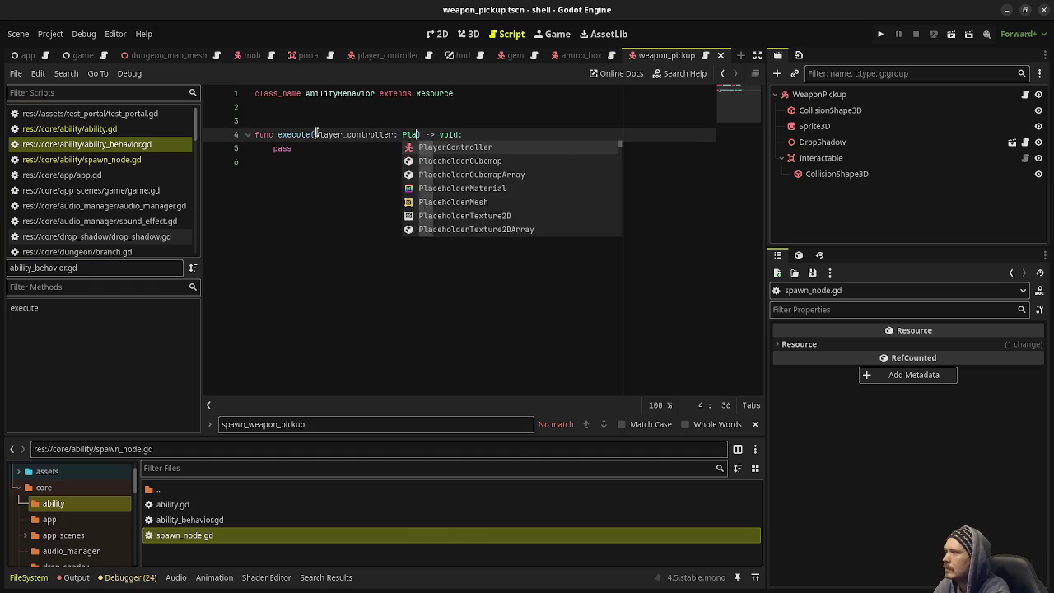
key("BackSpace")
key("BackSpace")
key("BackSpace")
type("rController")
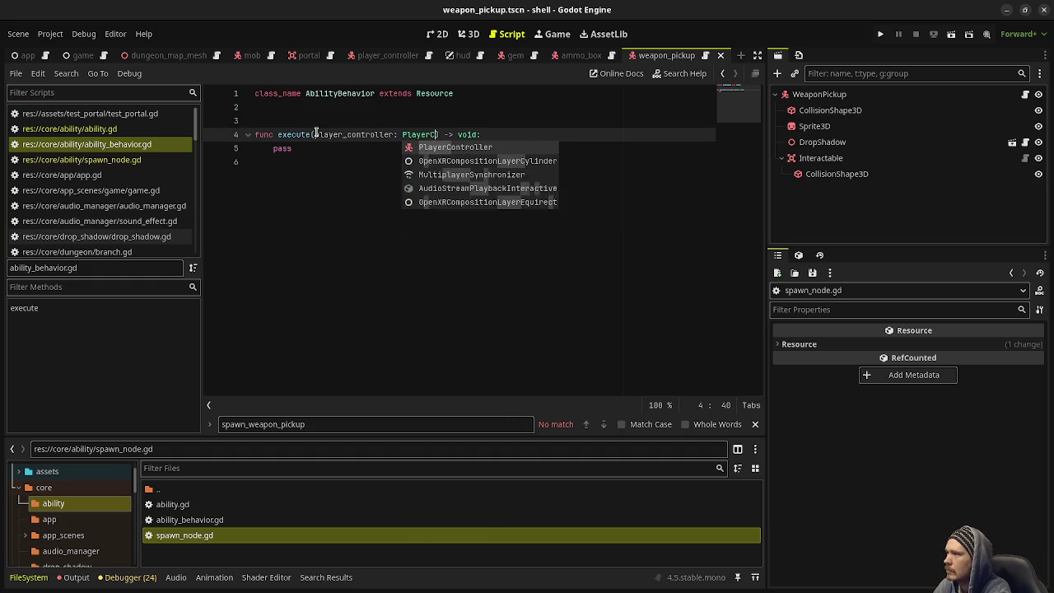
key("ctrl+s")
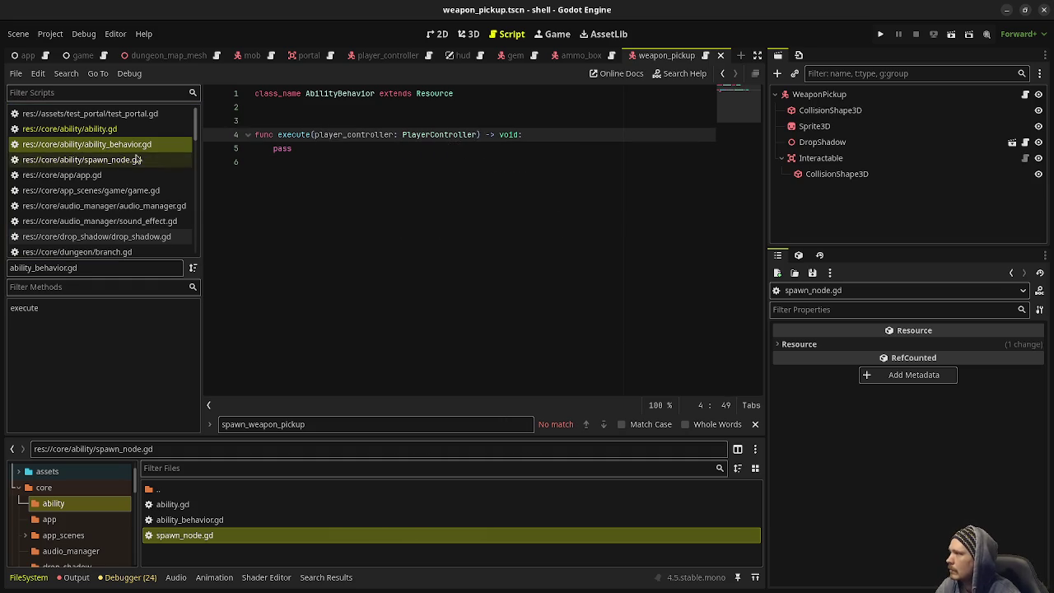
key("alt+Left")
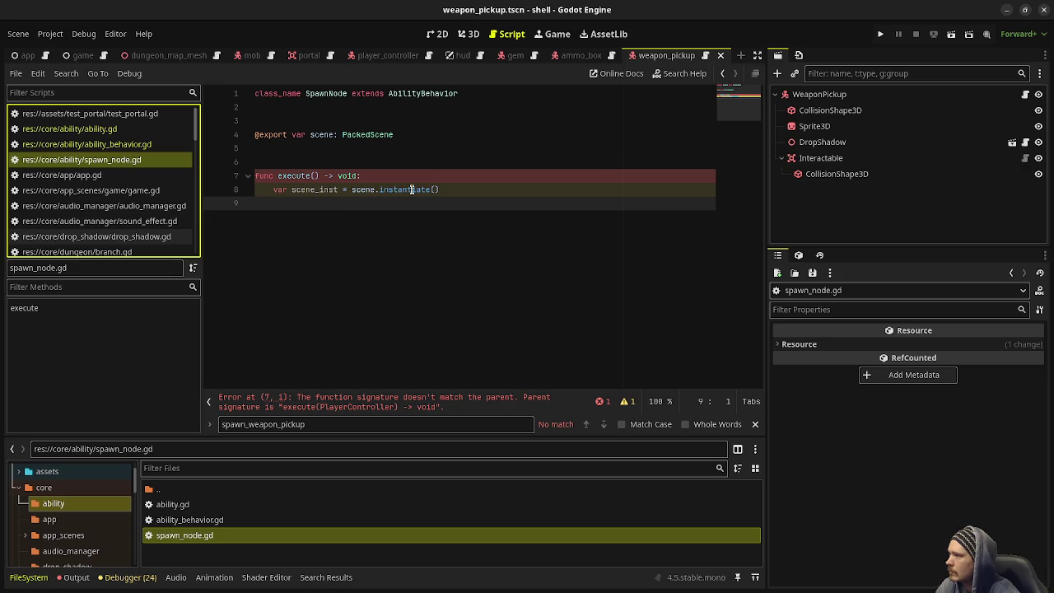
- Give SpawnNode's execute() a player_controller: PlayerController parameter
left_click(316, 175)
type("player_controller: PlayerController")
left_click(473, 215)
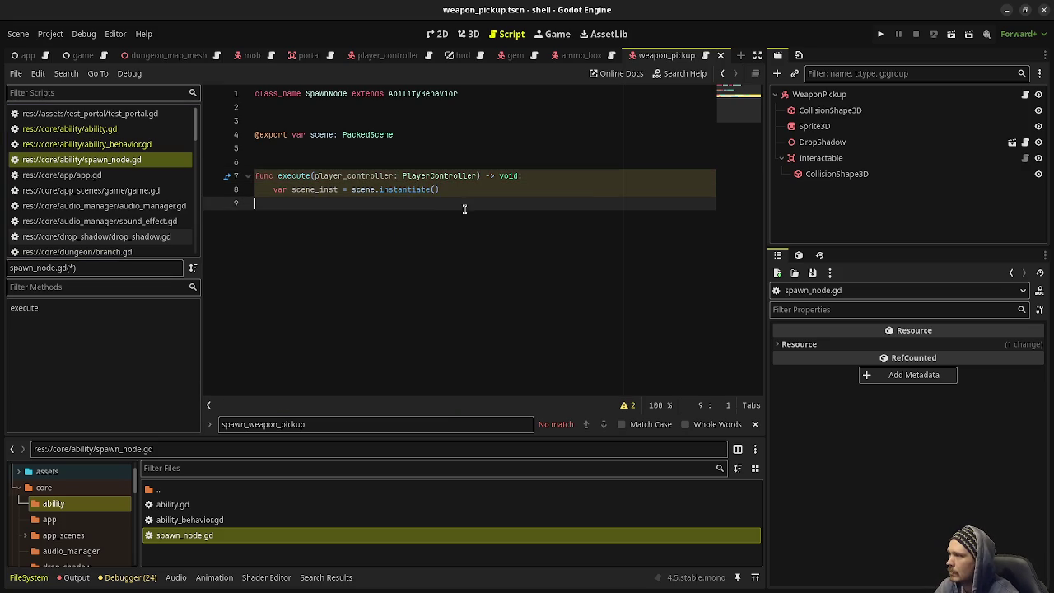
- Set scene_inst.position to player_controller.global_position, add it via Game.instance.add_child, and save
key("Tab")
type("scene")
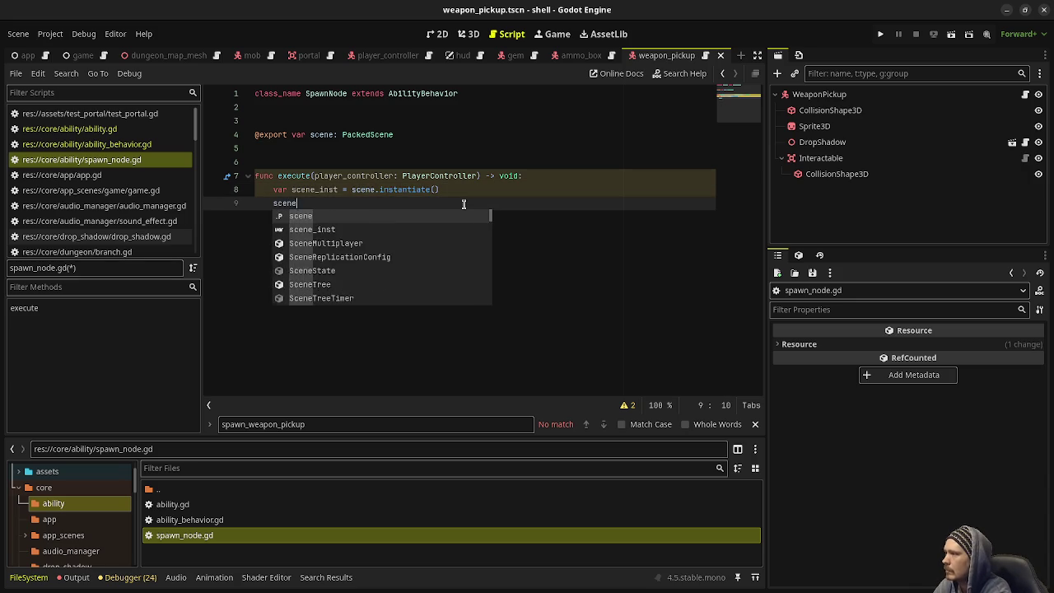
type("_inst.position ")
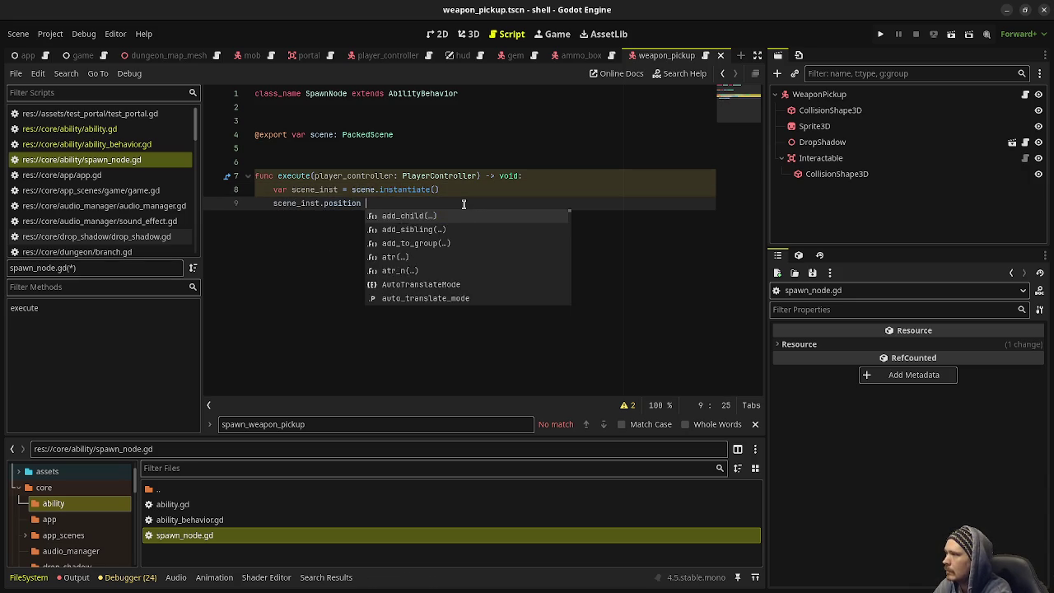
type("= player_controlle")
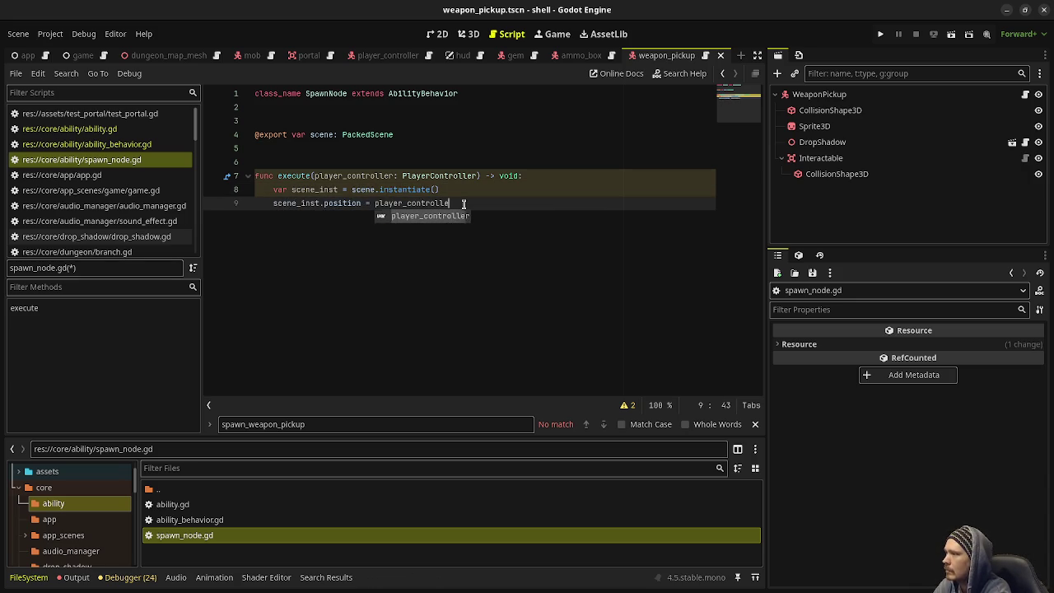
type("r.global_positi")
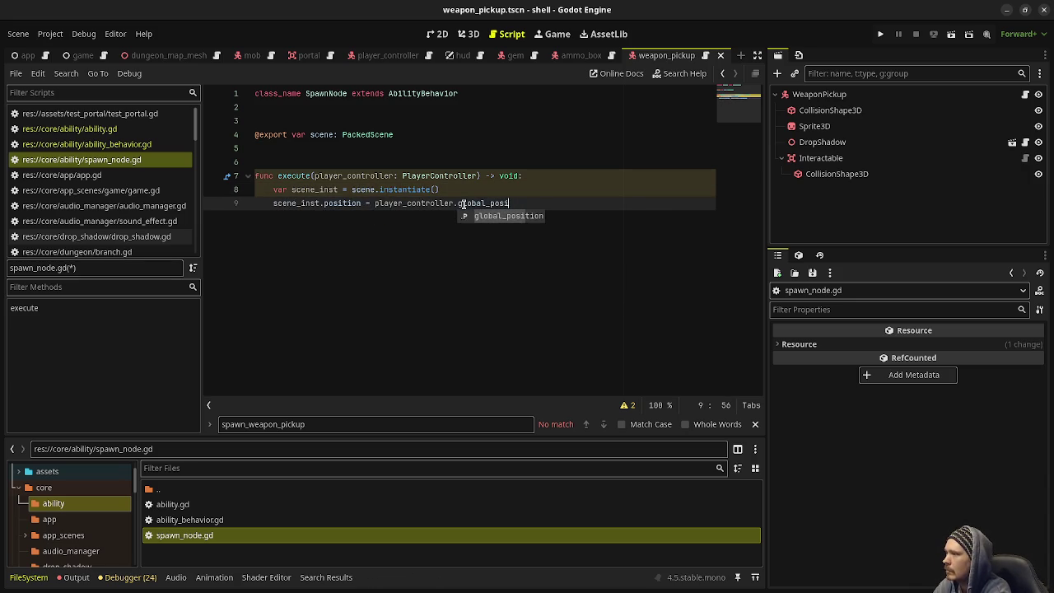
key("Return")
key("Return")
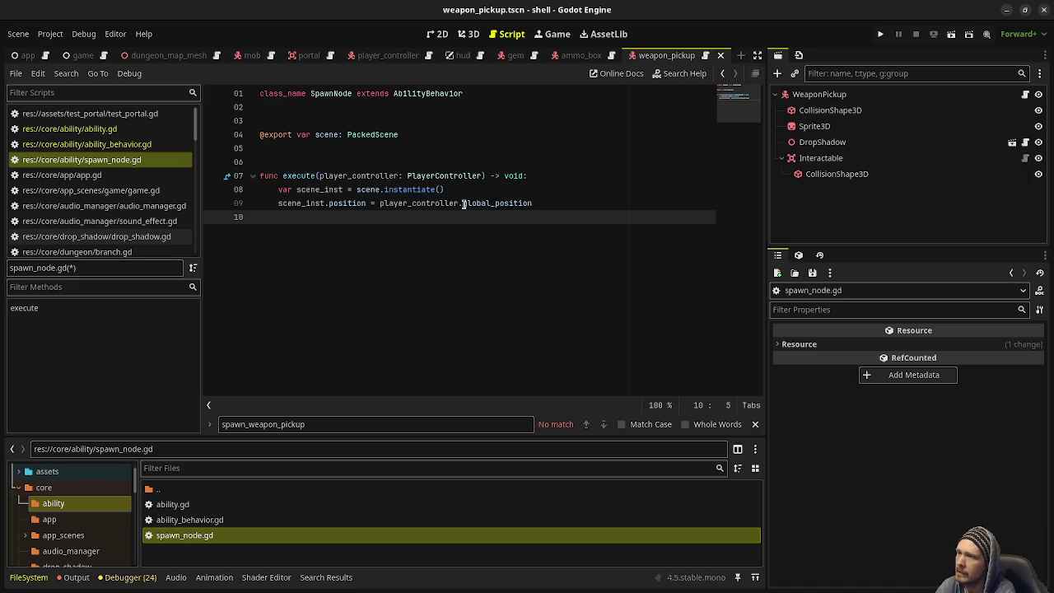
type("Game.instance.")
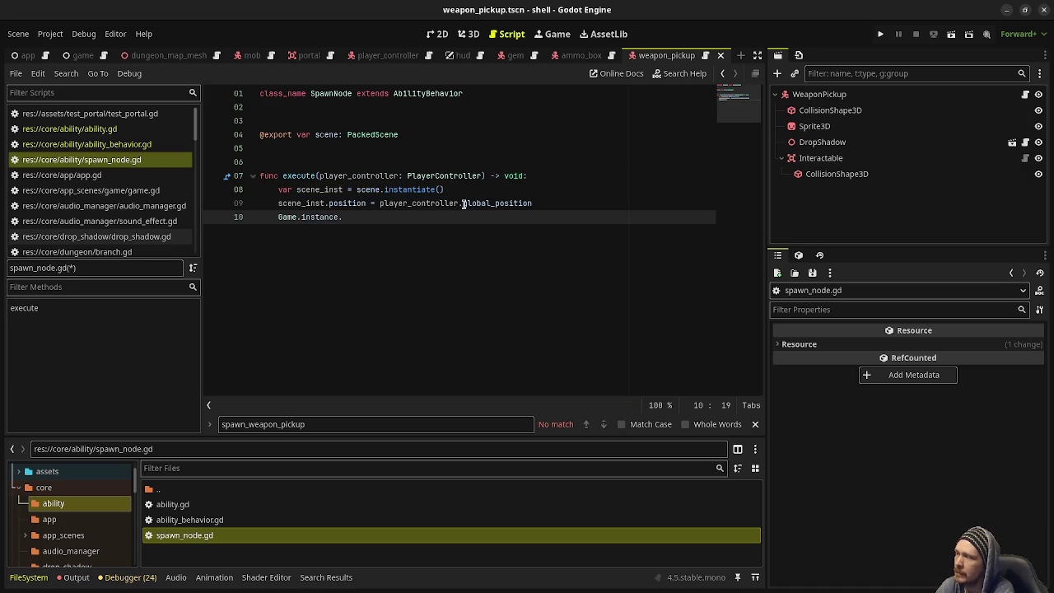
type("add_child(s")
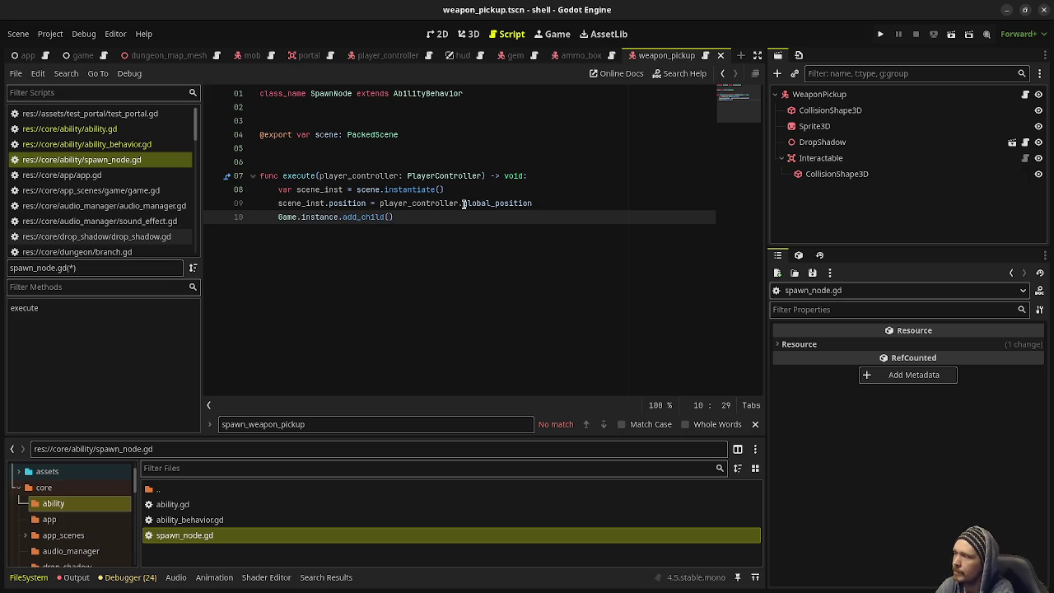
type("cene_inst")
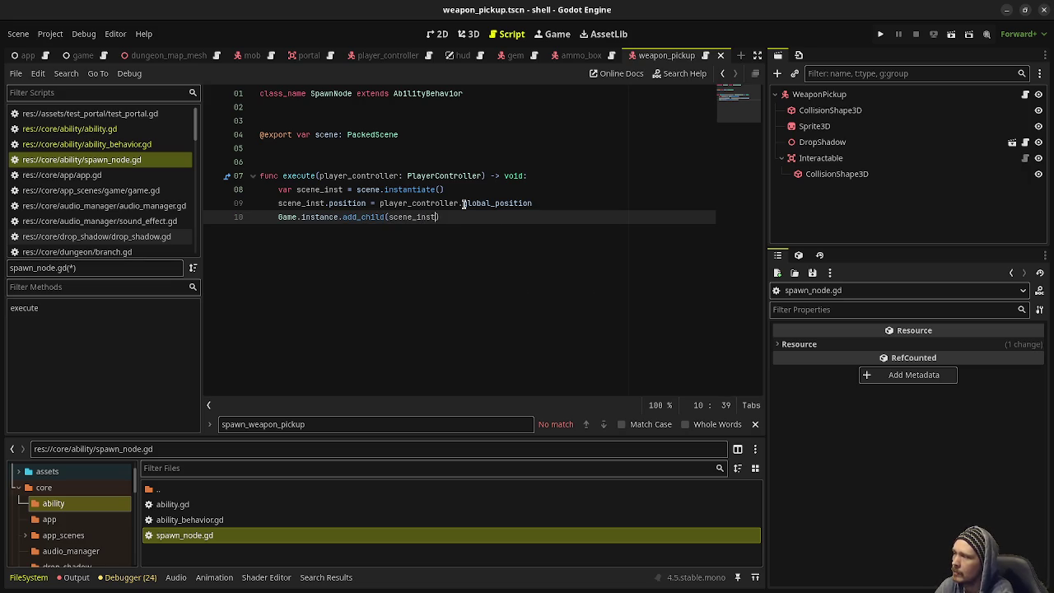
key("End")
key("ctrl+s")
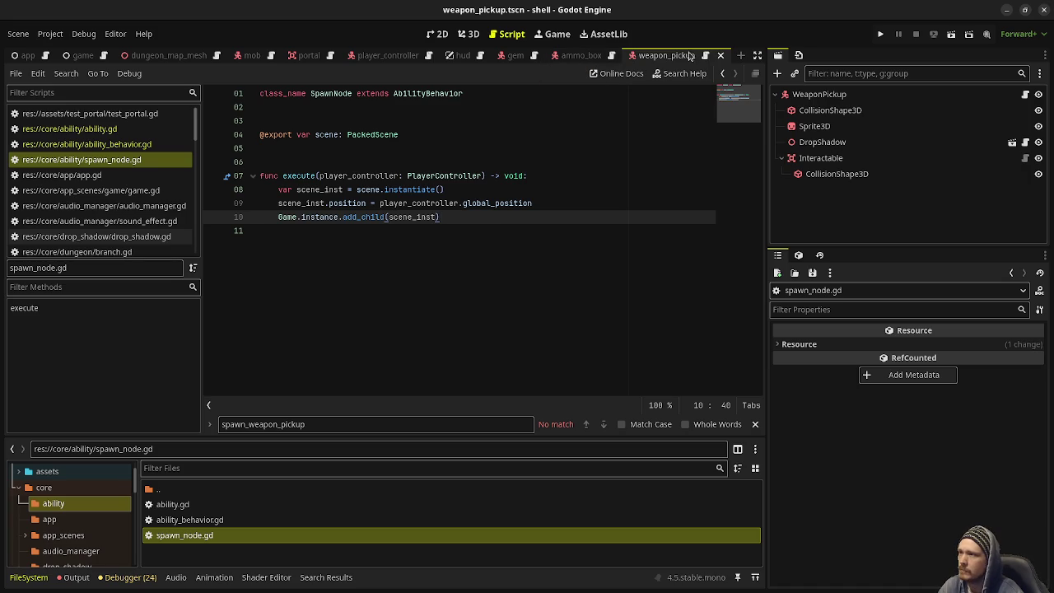
left_click(740, 55)
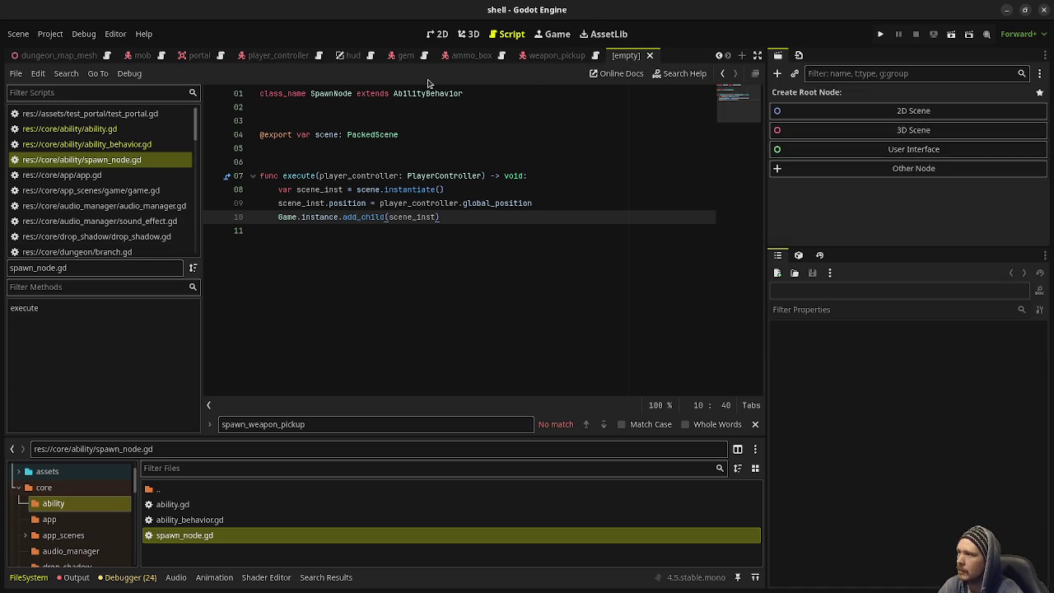
- Create a 3D scene root and rename it HealthFountain
left_click(899, 131)
key("F2")
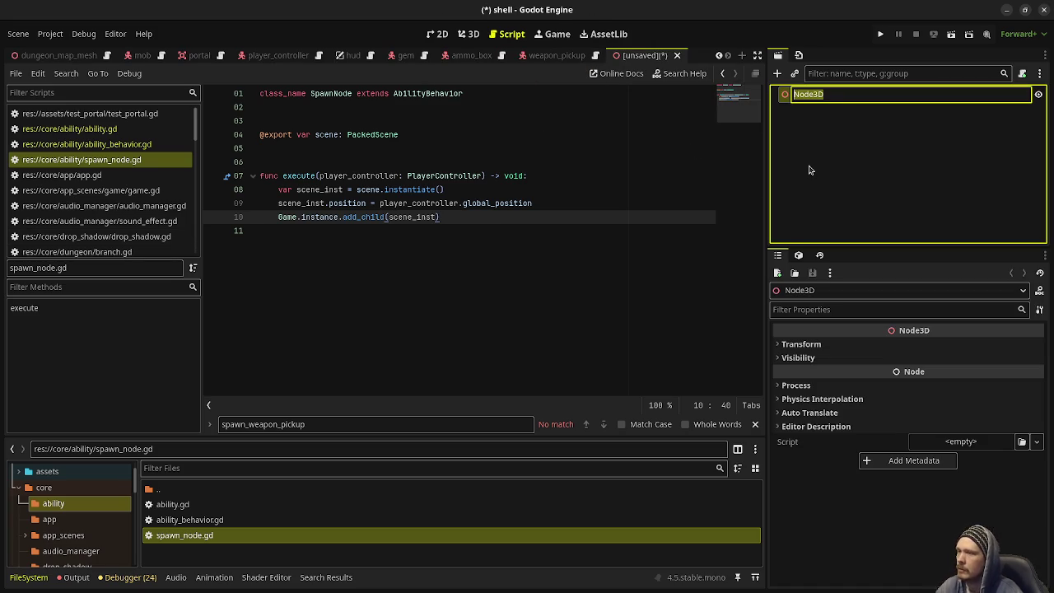
type("HealthFountai")
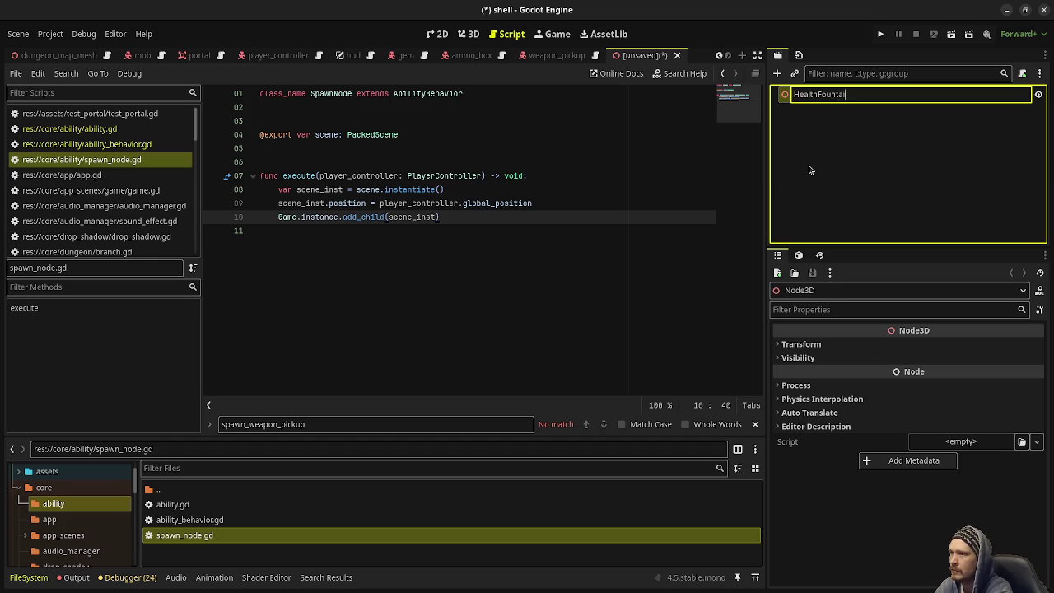
type("n")
key("Return")
- Save the scene as health_fountain.tscn in res://core/ability
key("ctrl+s")
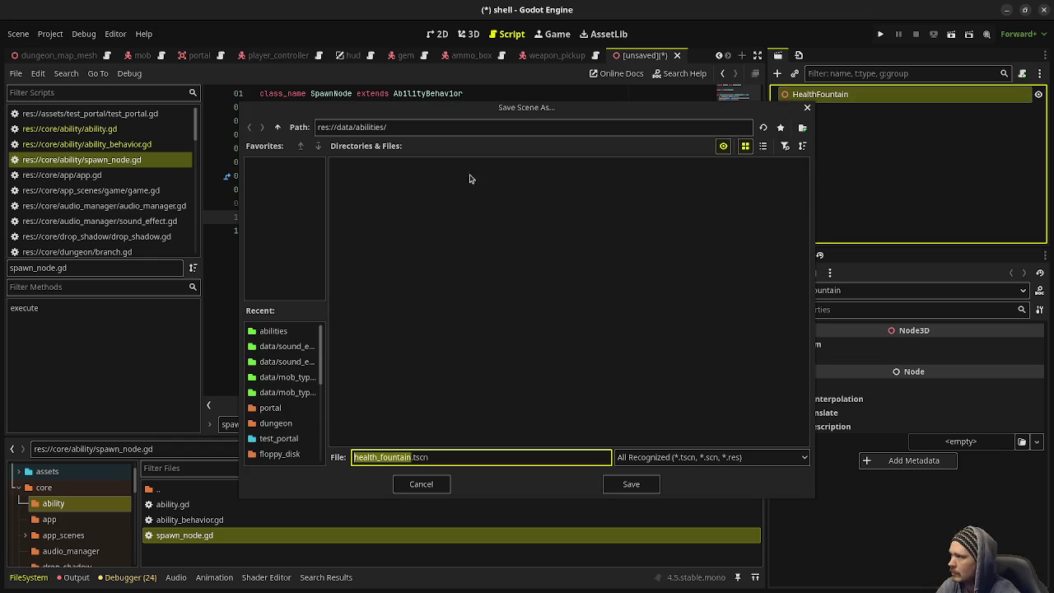
left_click(278, 128)
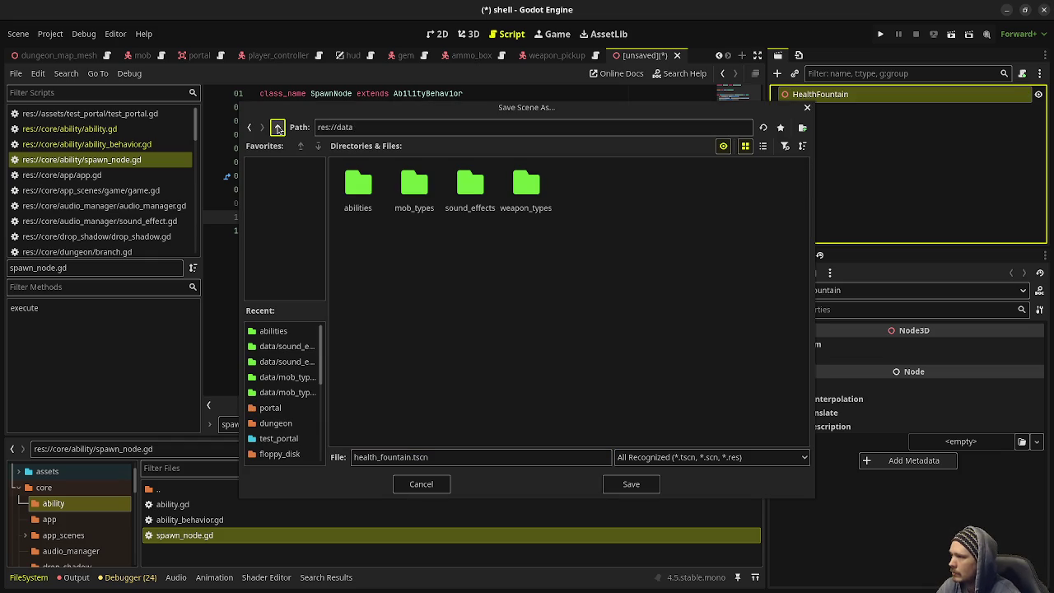
double_click(359, 188)
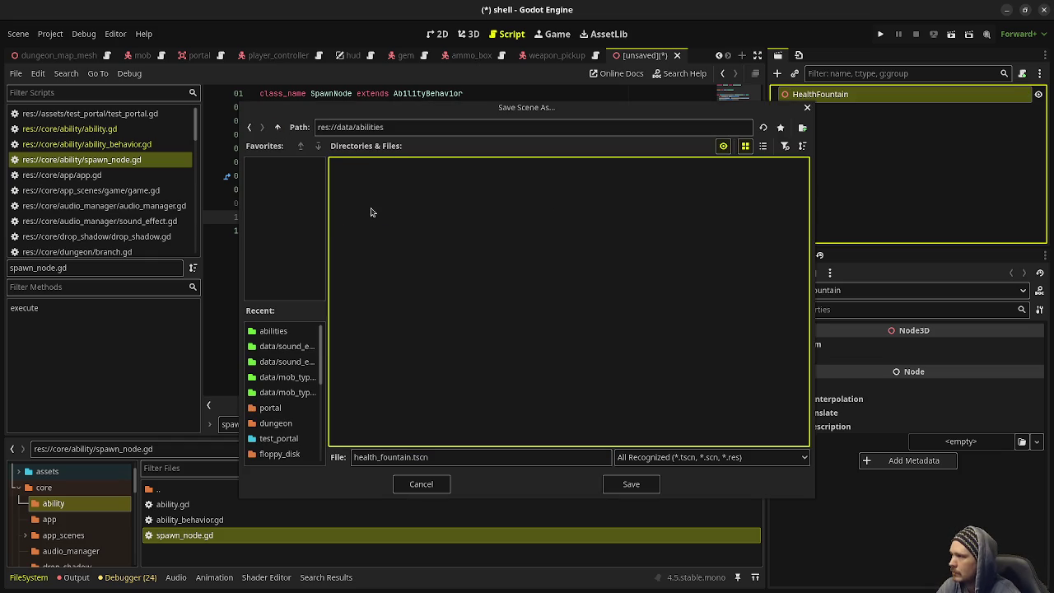
left_click(278, 127)
left_click(278, 127)
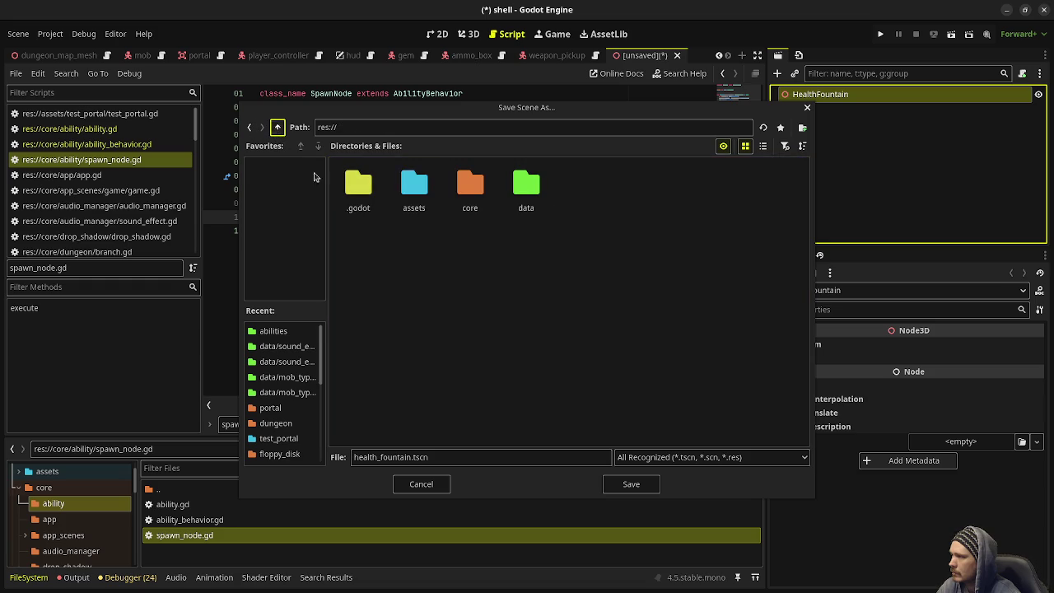
double_click(485, 195)
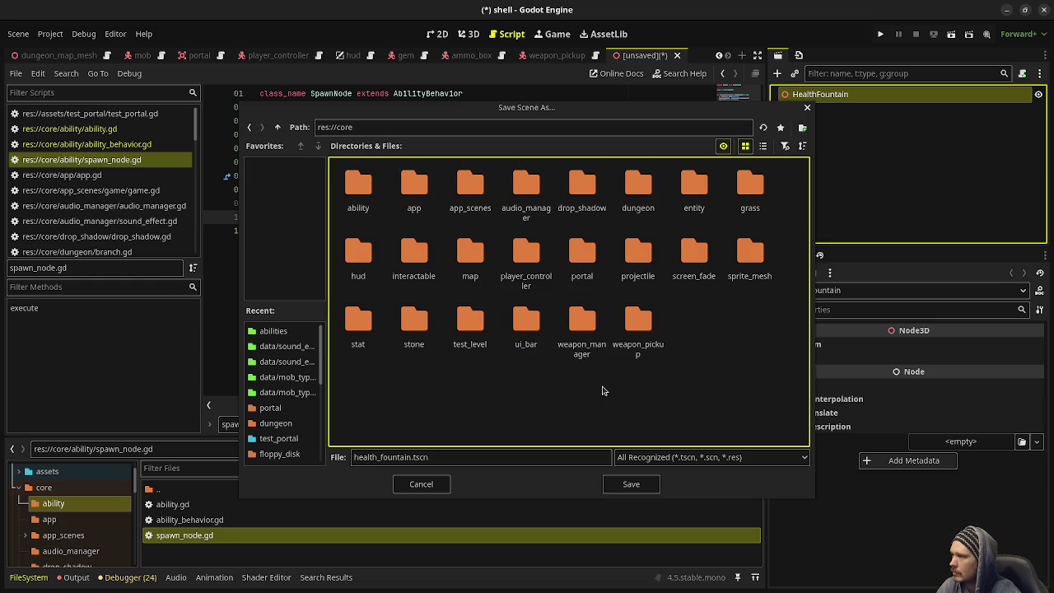
double_click(359, 197)
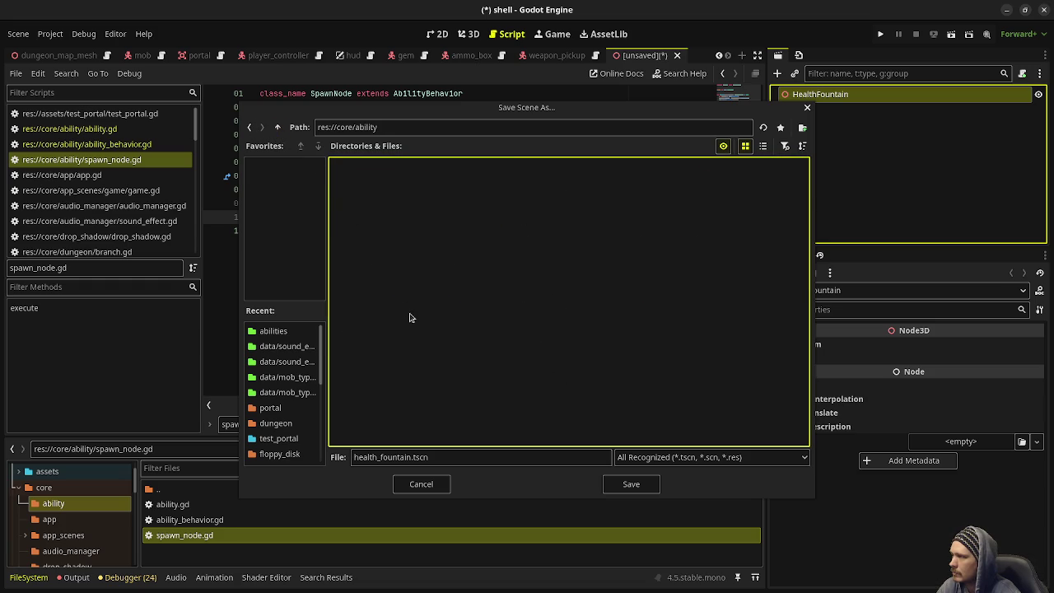
left_click(625, 484)
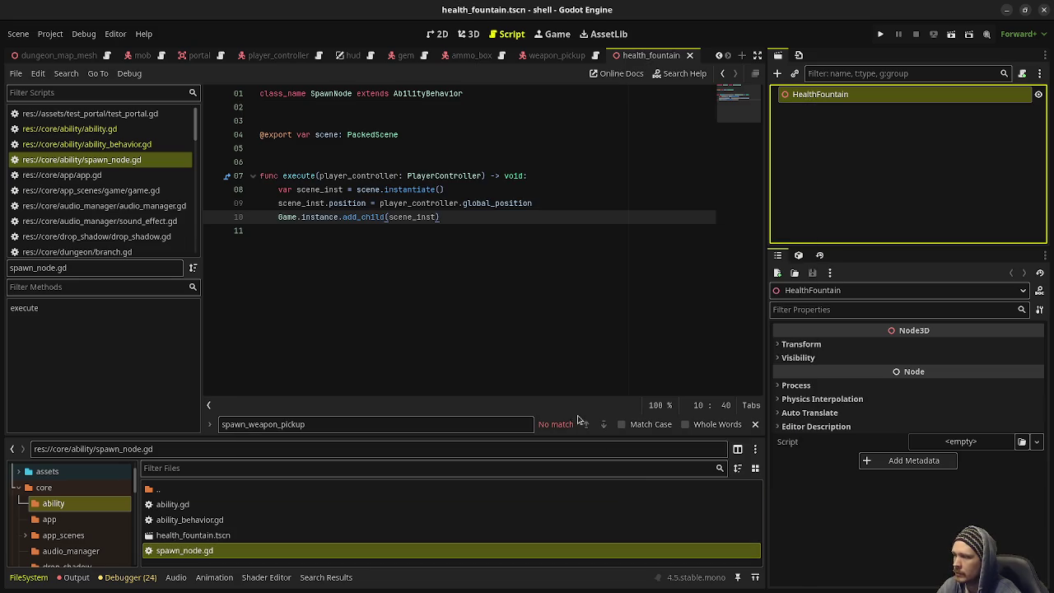
- Attach a new health_fountain.gd script to the HealthFountain root and return to the 3D view
left_click(216, 534)
left_click(1021, 74)
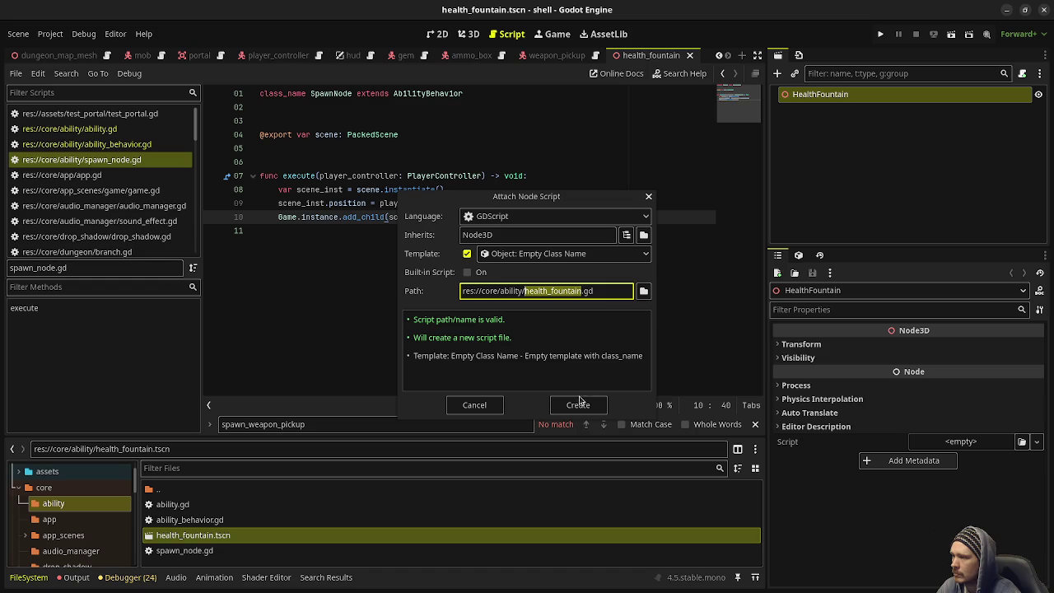
left_click(580, 404)
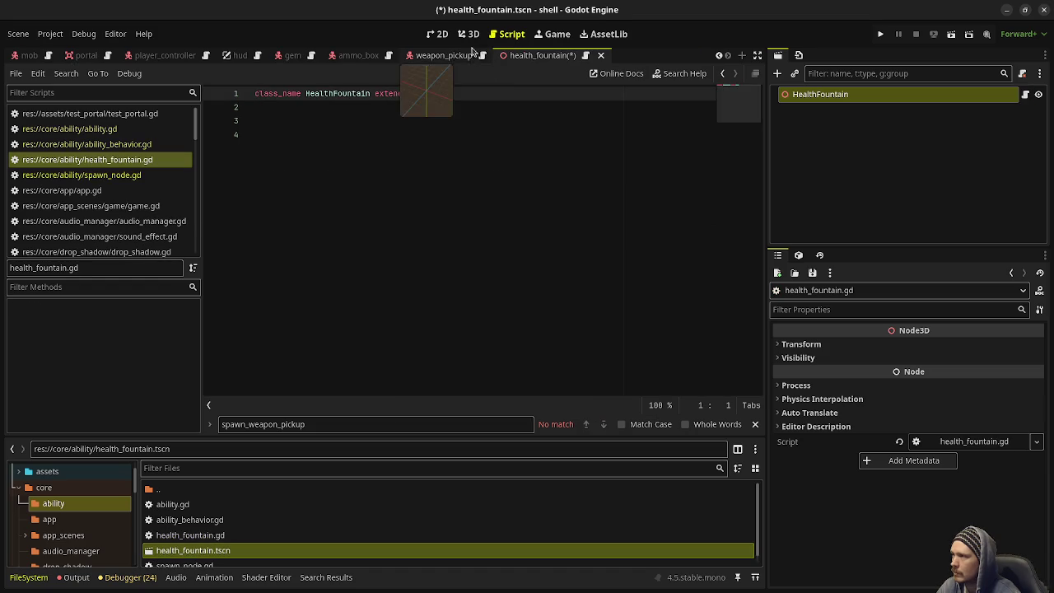
left_click(469, 34)
left_click(865, 97)
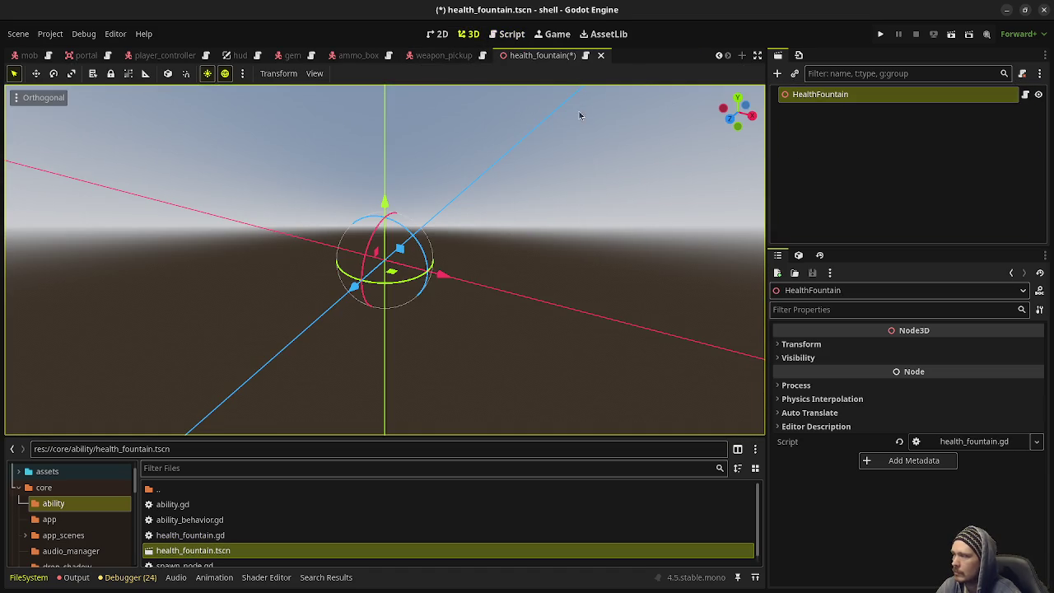
- Add an Area3D node as a child of the HealthFountain root
key("KP_5")
scroll(574, 198, "up", 2)
left_click(836, 95)
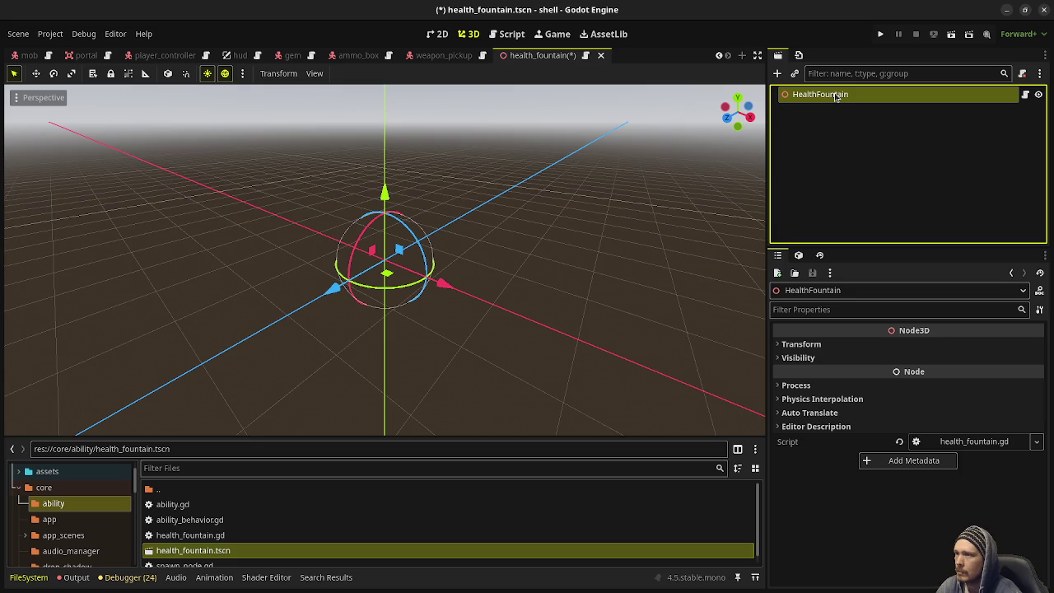
key("ctrl+a")
type("area")
key("Return")
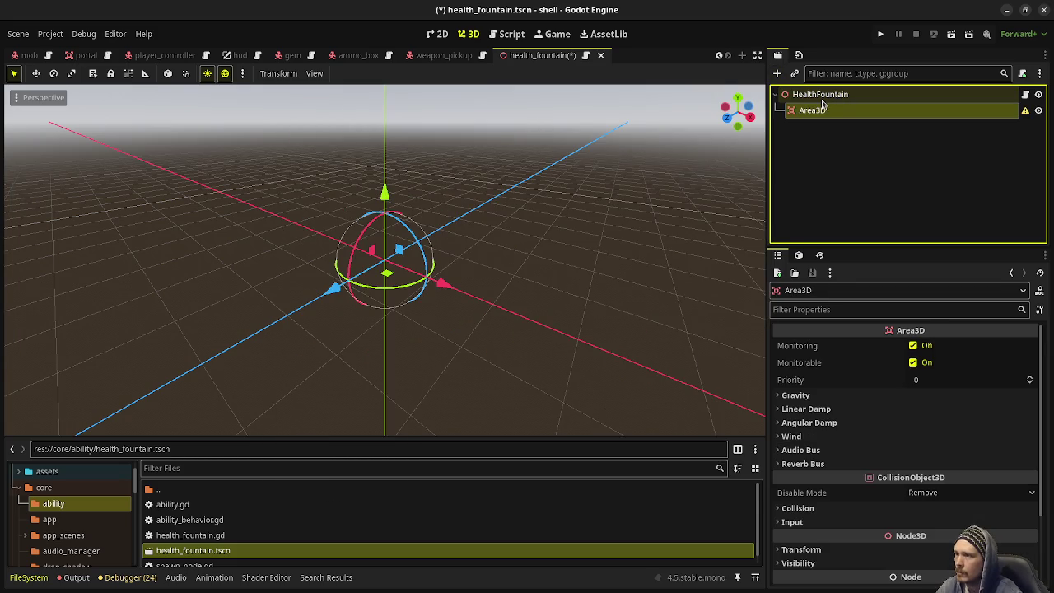
- Give the Area3D a CollisionShape3D child whose shape is a new CylinderShape3D
left_click(825, 110)
key("ctrl+a")
type("collision")
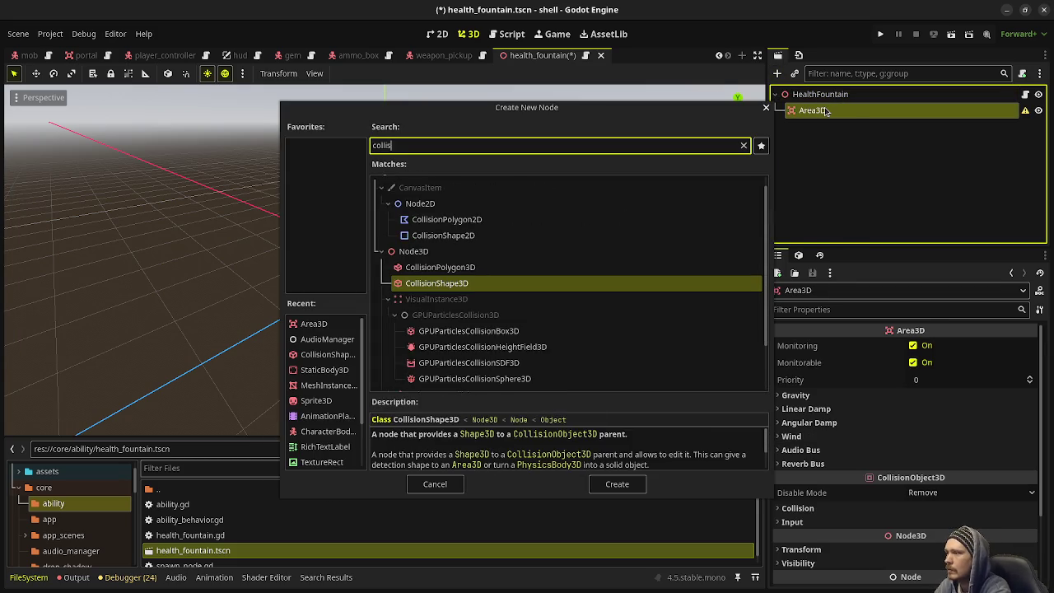
key("Return")
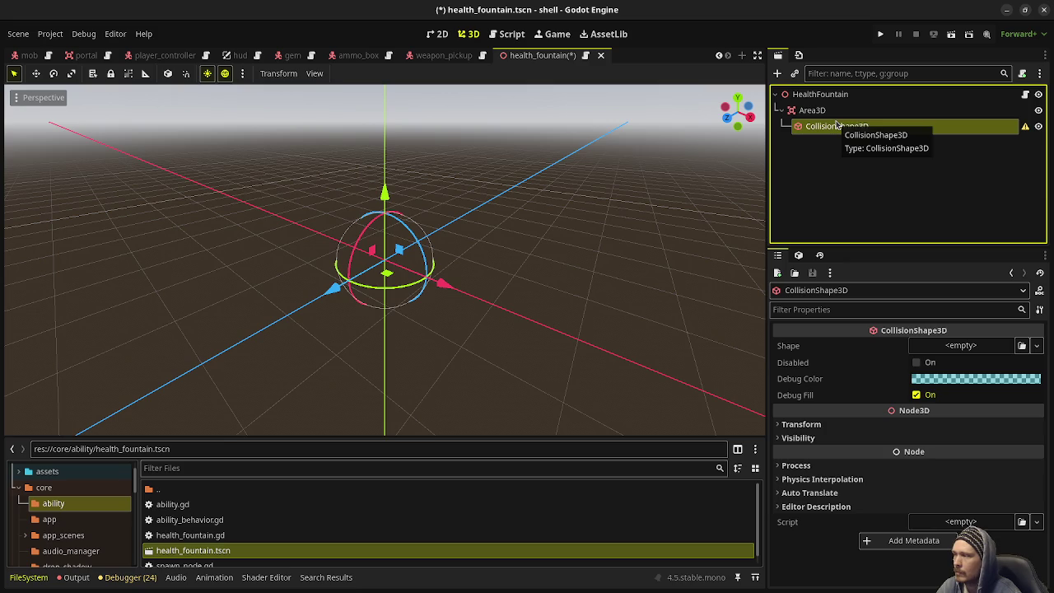
left_click(956, 345)
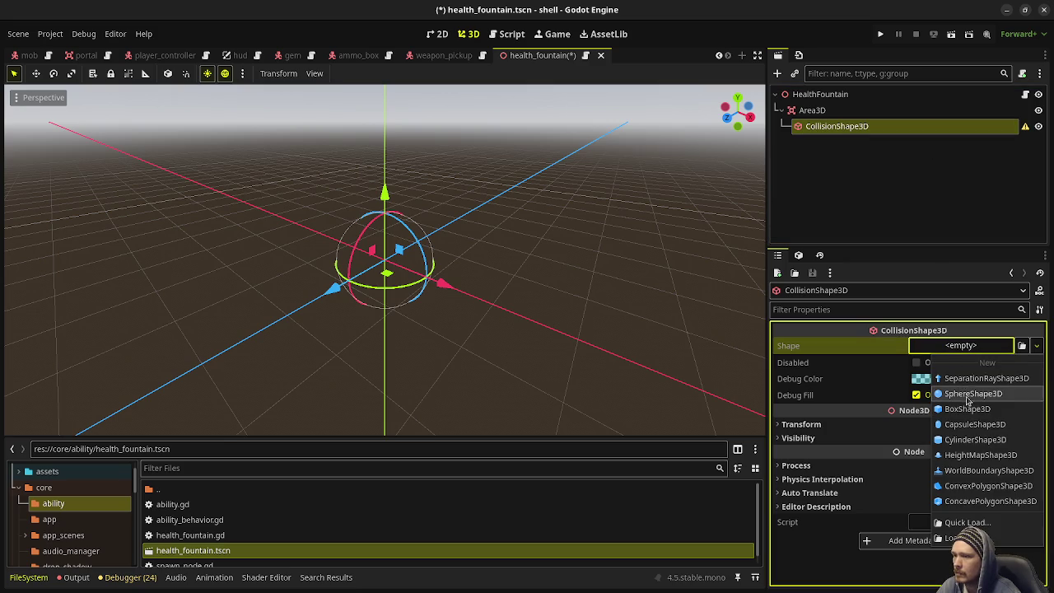
left_click(975, 439)
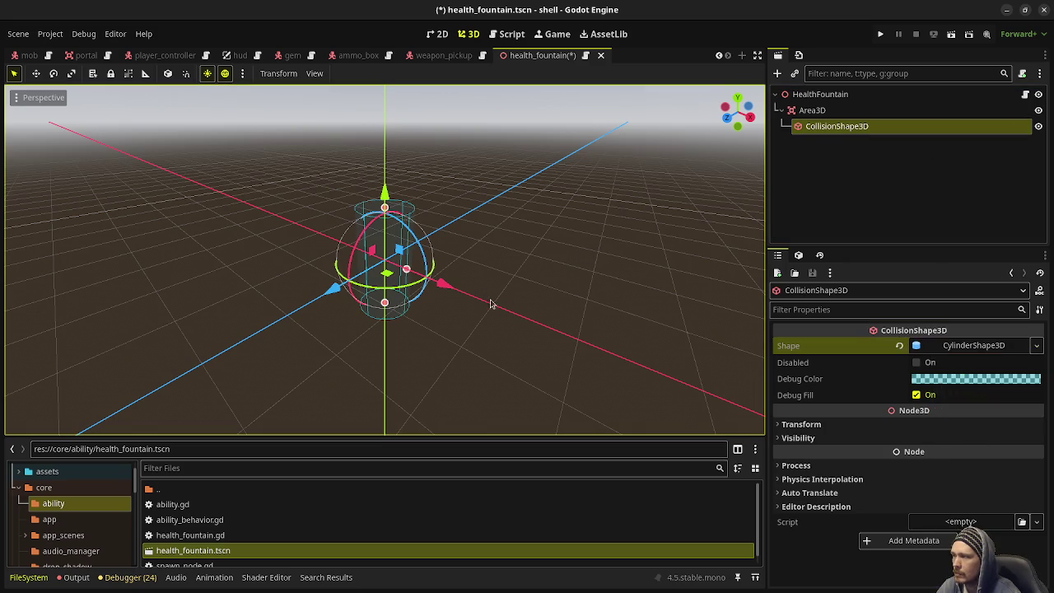
left_click_drag(482, 299, 579, 278)
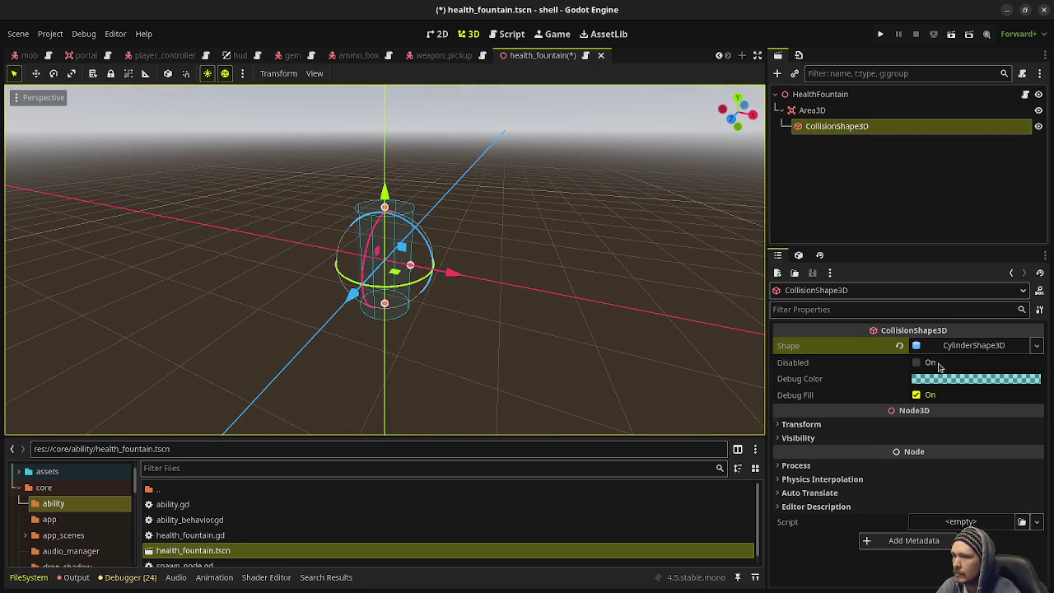